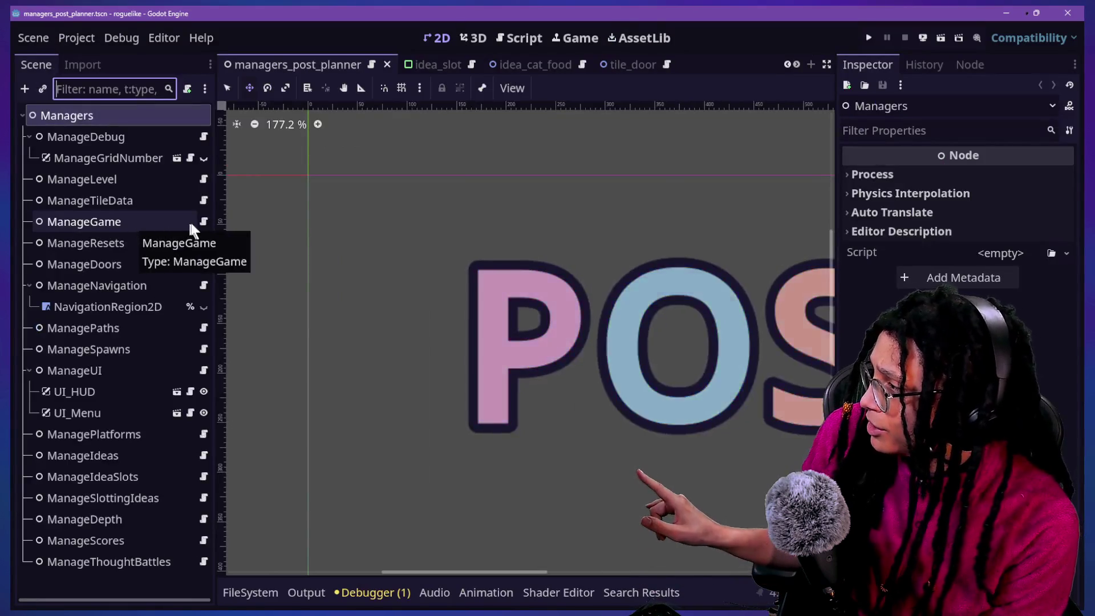
# Open ManageGame's script at _on_pause_state and switch to distraction-free mode to hide the docks.
pyautogui.click(203, 222)
pyautogui.click(557, 257)
pyautogui.keyDown('ctrl'); pyautogui.scroll(-3, 556, 256); pyautogui.keyUp('ctrl')
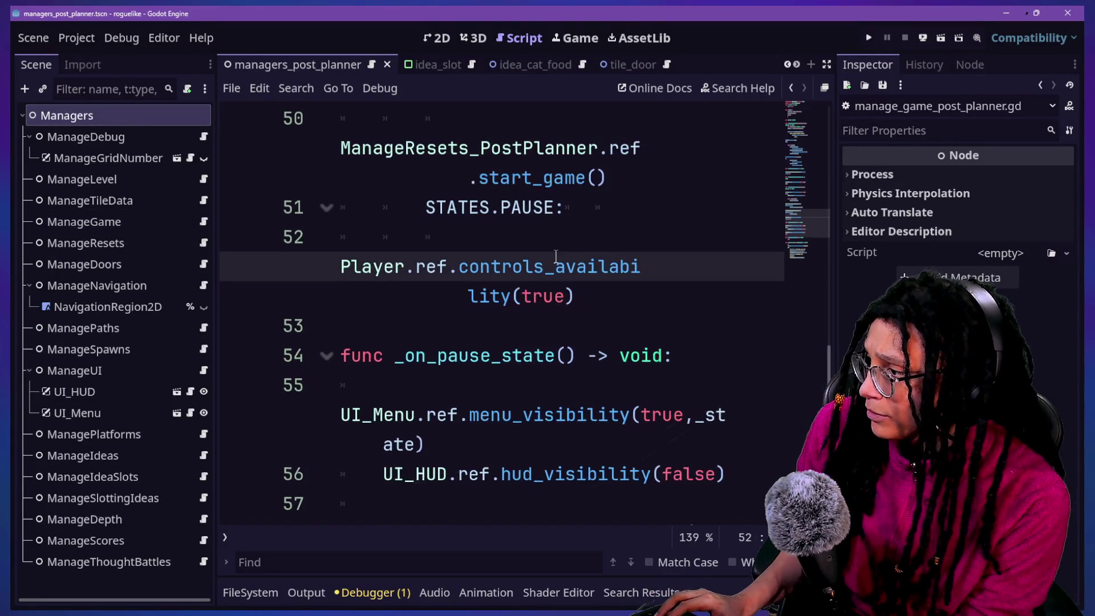
pyautogui.click(473, 260)
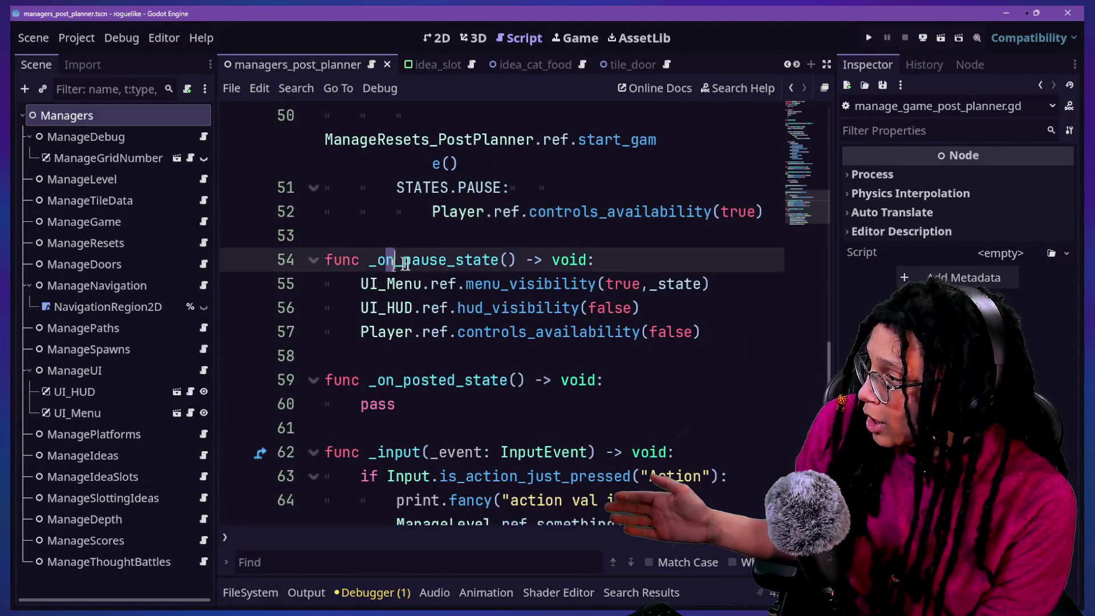
pyautogui.scroll(1, 624, 287)
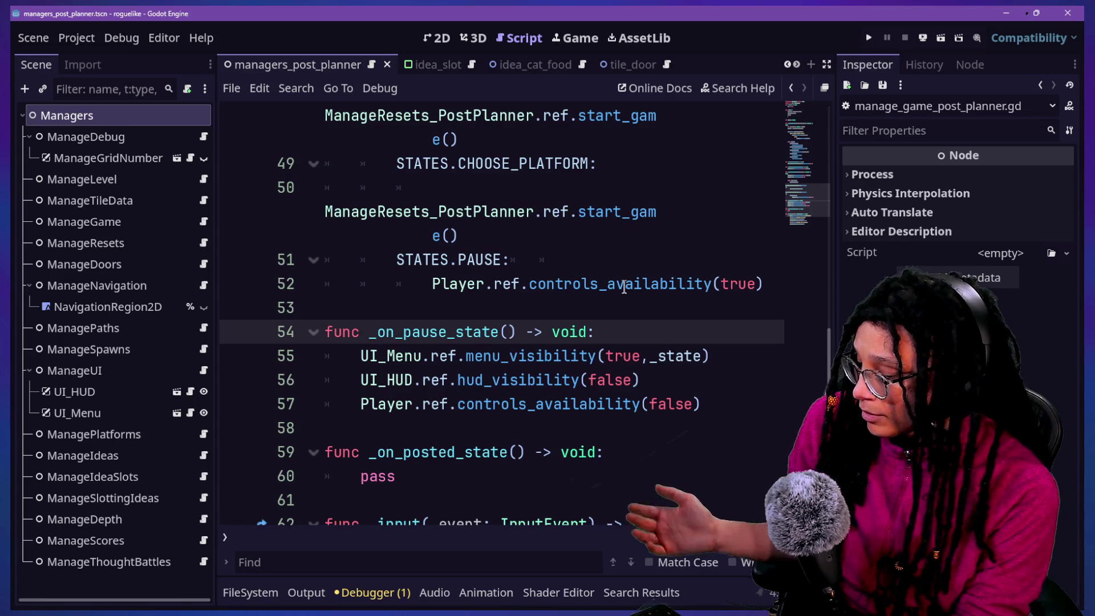
pyautogui.scroll(9, 624, 287)
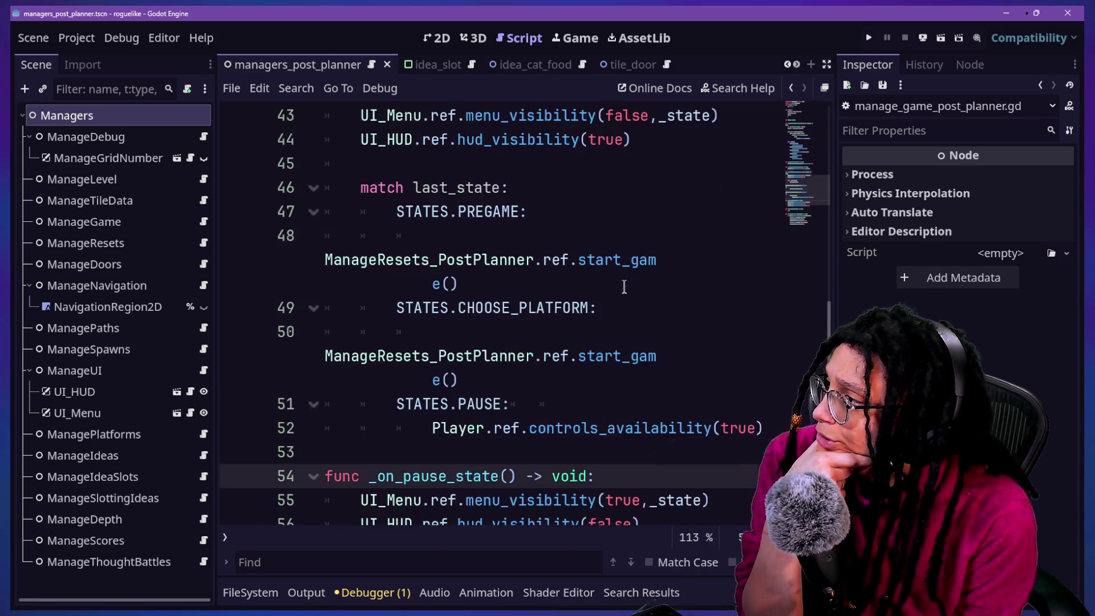
pyautogui.hotkey('ctrl', 'shift', 'F11')
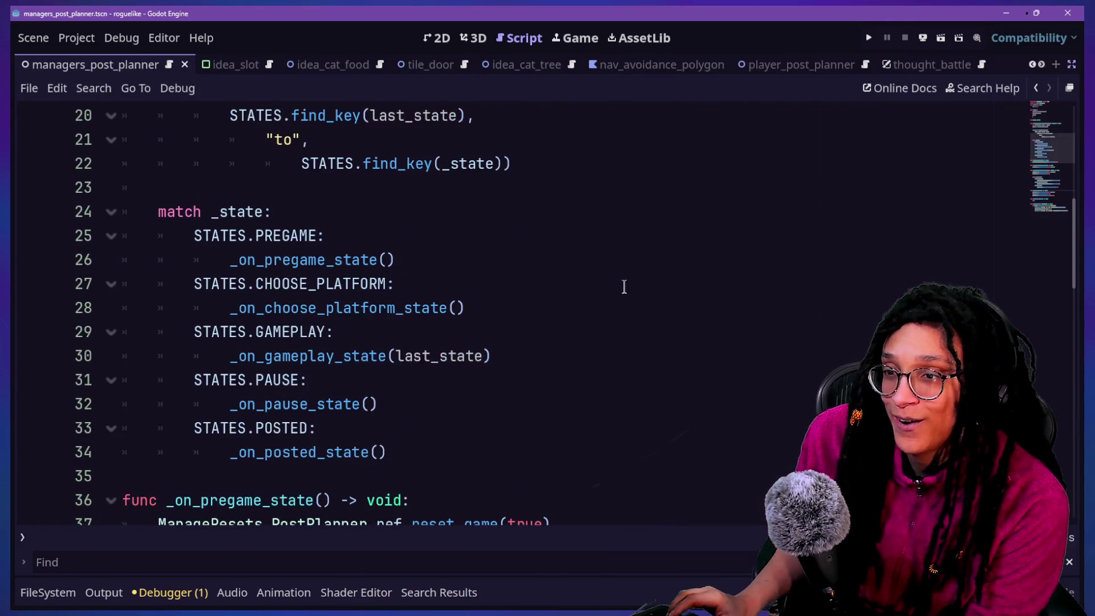
pyautogui.click(496, 356)
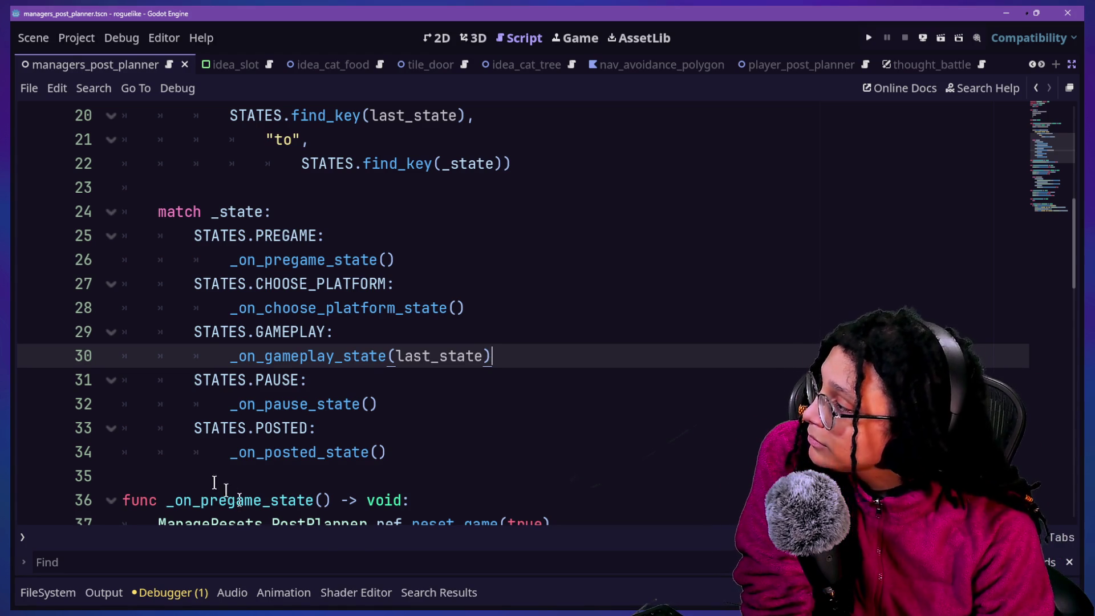
pyautogui.click(398, 285)
pyautogui.scroll(3, 399, 288)
pyautogui.scroll(3, 399, 292)
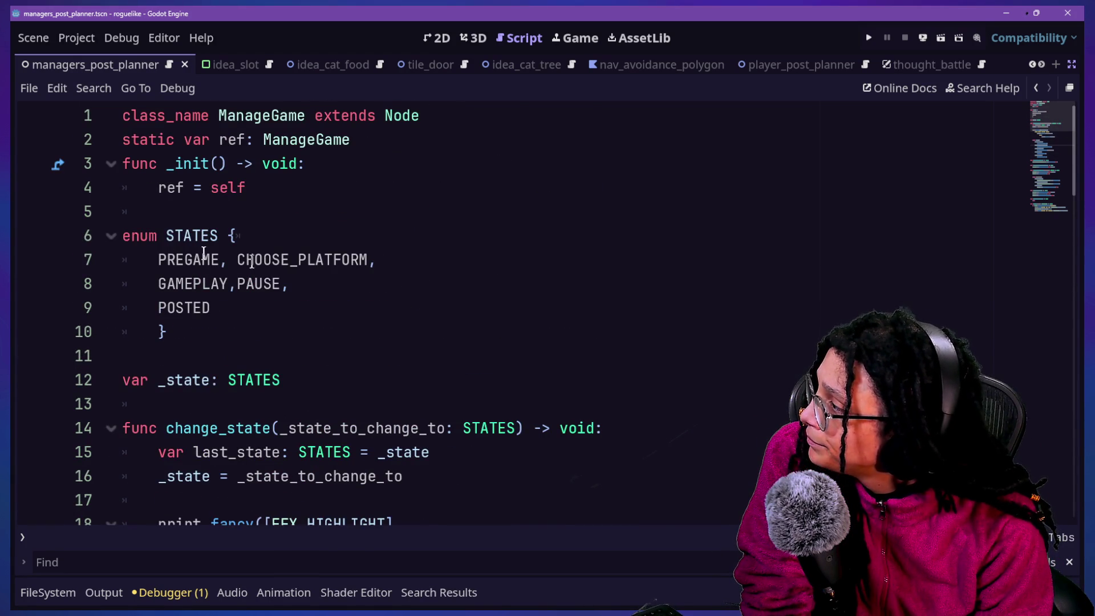
pyautogui.moveTo(158, 284); pyautogui.dragTo(219, 281)
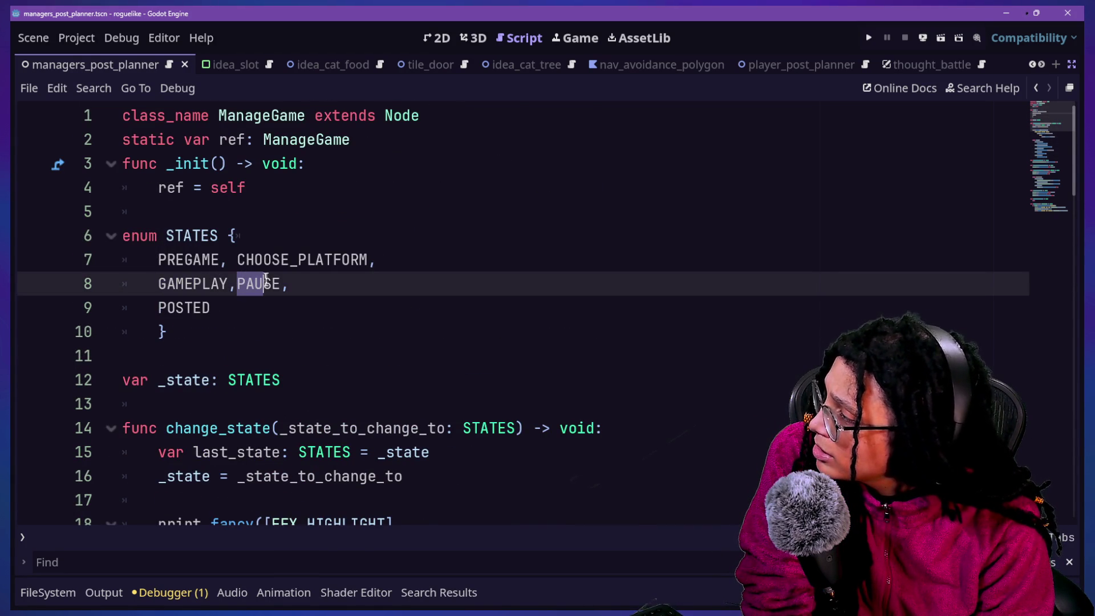
pyautogui.click(202, 258)
pyautogui.click(373, 259)
pyautogui.scroll(-3, 279, 327)
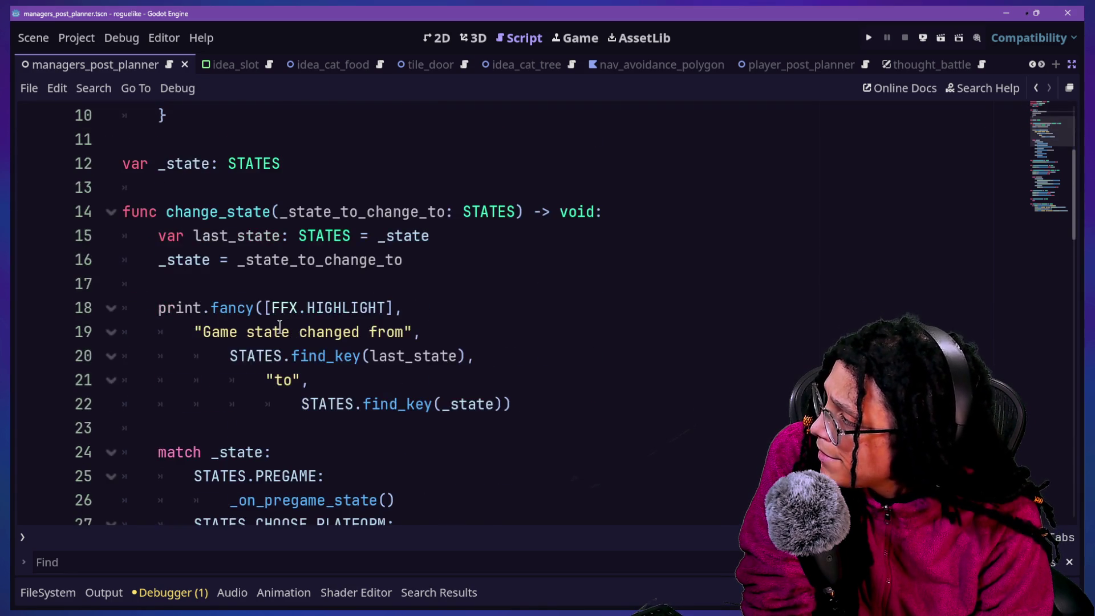
pyautogui.scroll(-6, 280, 327)
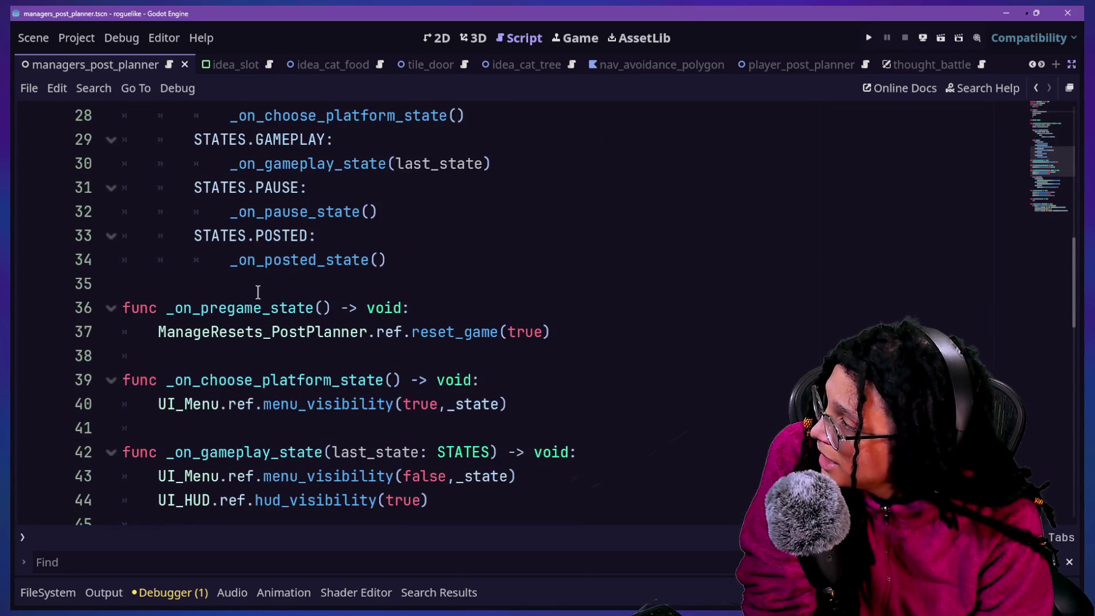
pyautogui.scroll(-3, 211, 264)
pyautogui.scroll(-3, 210, 264)
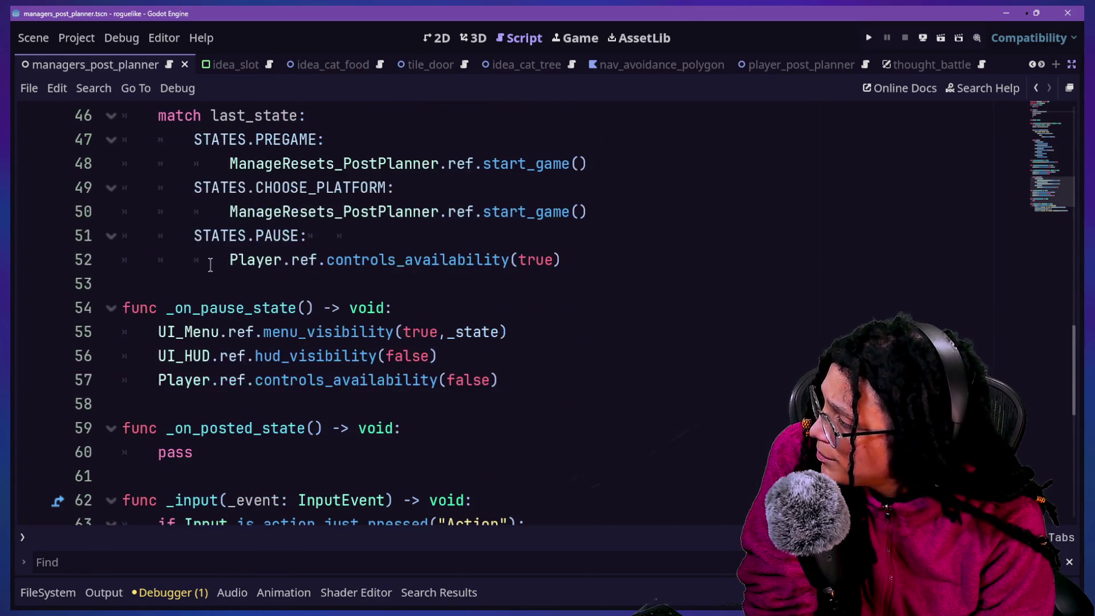
pyautogui.scroll(-1, 211, 264)
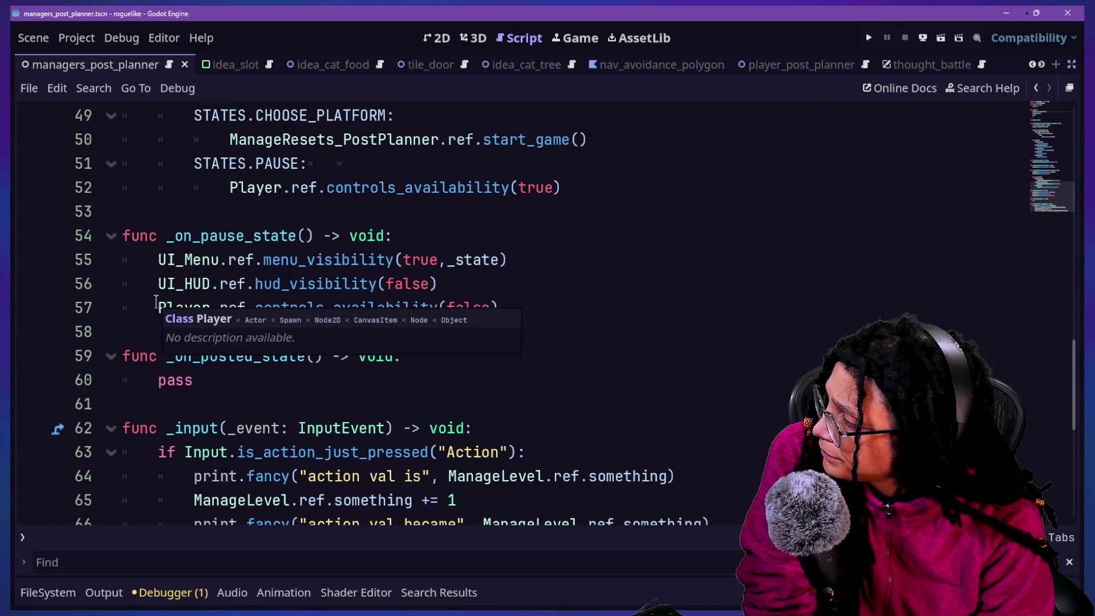
pyautogui.scroll(-4, 194, 301)
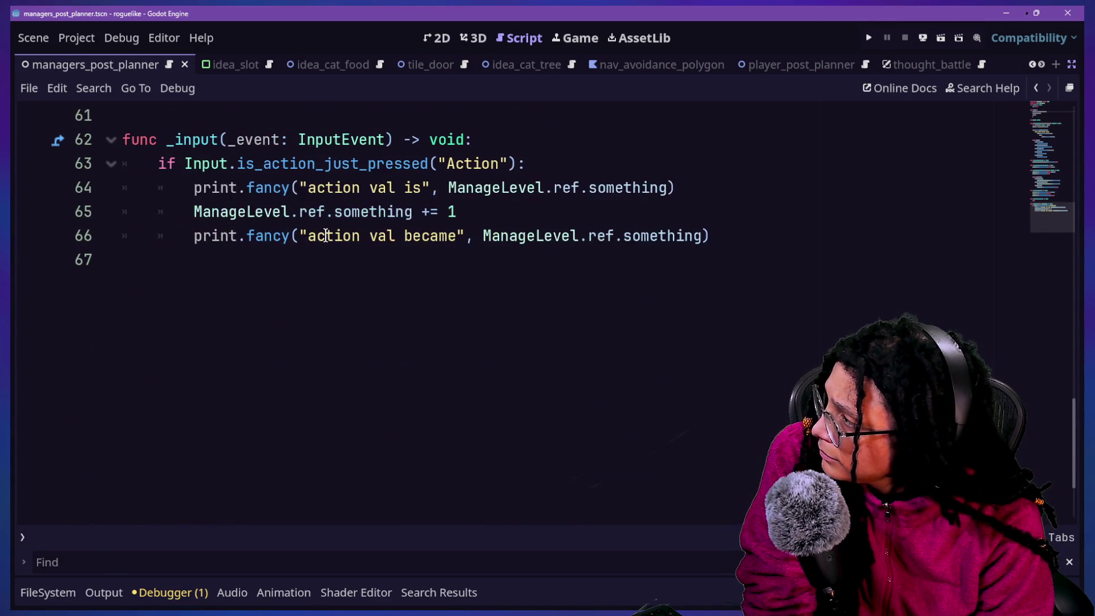
pyautogui.moveTo(61, 255); pyautogui.dragTo(92, 163)
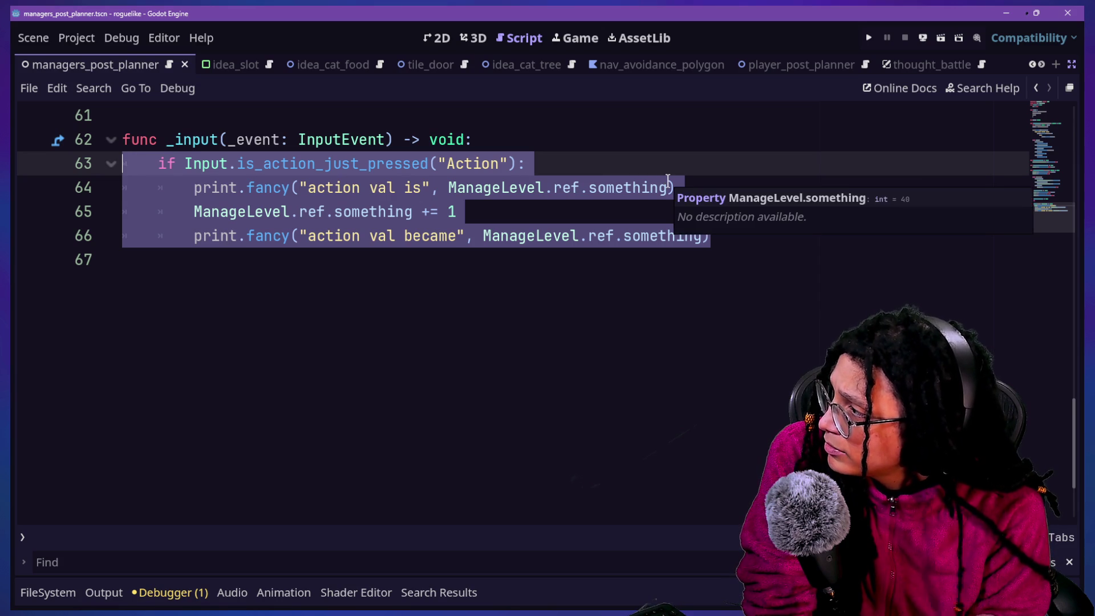
pyautogui.click(653, 155)
pyautogui.scroll(1, 653, 155)
pyautogui.scroll(1, 653, 156)
pyautogui.scroll(1, 621, 295)
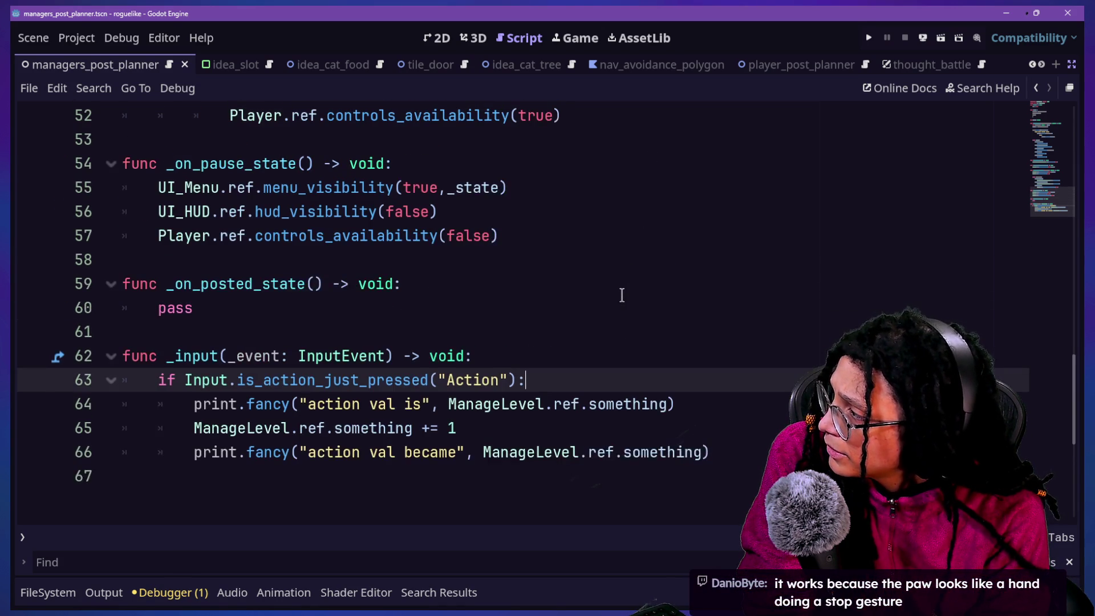
pyautogui.scroll(4, 622, 295)
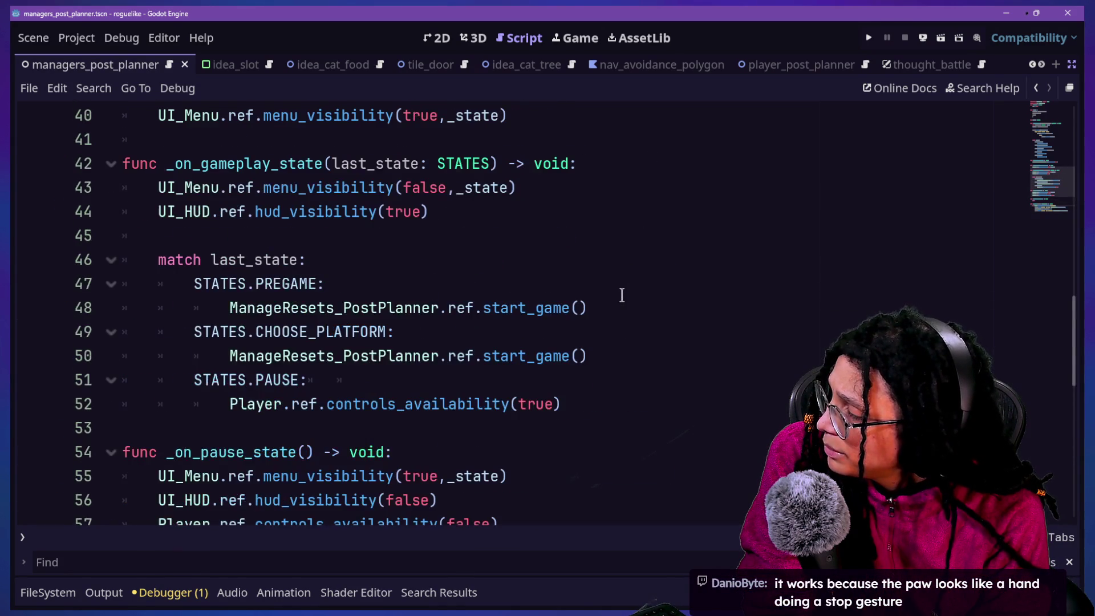
pyautogui.scroll(13, 621, 295)
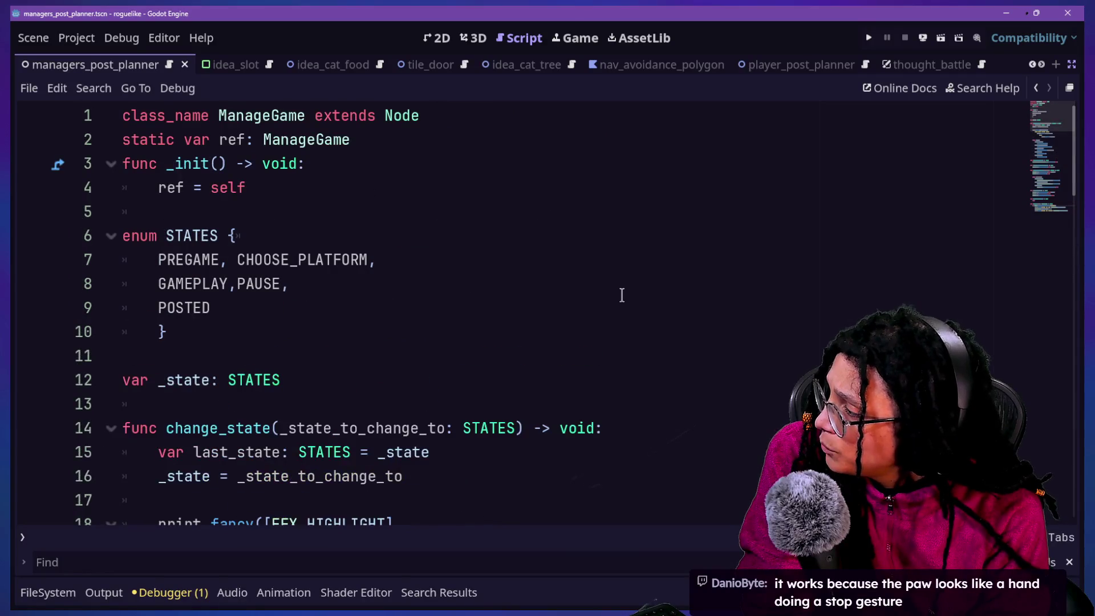
pyautogui.scroll(-2, 621, 295)
pyautogui.scroll(-1, 195, 304)
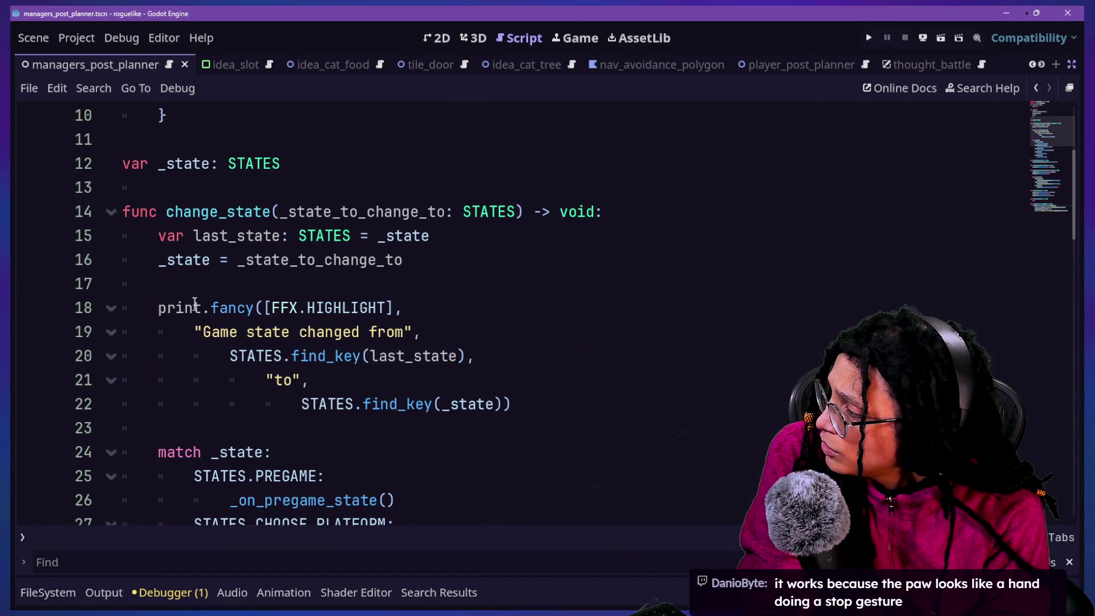
pyautogui.moveTo(227, 344)
pyautogui.click(166, 211)
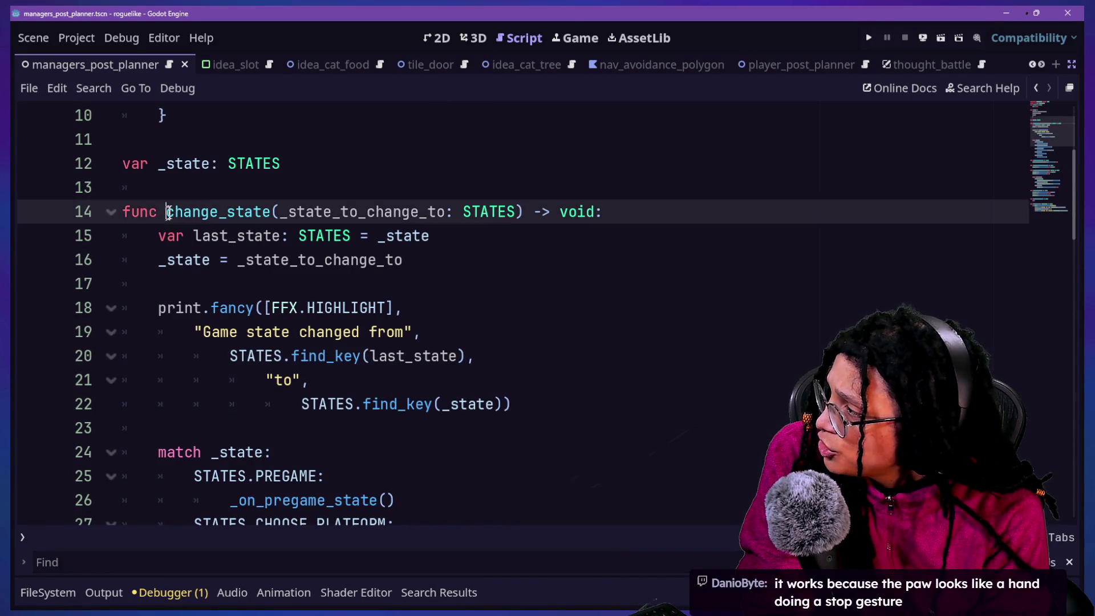
pyautogui.click(472, 189)
# Search the whole project for 'change_state(' and enlarge the results panel.
pyautogui.hotkey('ctrl', 'shift', 'f')
pyautogui.write('change_state(')
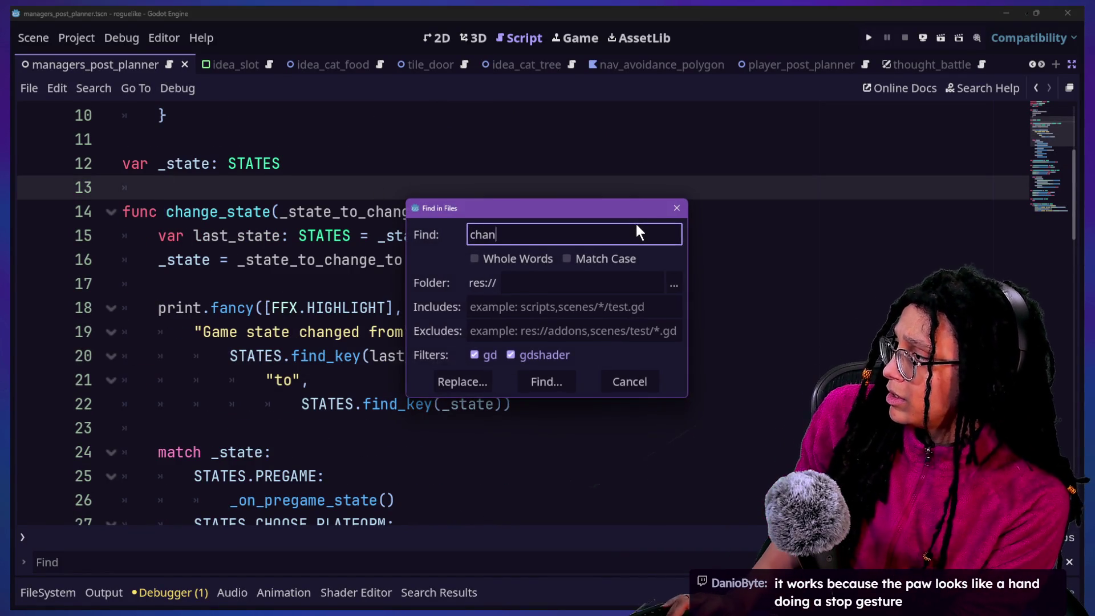
pyautogui.press('Return')
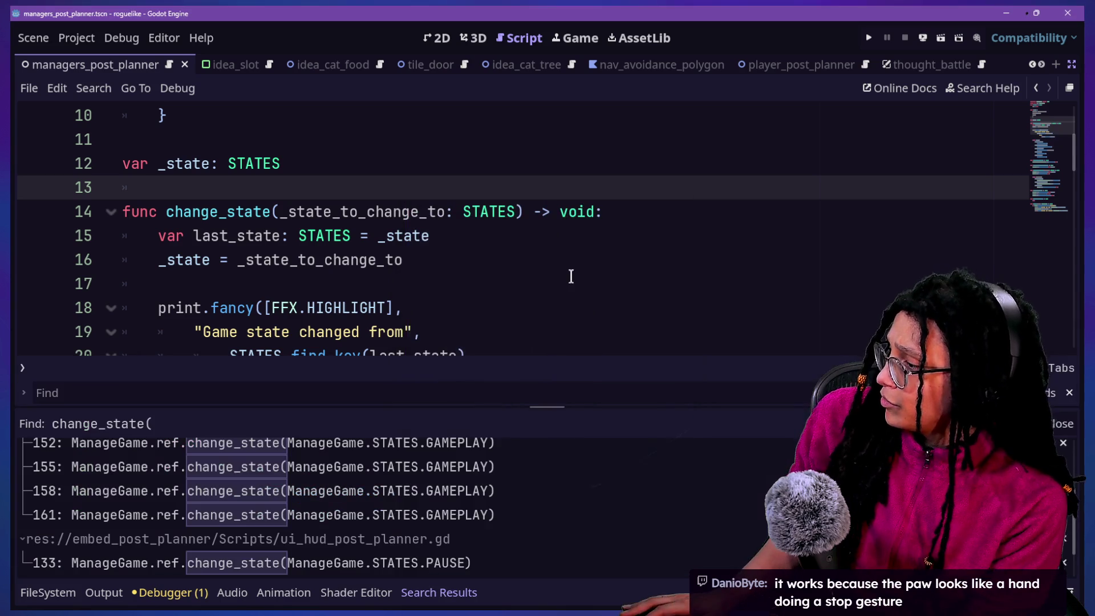
pyautogui.moveTo(504, 407); pyautogui.dragTo(460, 103)
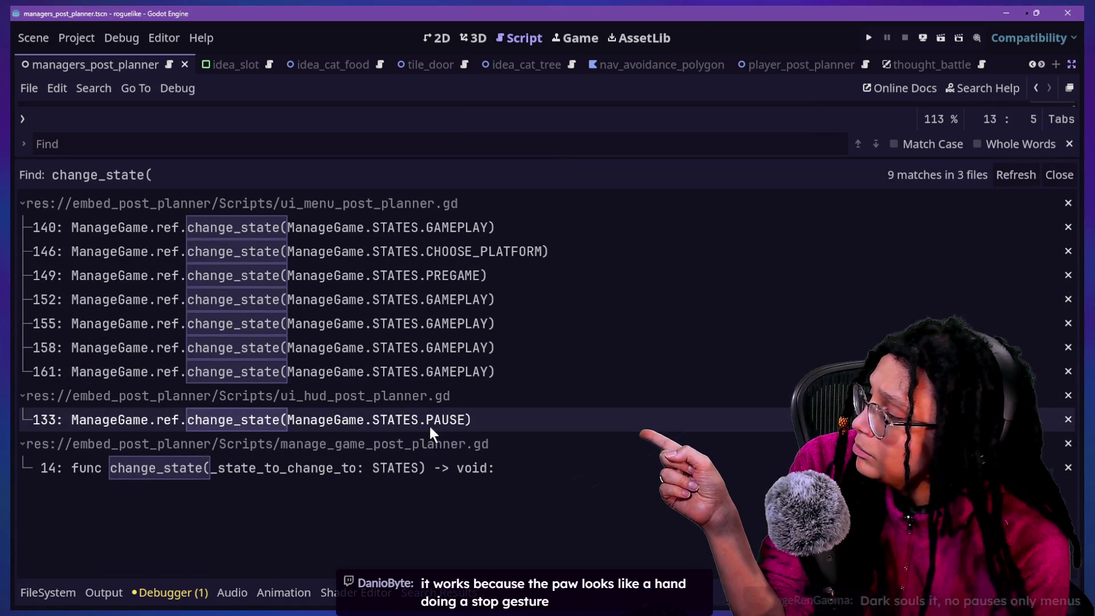
# Open the line 133 PAUSE call in ui_hud_post_planner.gd with more room for the code.
pyautogui.click(429, 423)
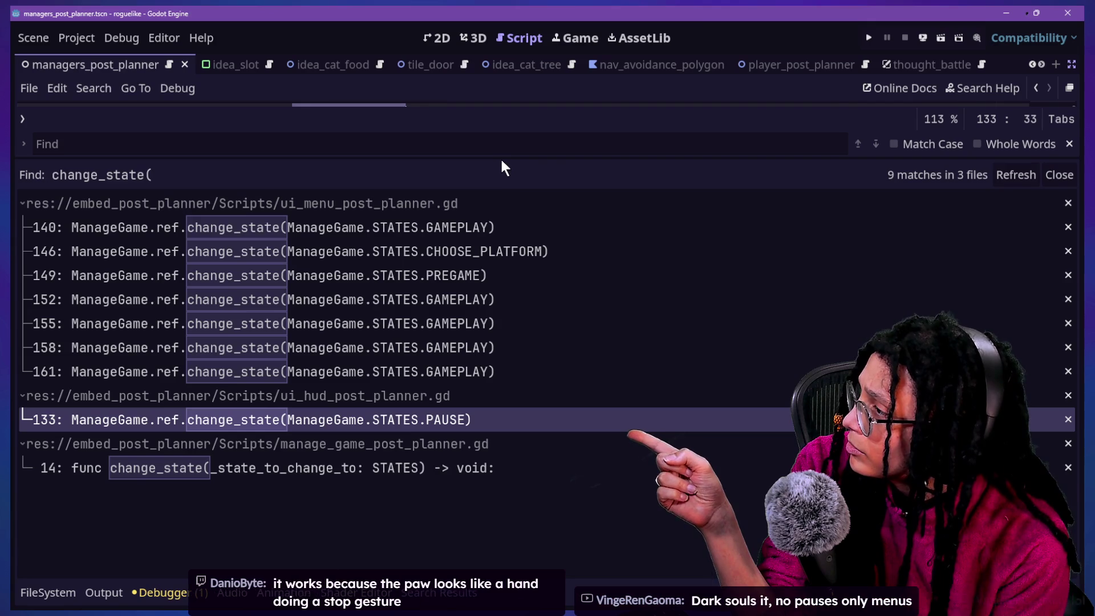
pyautogui.moveTo(502, 160); pyautogui.dragTo(631, 545)
pyautogui.scroll(3, 532, 157)
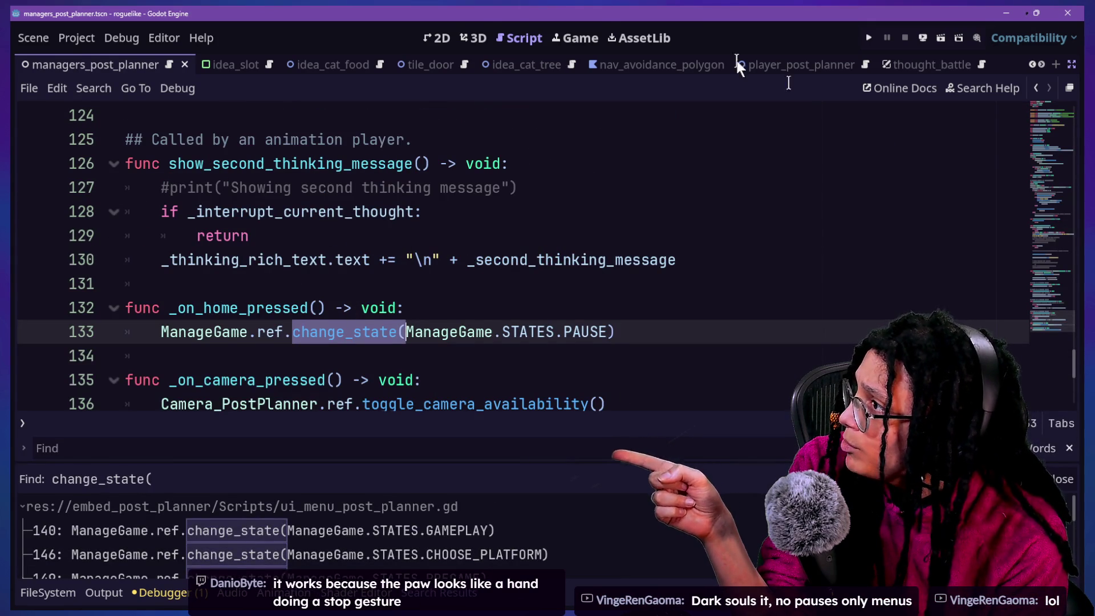
# Run the project and start gameplay by planning with Catstagram as the platform.
pyautogui.click(577, 43)
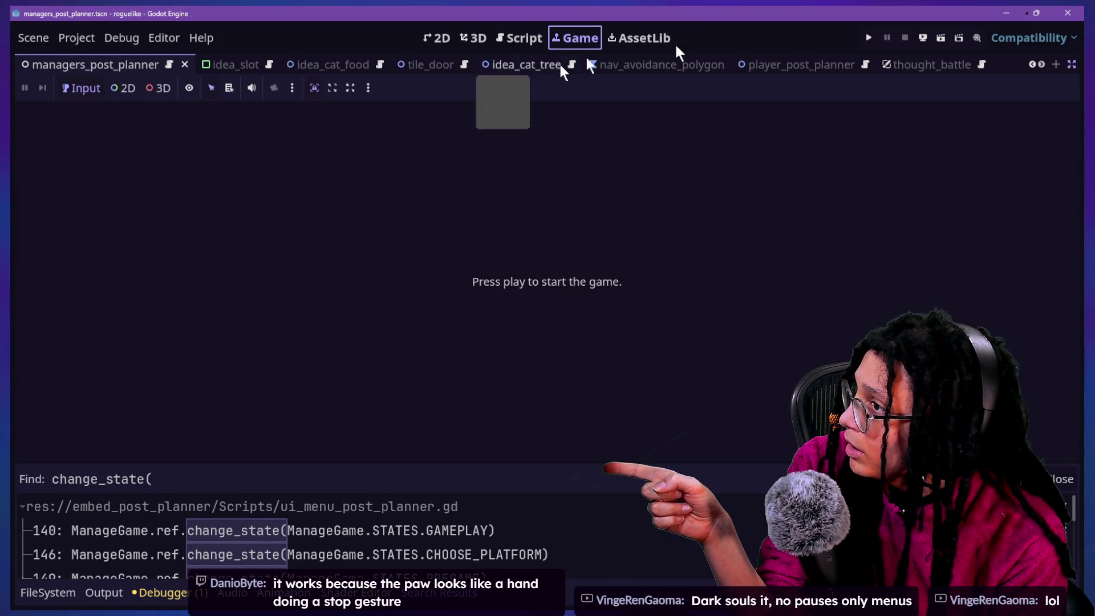
pyautogui.click(437, 38)
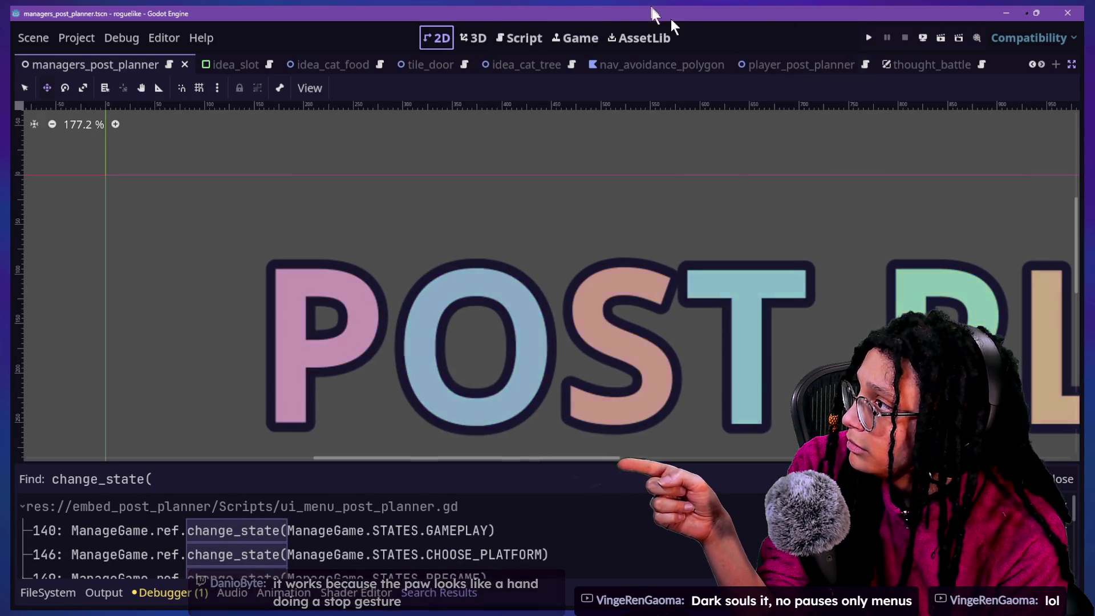
pyautogui.click(869, 38)
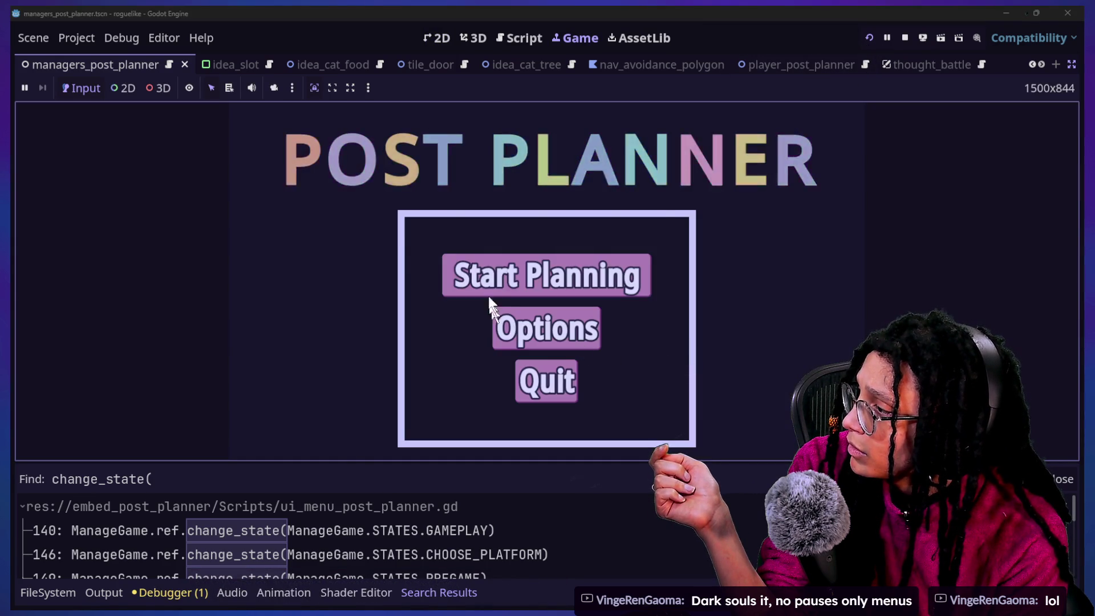
pyautogui.click(507, 284)
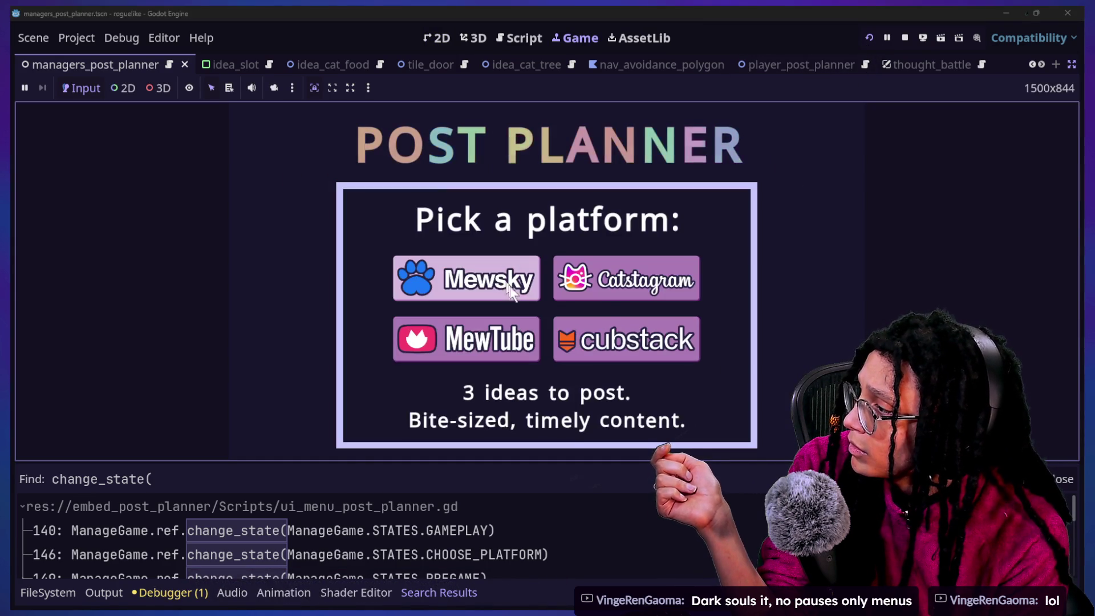
pyautogui.click(606, 297)
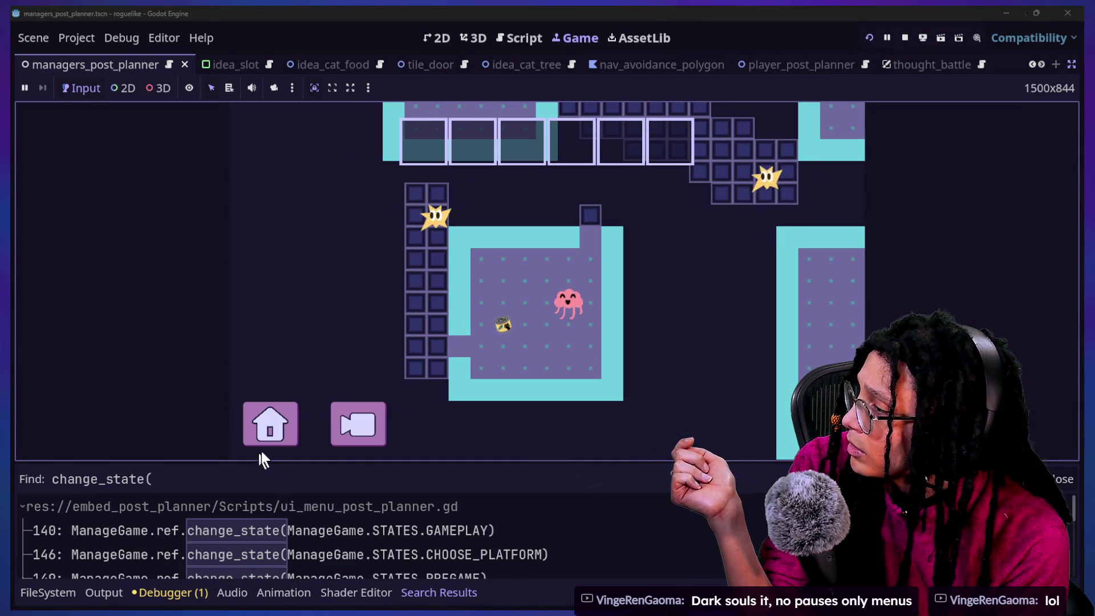
# Pause the game, resume with Continue, and return to the 2D scene editor.
pyautogui.click(274, 435)
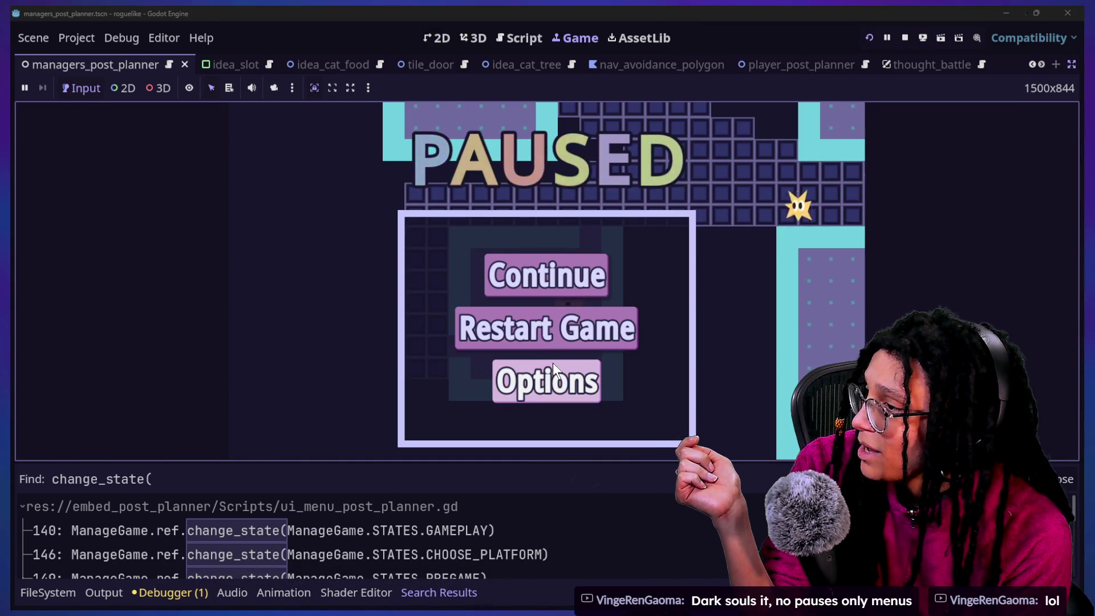
pyautogui.click(591, 275)
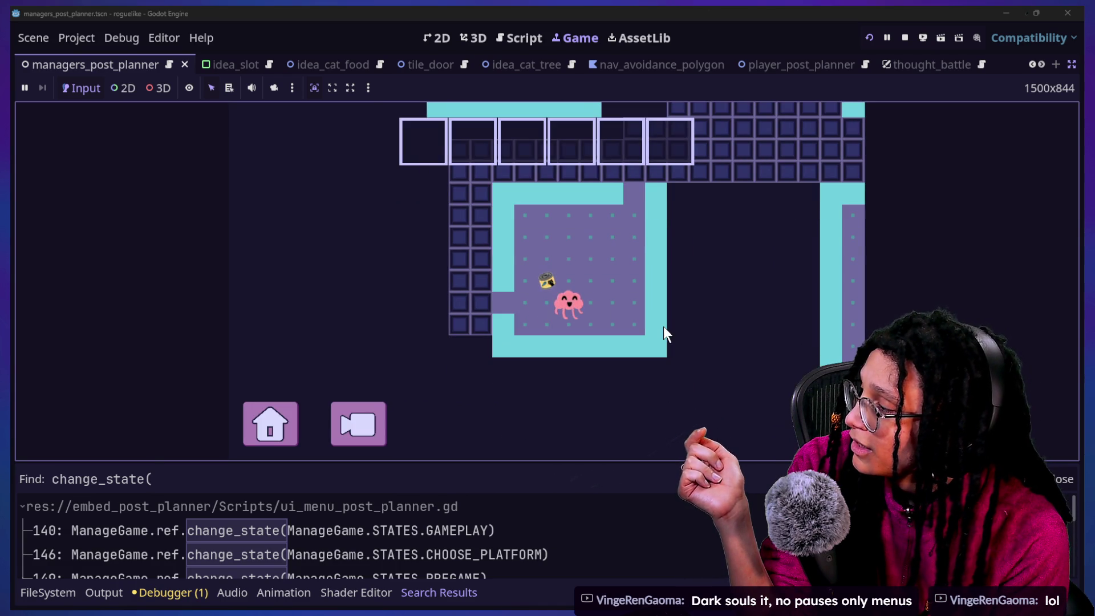
pyautogui.click(452, 37)
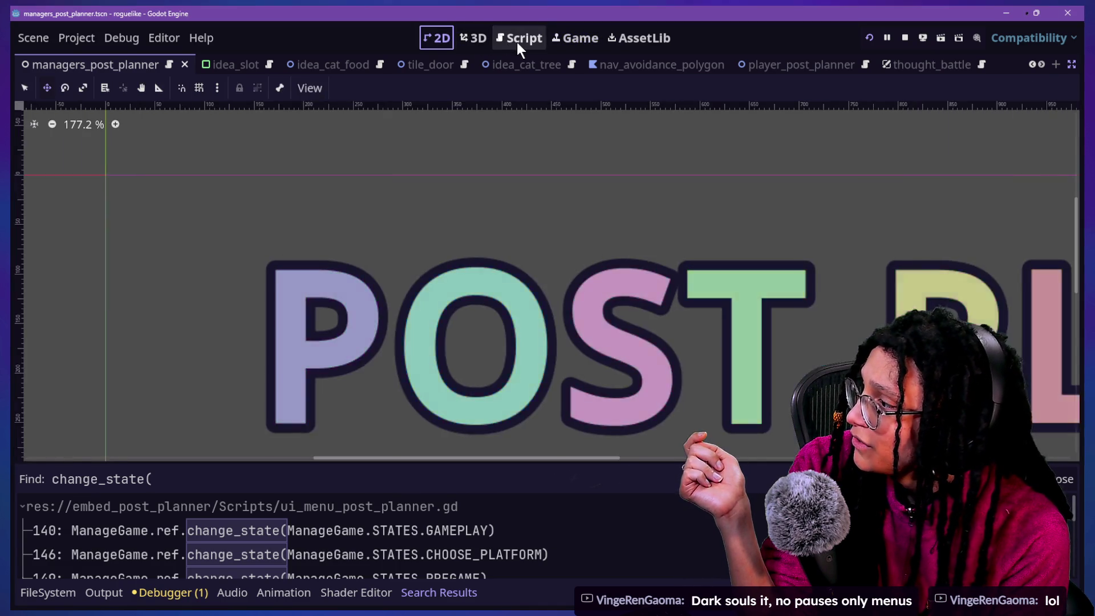
# Review the planner script's show_*_thinking_message functions around line 119, then return to the Game view.
pyautogui.click(516, 38)
pyautogui.scroll(-2, 443, 317)
pyautogui.scroll(5, 443, 317)
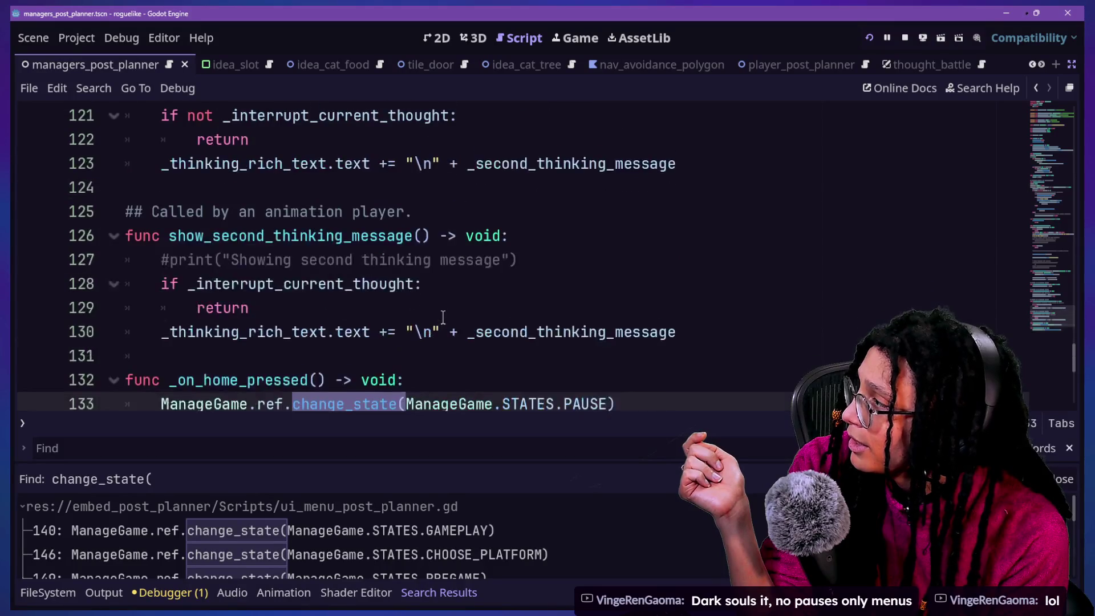
pyautogui.scroll(2, 443, 317)
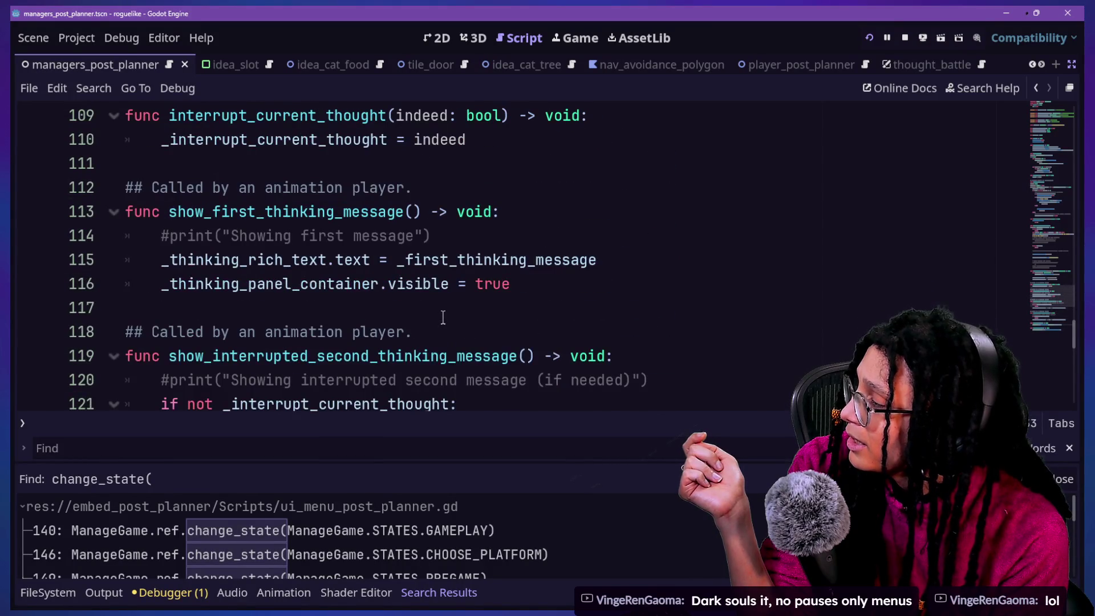
pyautogui.rightClick(443, 317)
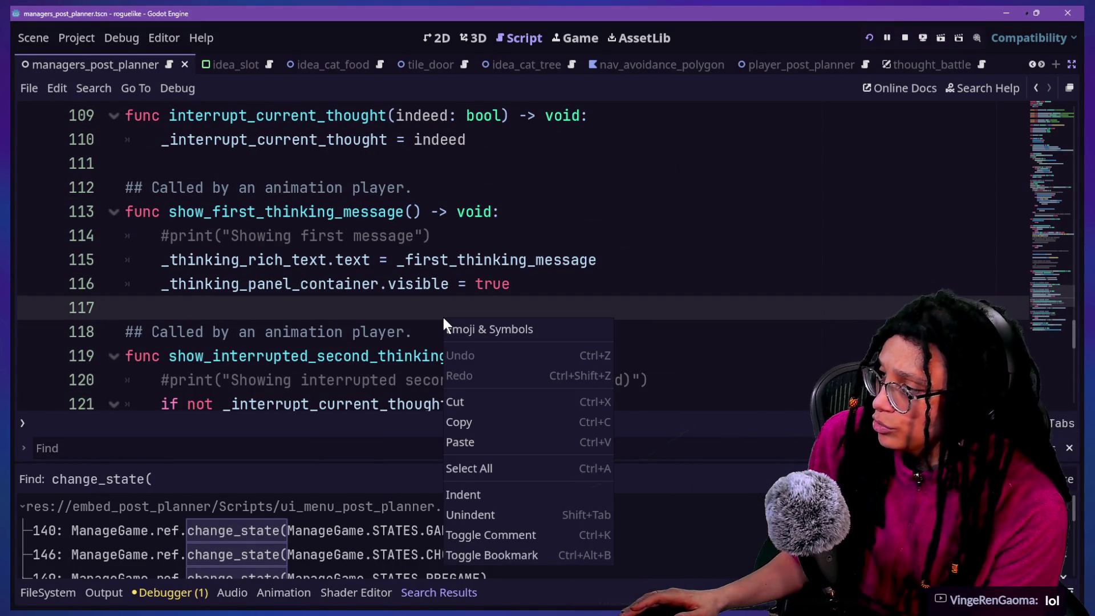
pyautogui.click(322, 354)
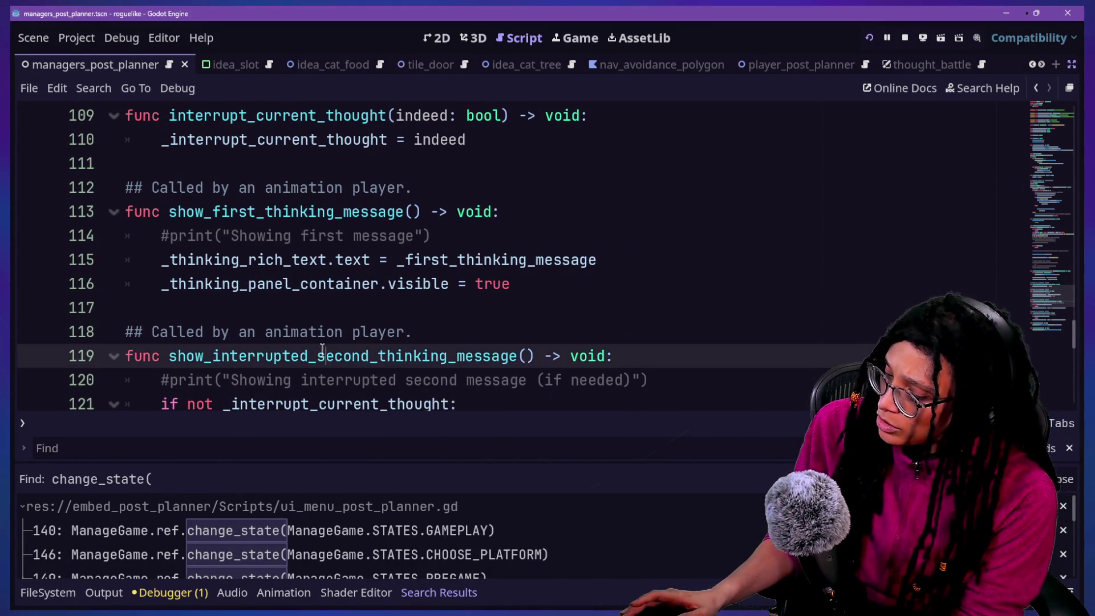
pyautogui.scroll(1, 322, 349)
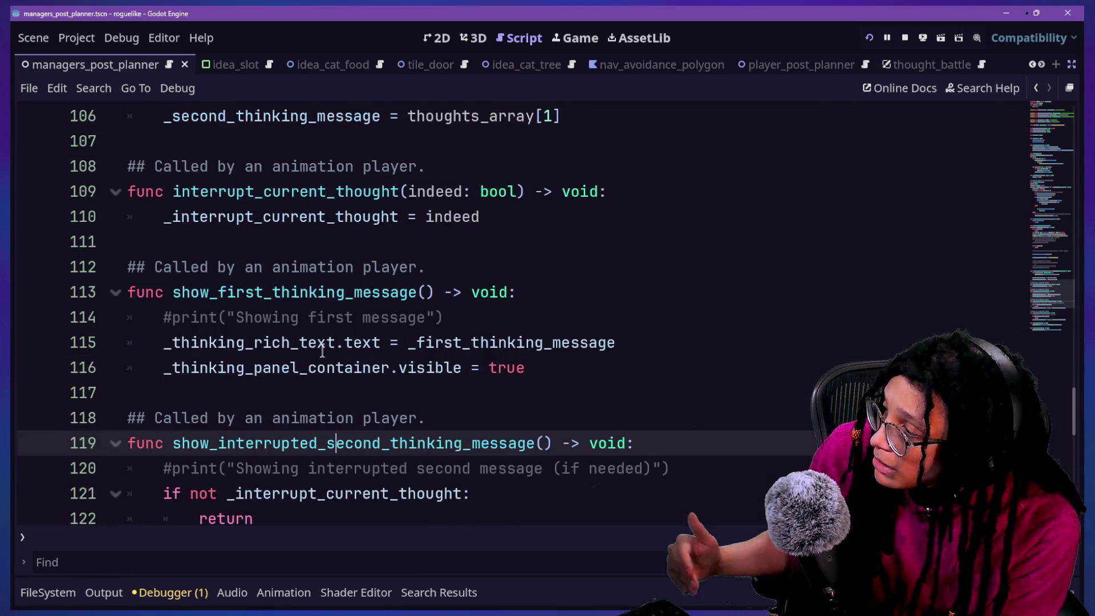
pyautogui.scroll(-2, 322, 350)
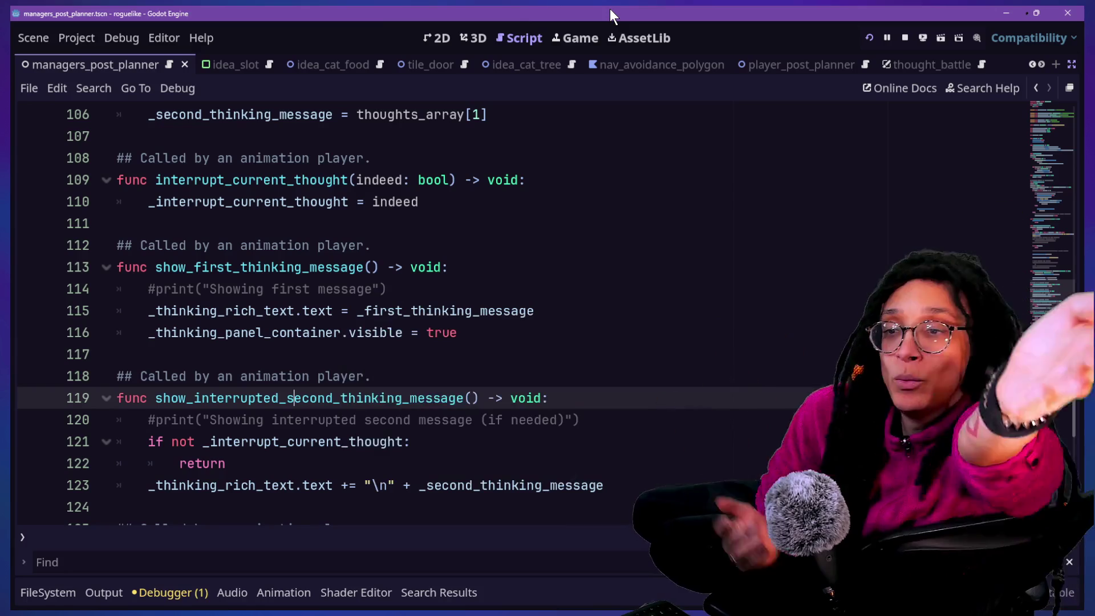
pyautogui.click(592, 44)
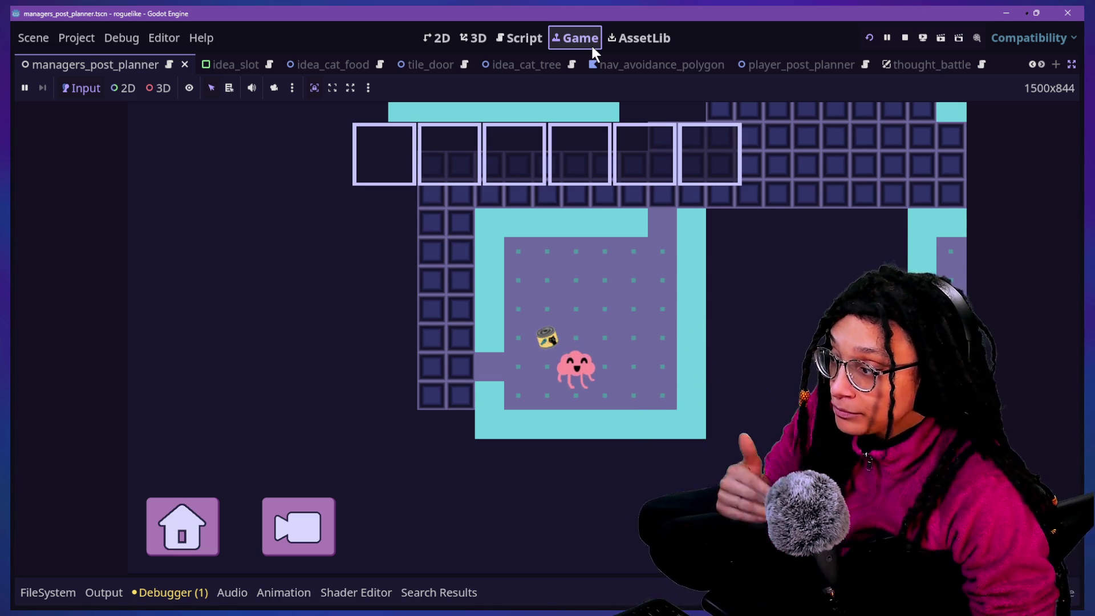
pyautogui.click(152, 162)
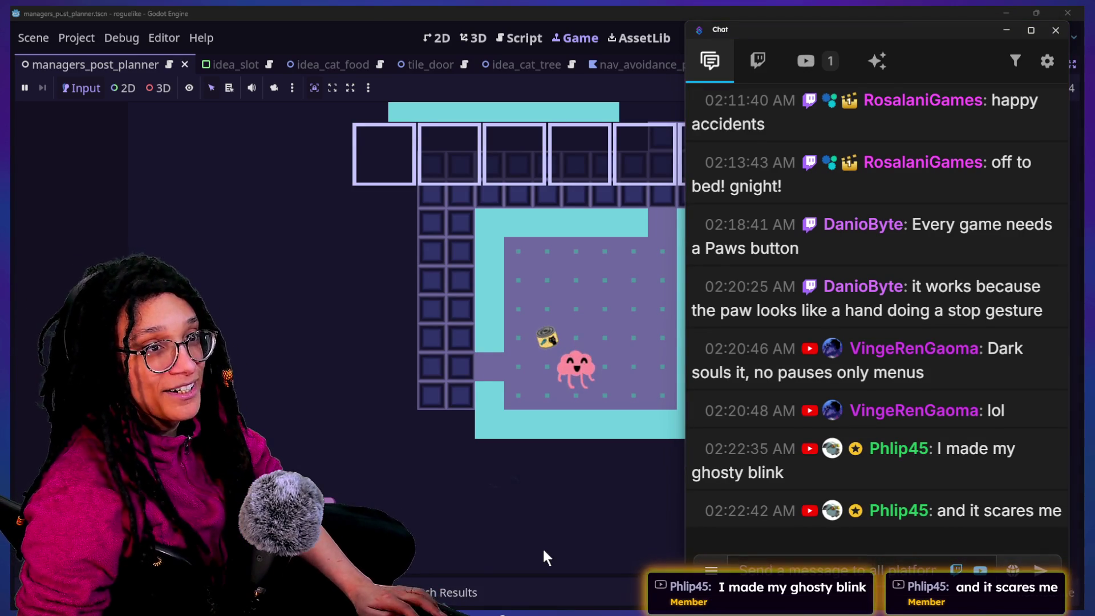
pyautogui.hotkey('alt', 'Tab')
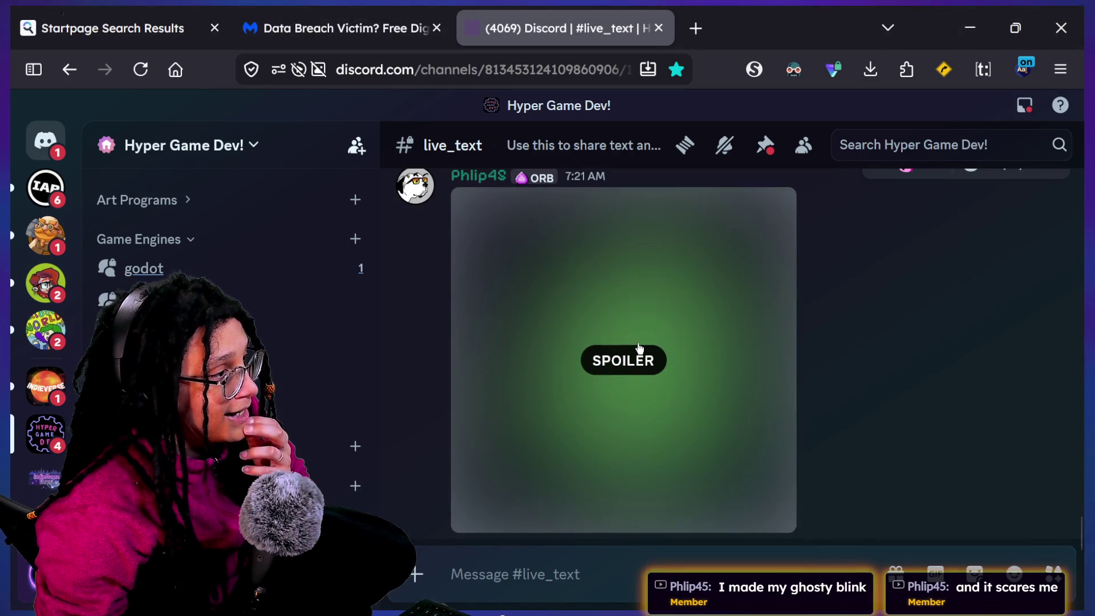
# Reveal and enlarge the spoilered green ghost image in Discord, close it, and switch back to Godot.
pyautogui.click(639, 351)
pyautogui.scroll(-1, 904, 355)
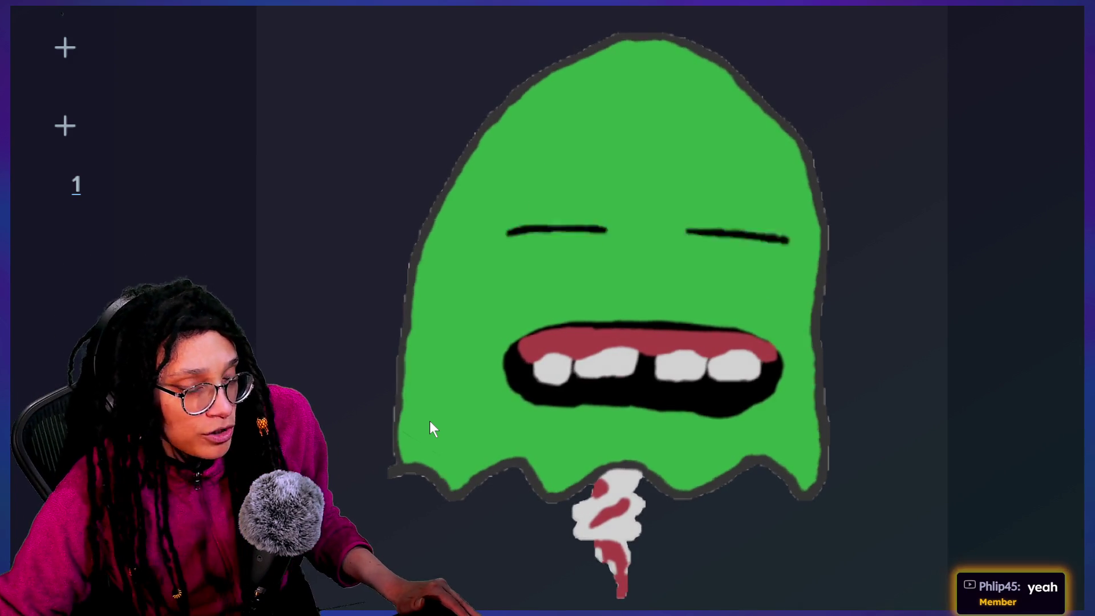
pyautogui.press('Escape')
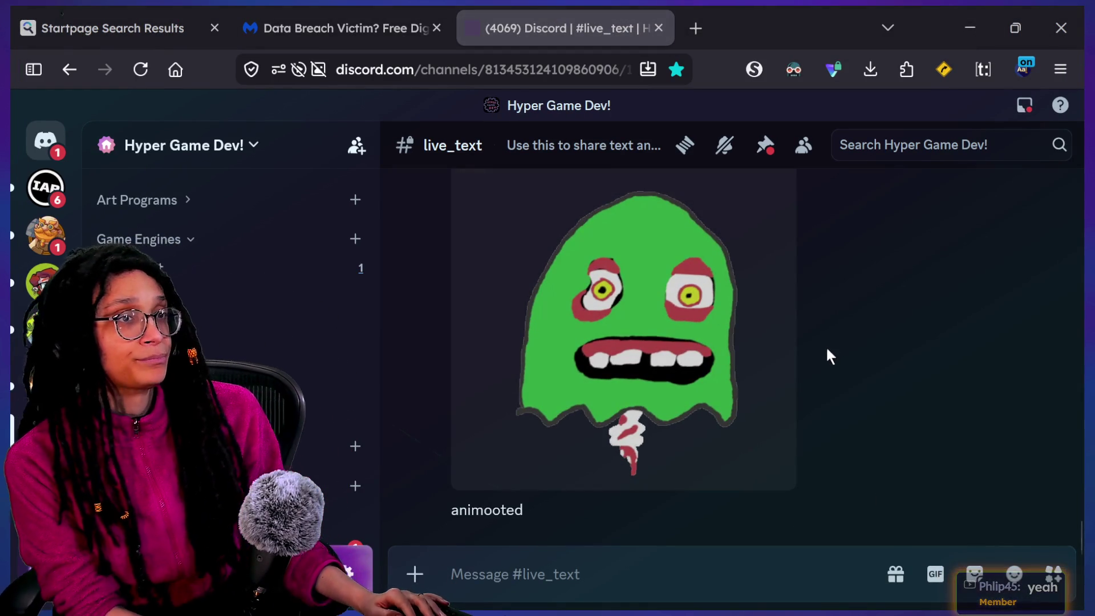
pyautogui.hotkey('alt', 'Tab')
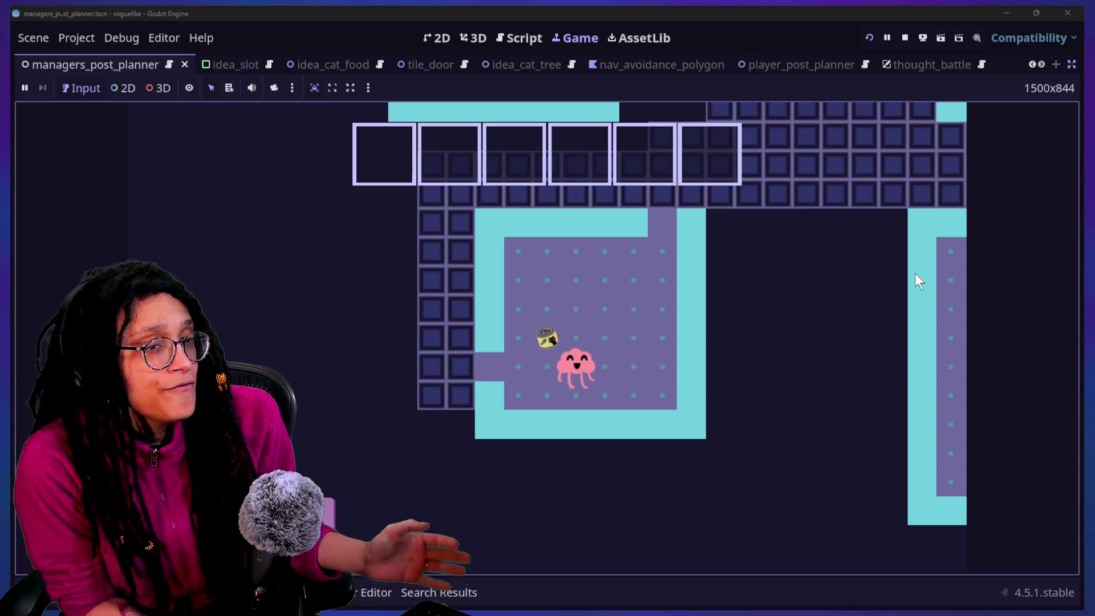
# Walk the player up and left into the thought battle, stop the game, and reopen the script.
pyautogui.press('Up')
pyautogui.press('Left')
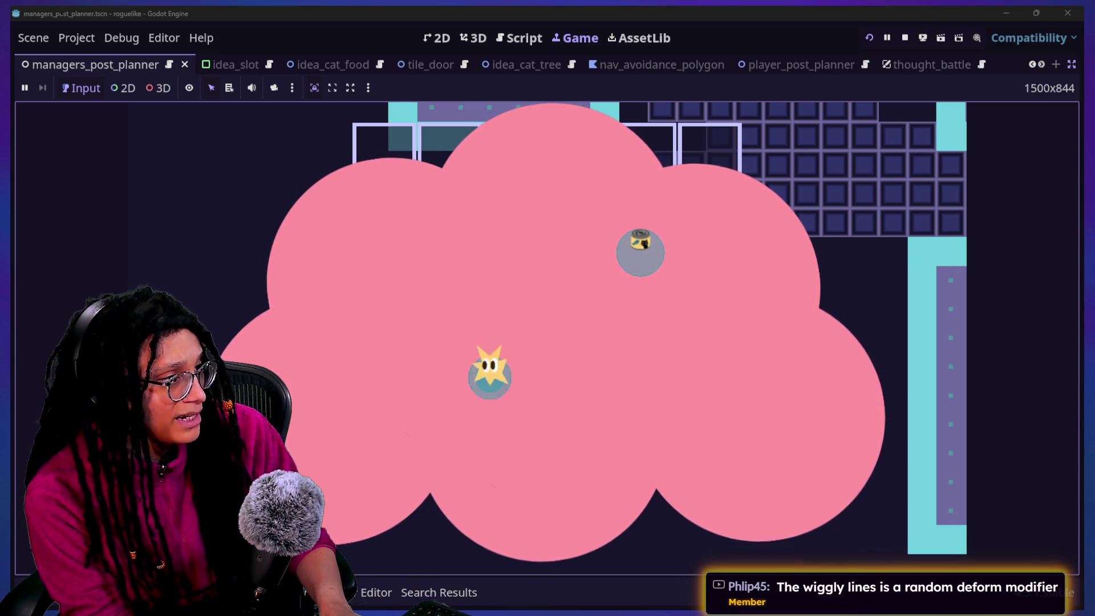
pyautogui.click(905, 38)
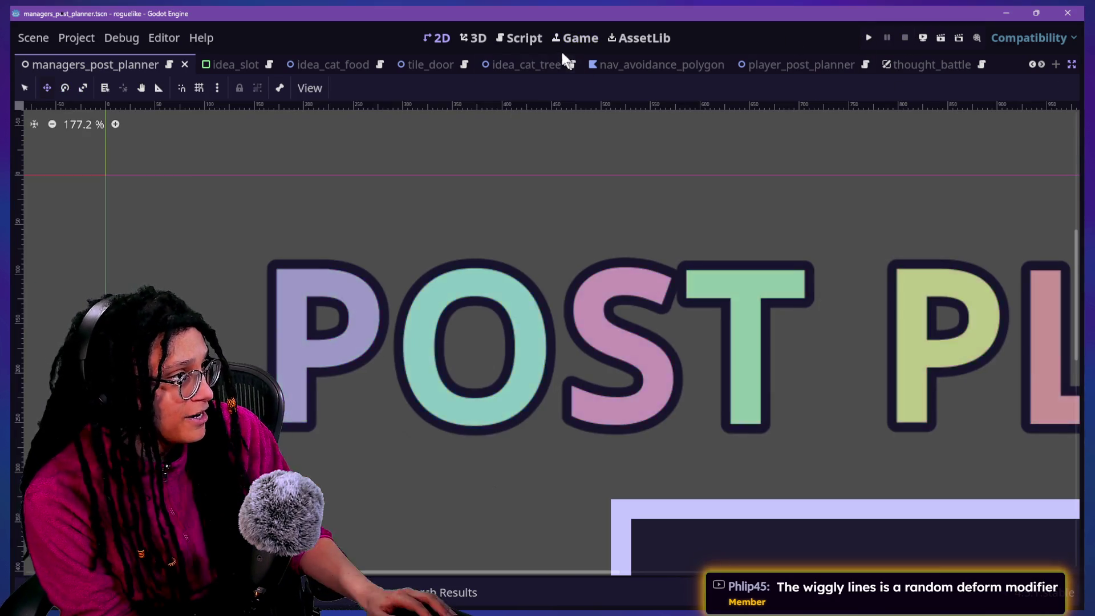
pyautogui.click(519, 38)
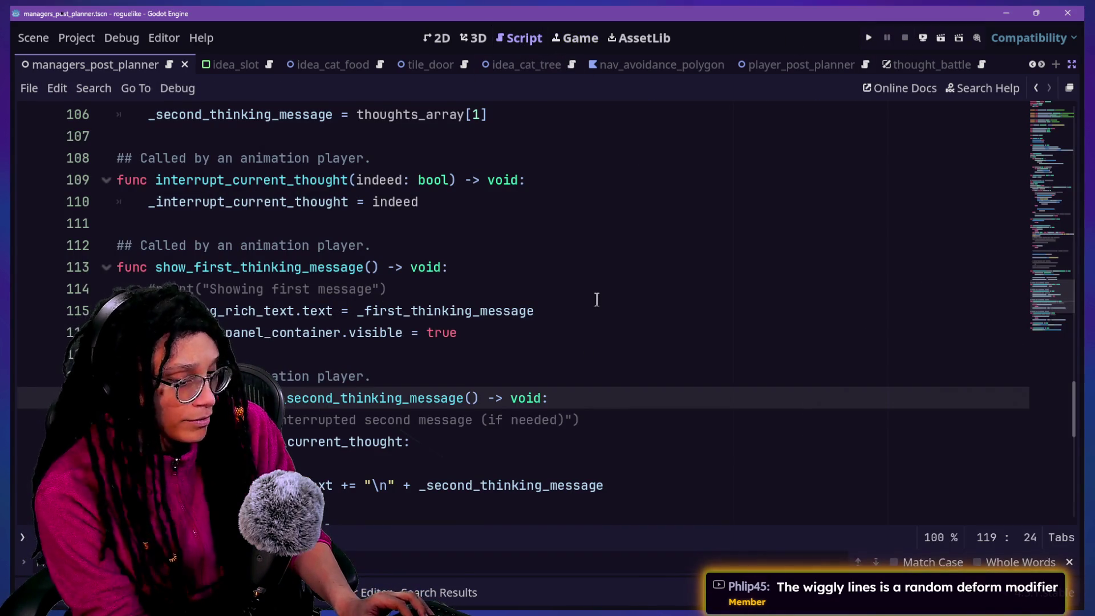
# Step the caret through the thinking-message functions between lines 112 and 126.
pyautogui.click(523, 281)
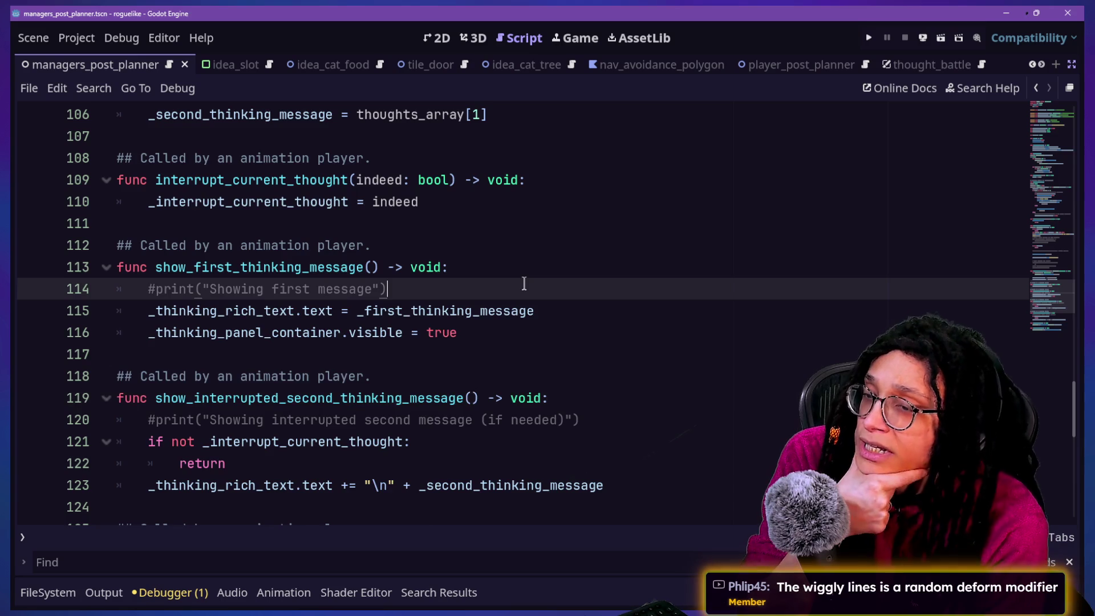
pyautogui.scroll(-2, 524, 284)
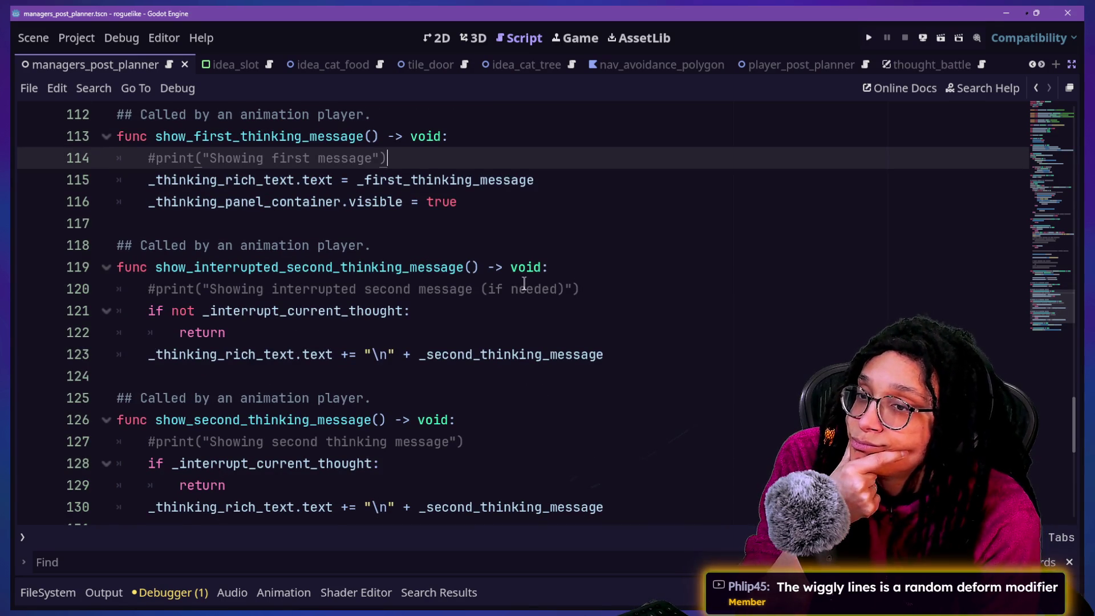
pyautogui.scroll(1, 523, 284)
pyautogui.press('Down')
pyautogui.press('Down')
pyautogui.press('Down')
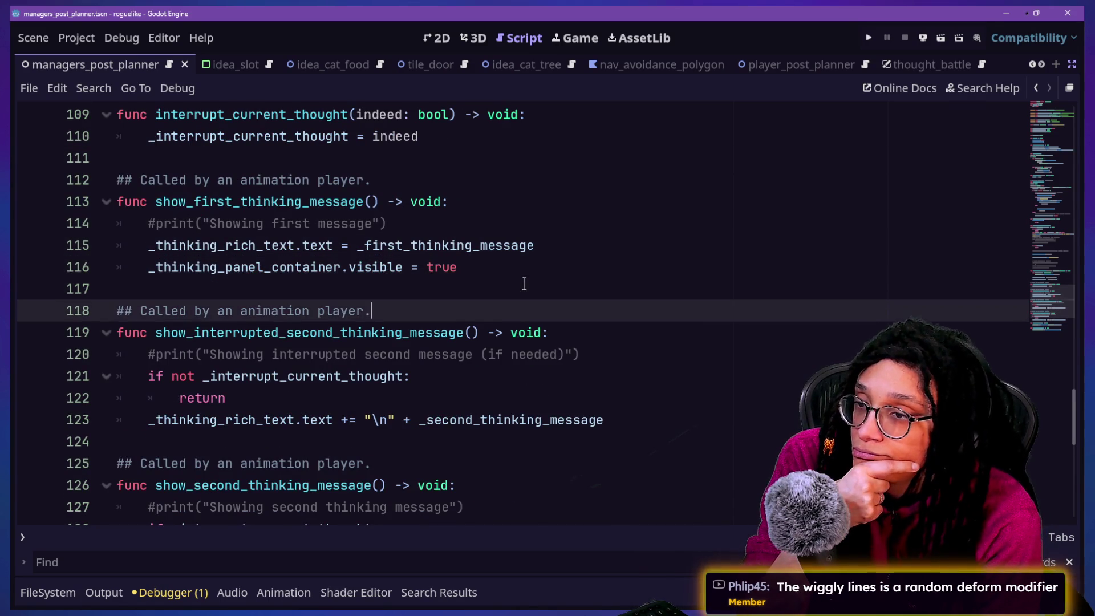
pyautogui.press('Left')
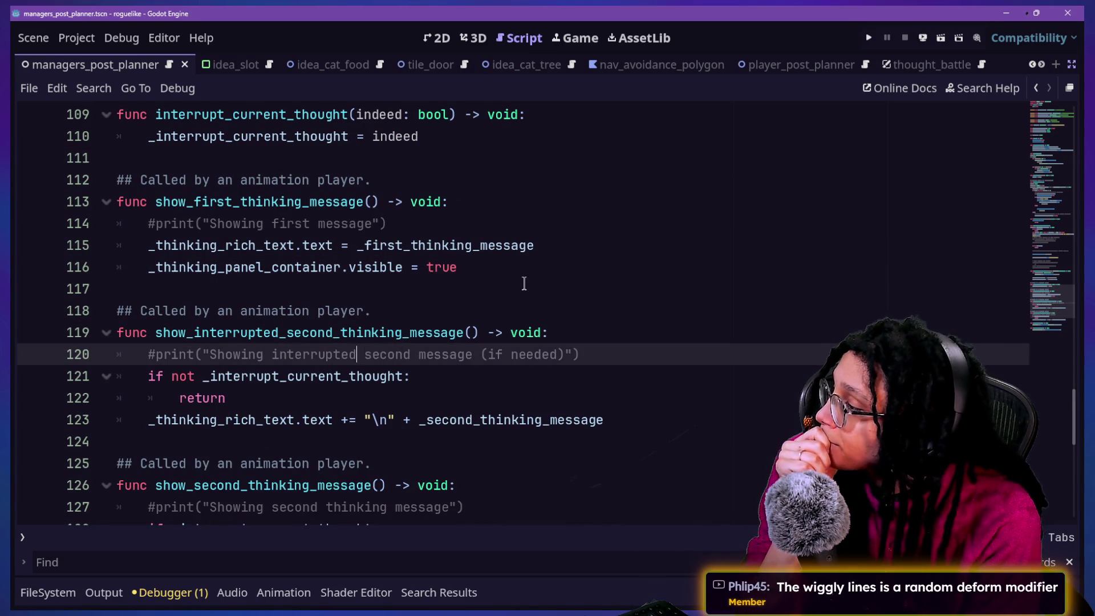
pyautogui.press('Down')
pyautogui.press('Down')
pyautogui.press('Down')
pyautogui.press('Down')
pyautogui.press('Up')
pyautogui.press('Up')
pyautogui.press('Up')
pyautogui.press('Down')
pyautogui.press('Down')
pyautogui.press('Down')
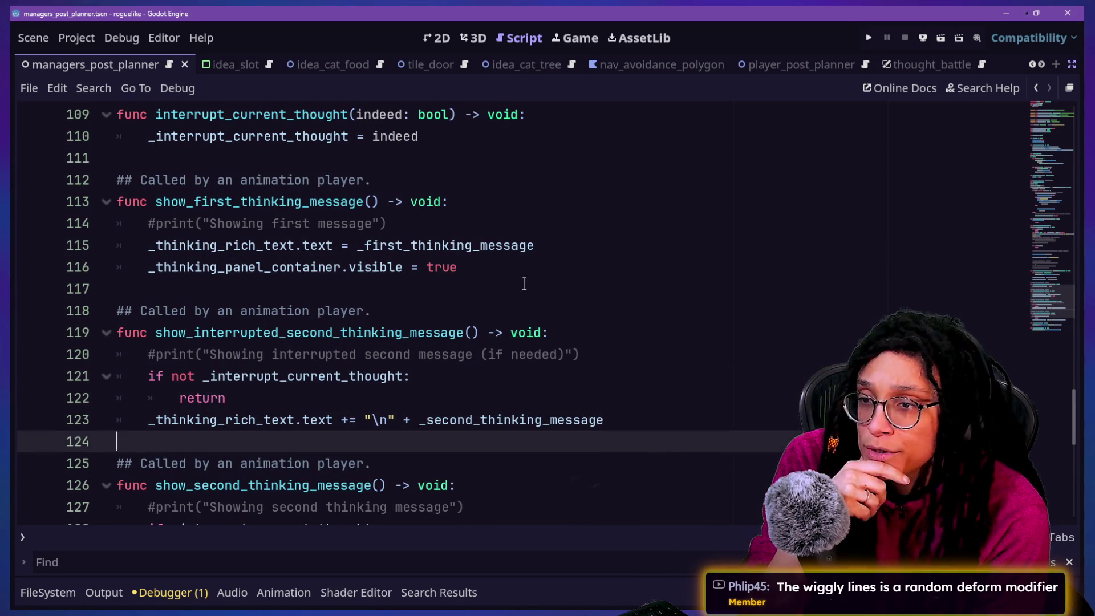
pyautogui.press('Up')
pyautogui.press('Down')
pyautogui.press('Down')
pyautogui.press('Down')
pyautogui.press('Down')
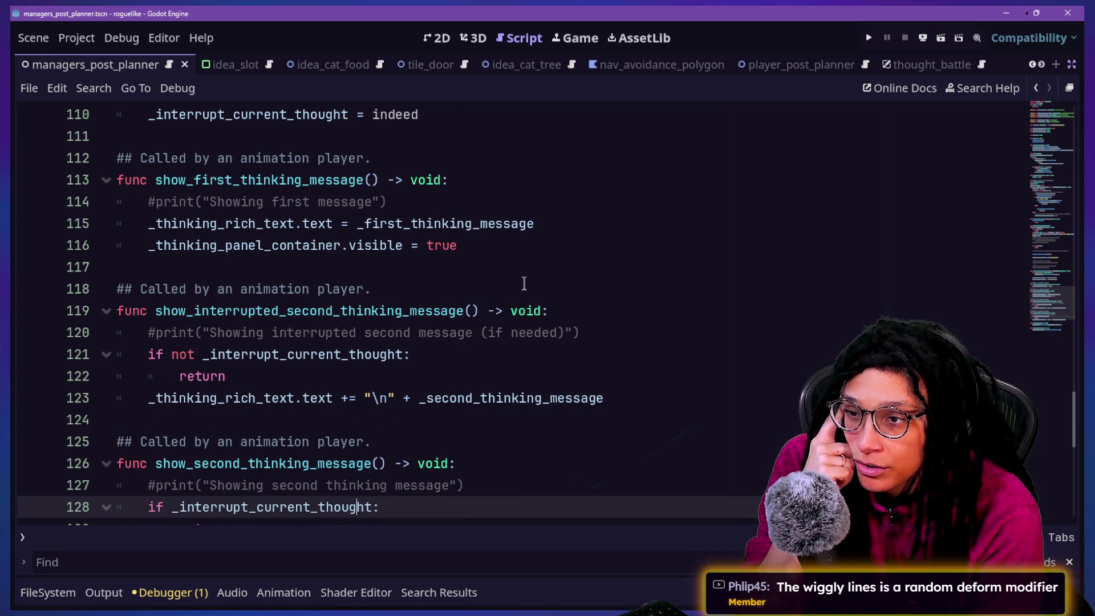
pyautogui.press('Down')
pyautogui.press('Down')
pyautogui.press('Down')
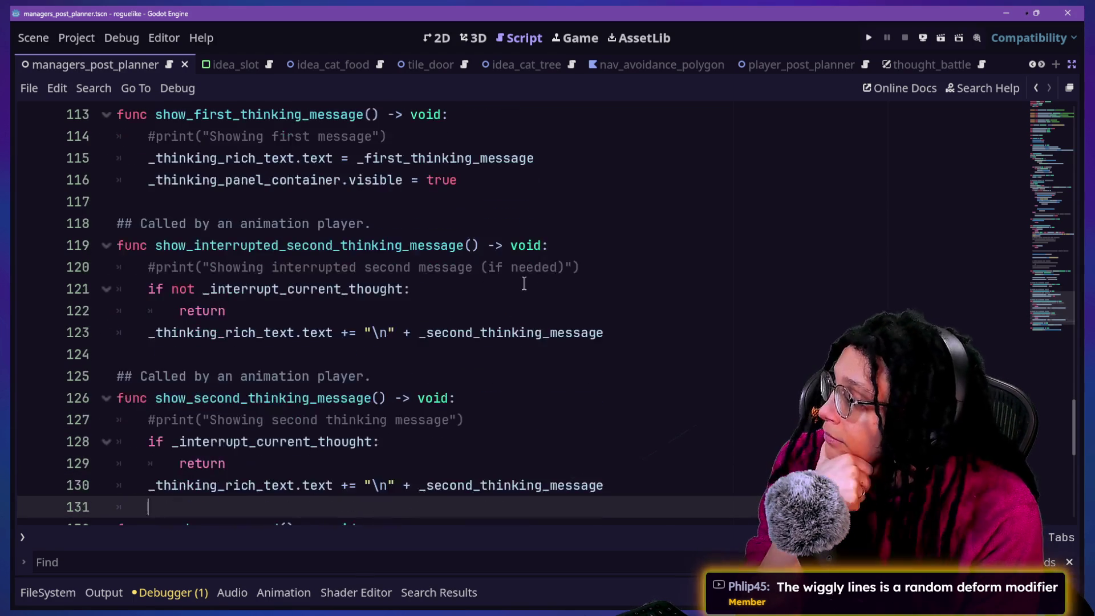
pyautogui.press('Up')
pyautogui.press('Up')
pyautogui.press('Up')
pyautogui.press('Up')
pyautogui.press('Up')
pyautogui.press('Up')
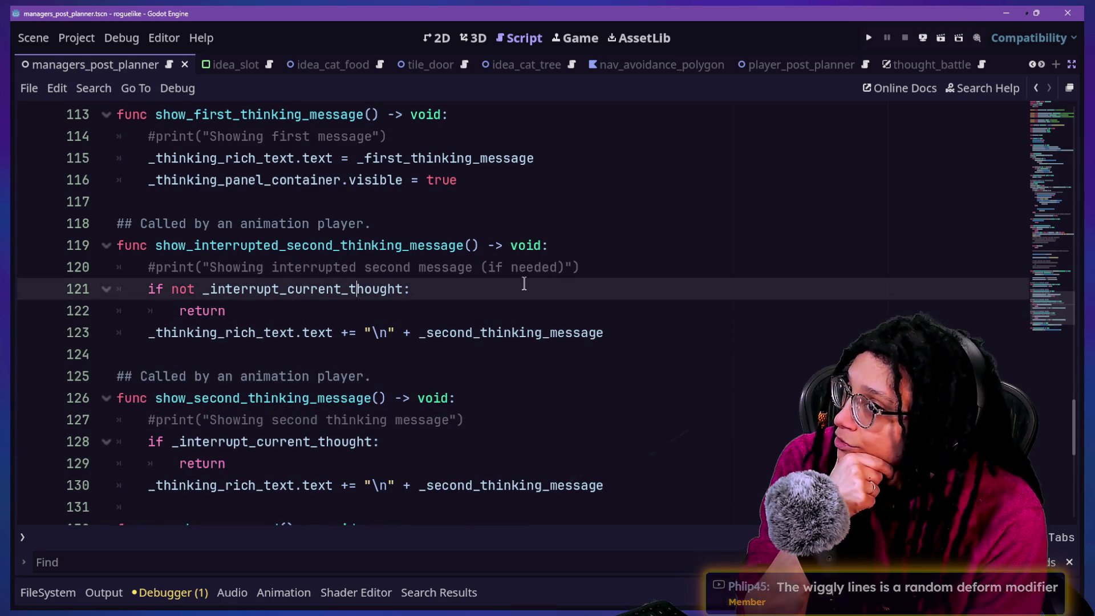
pyautogui.press('Up')
pyautogui.press('Up')
pyautogui.press('Up')
pyautogui.press('Down')
pyautogui.press('Down')
pyautogui.press('Down')
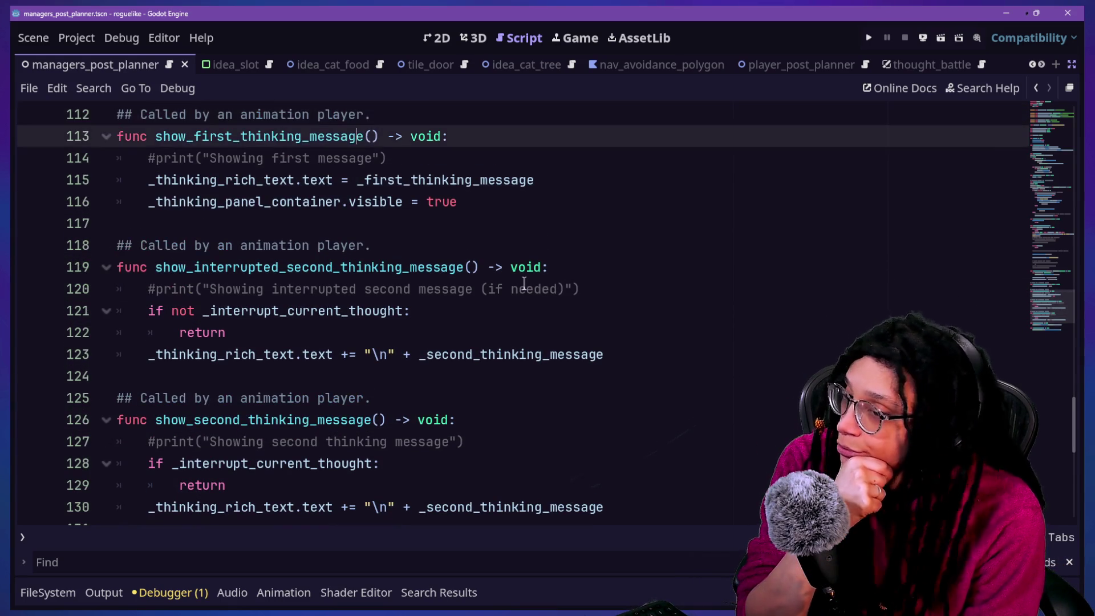
pyautogui.press('Down')
pyautogui.press('Down')
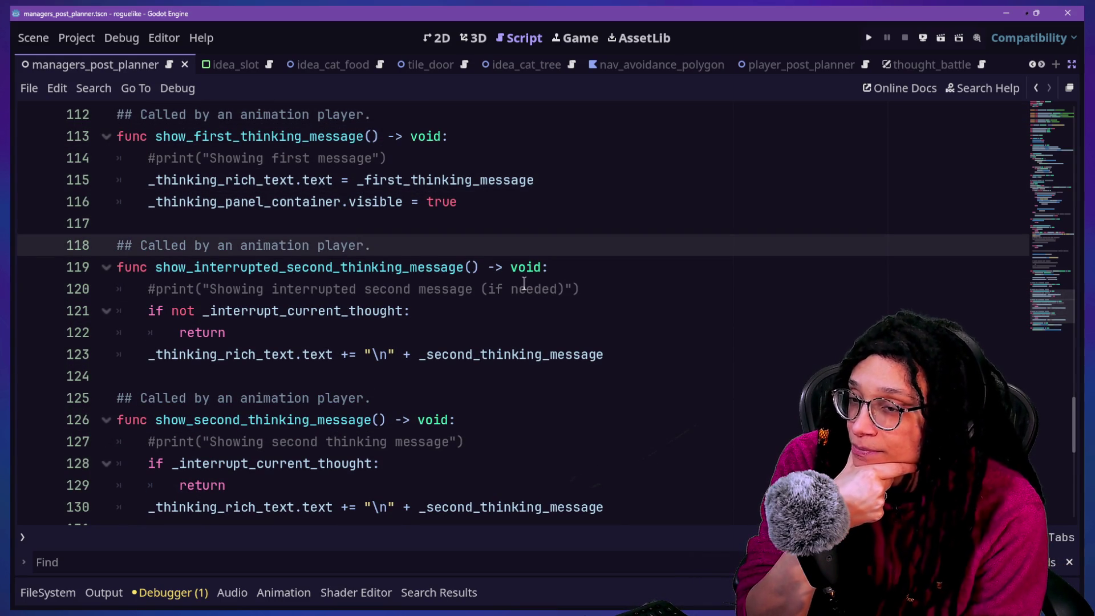
pyautogui.press('Up')
pyautogui.press('Up')
pyautogui.press('Up')
pyautogui.press('Down')
pyautogui.press('Down')
pyautogui.press('Up')
pyautogui.press('Up')
pyautogui.press('Up')
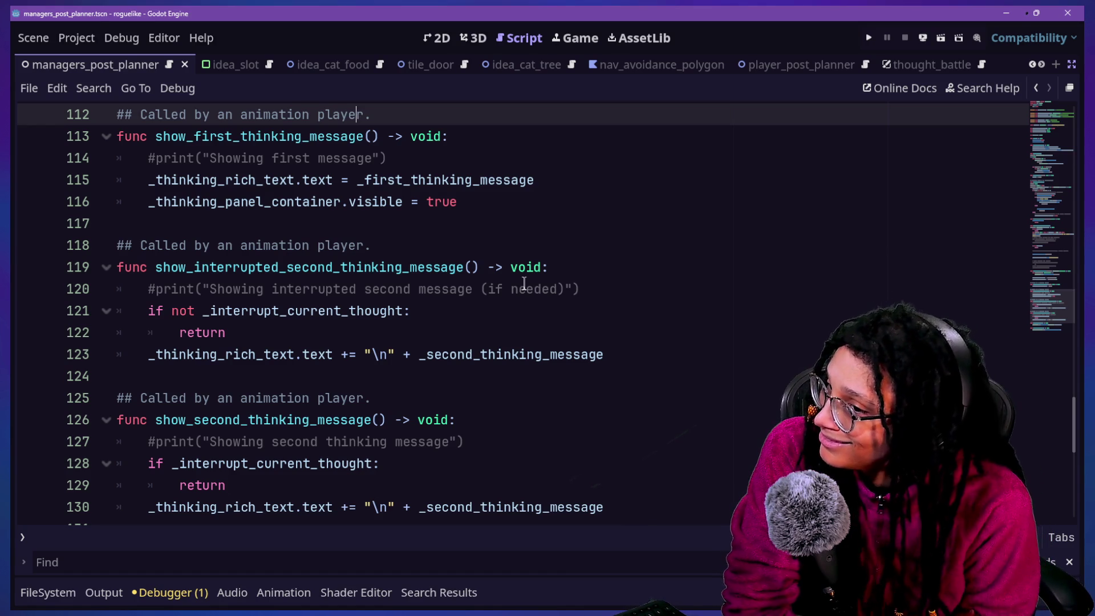
# Scan lines 112–121, then search project files for 'player+think'.
pyautogui.press('Down')
pyautogui.press('Down')
pyautogui.press('Down')
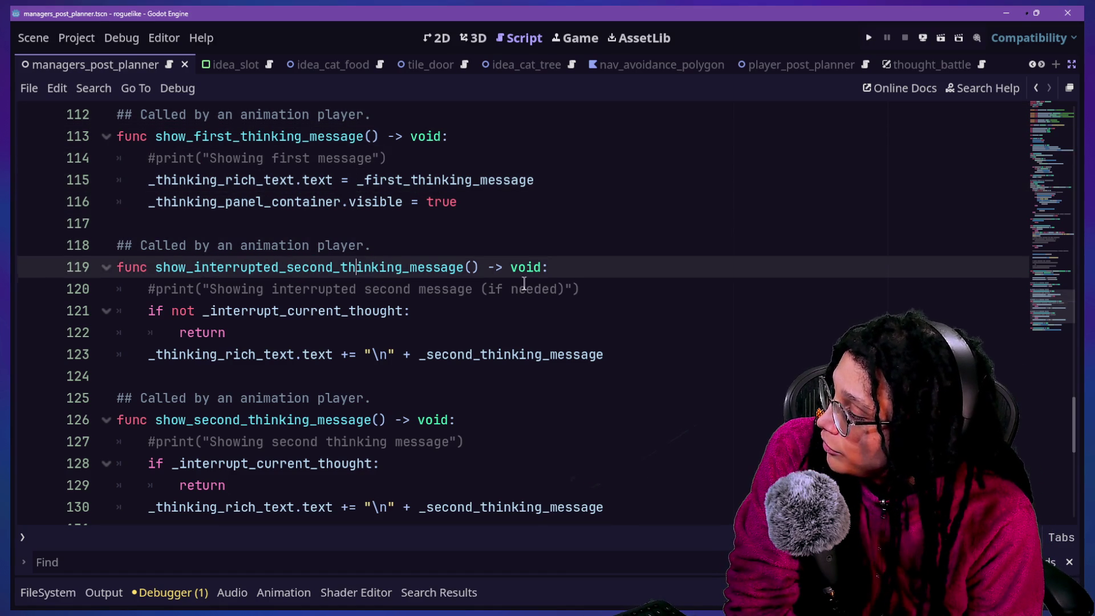
pyautogui.scroll(-2, 524, 284)
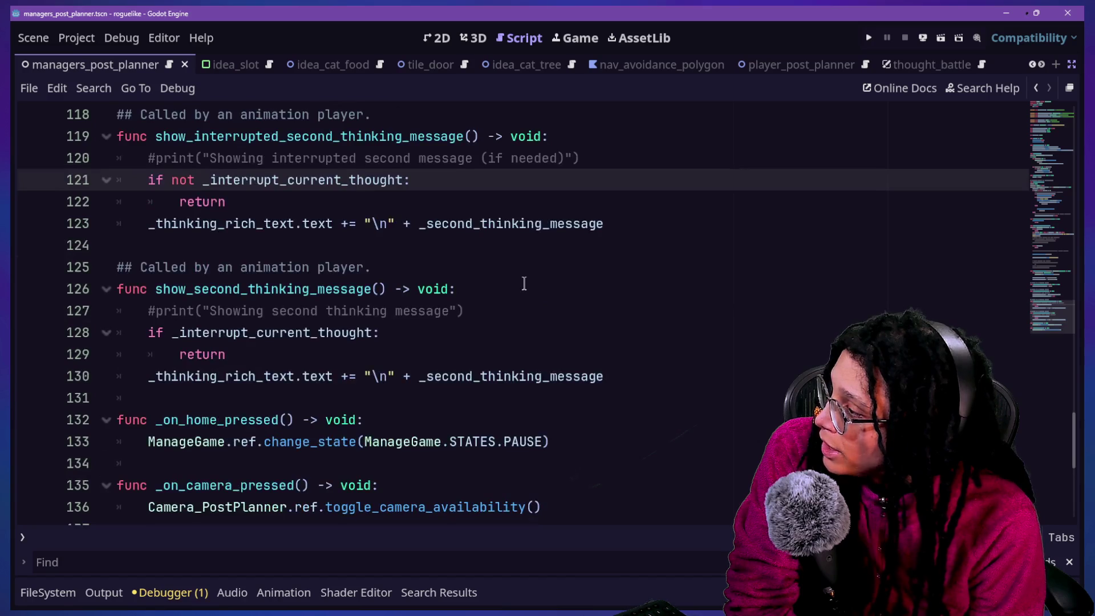
pyautogui.scroll(20, 524, 284)
pyautogui.hotkey('shift', 'alt', 'o')
pyautogui.write('p')
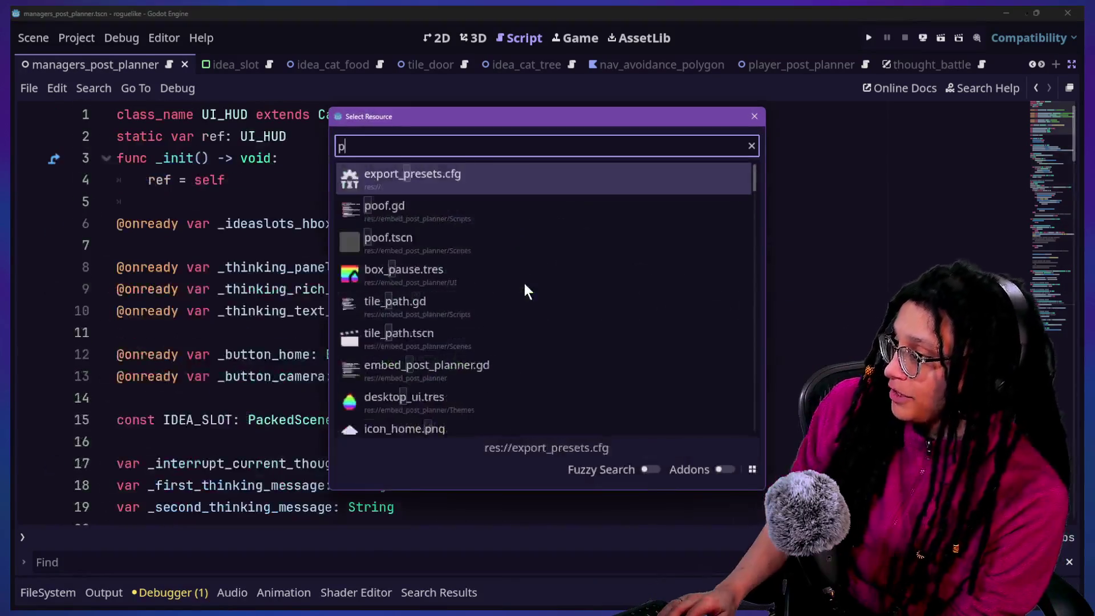
pyautogui.write('layer+think')
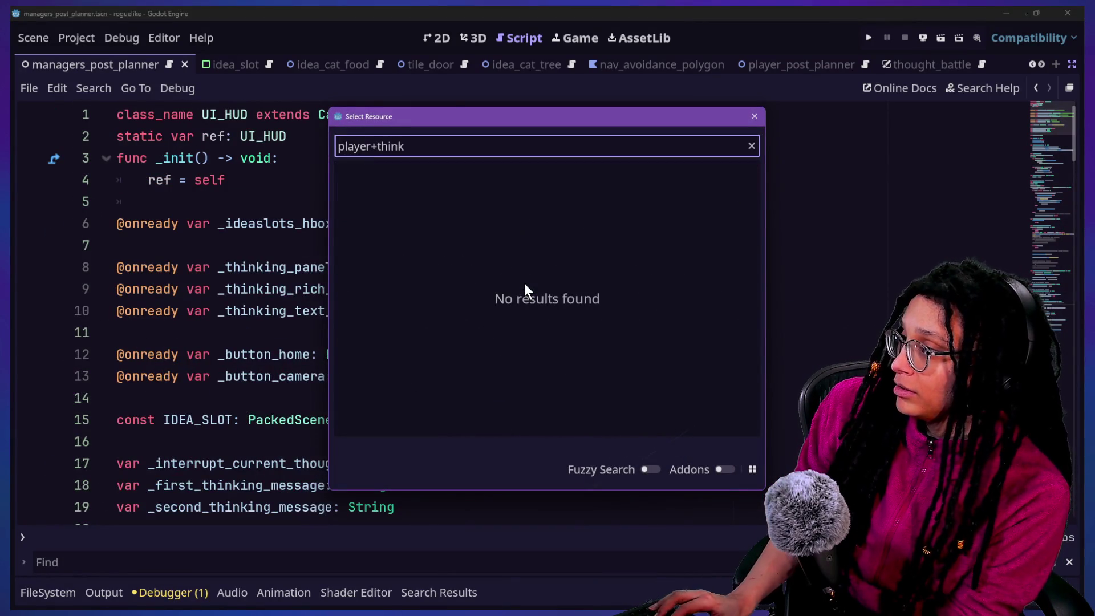
# Correct the file search to 'player_think' and open player_thinking.gd.
pyautogui.press('BackSpace')
pyautogui.press('BackSpace')
pyautogui.press('BackSpace')
pyautogui.press('BackSpace')
pyautogui.press('BackSpace')
pyautogui.press('BackSpace')
pyautogui.write('_think')
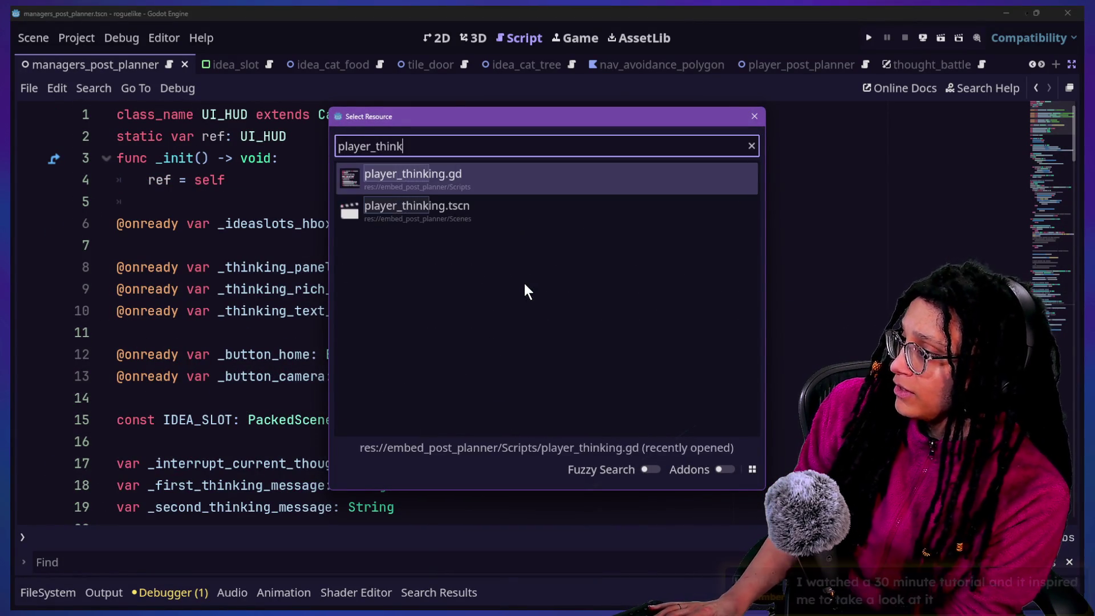
pyautogui.press('Return')
pyautogui.scroll(15, 332, 393)
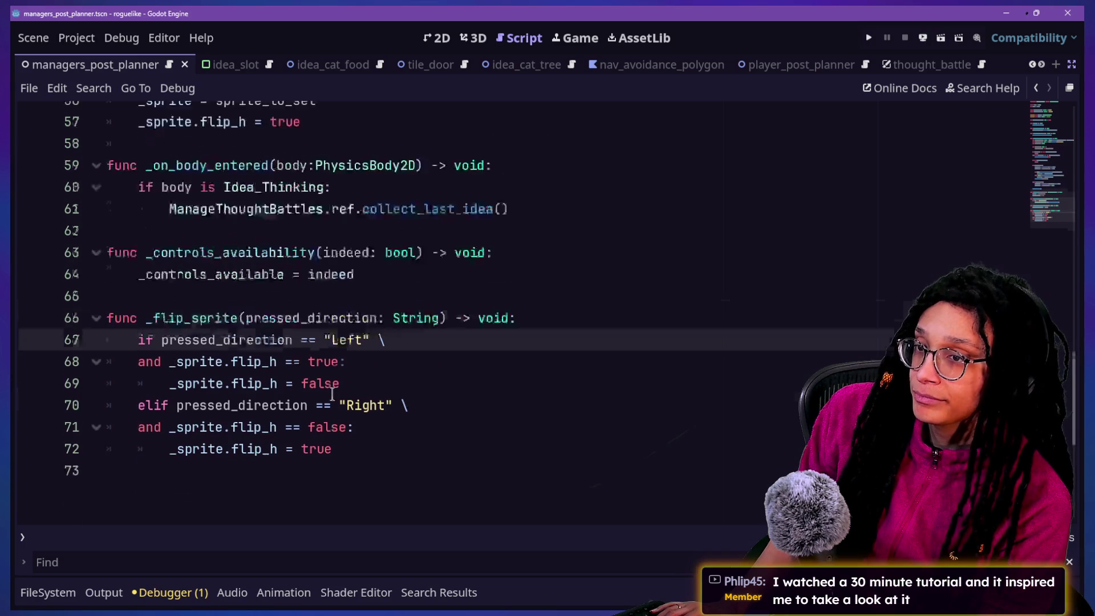
# Set SPEED to 300.0 and save the script.
pyautogui.click(340, 149)
pyautogui.press('Up')
pyautogui.click(398, 158)
pyautogui.press('BackSpace')
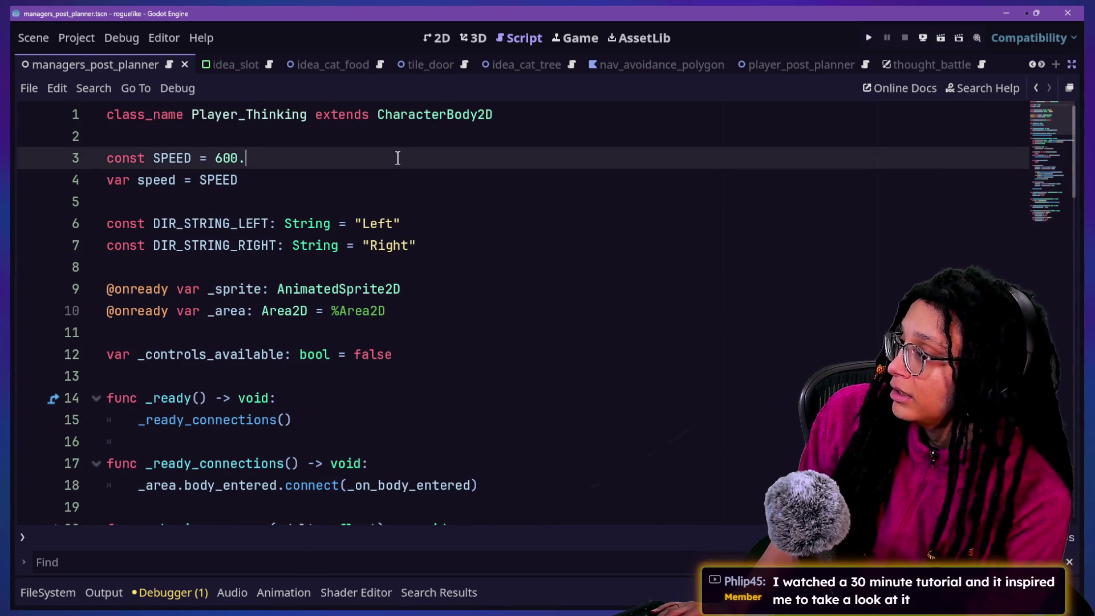
pyautogui.hotkey('ctrl', 's')
pyautogui.write('.0')
pyautogui.hotkey('ctrl', 's')
# Delete the blank line 52 before move_and_slide(), then bring up the file search again.
pyautogui.click(666, 268)
pyautogui.scroll(-20, 656, 266)
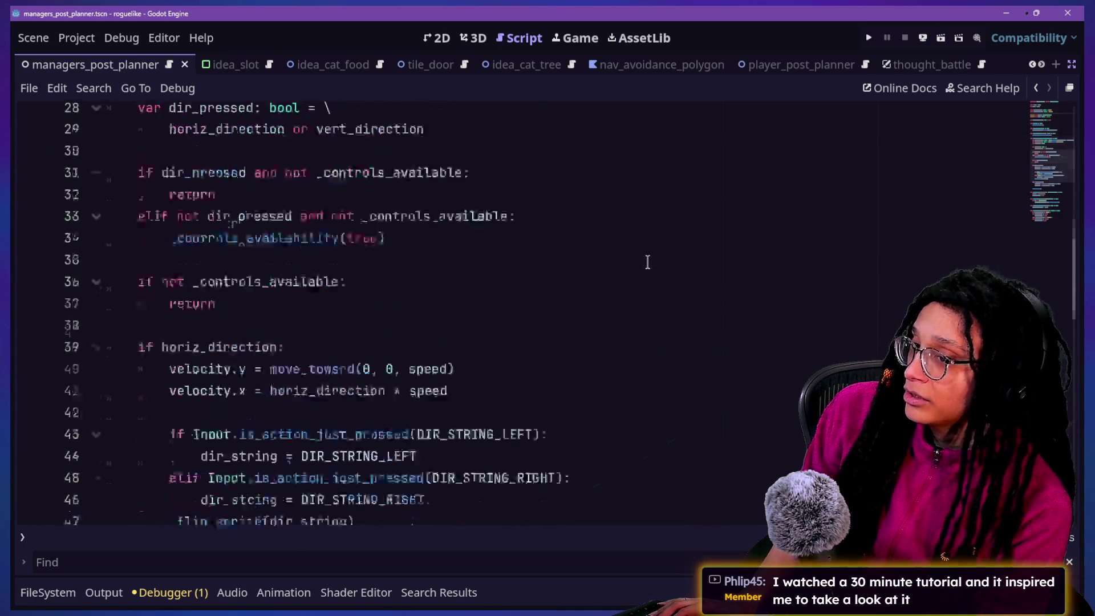
pyautogui.scroll(9, 604, 235)
pyautogui.click(608, 237)
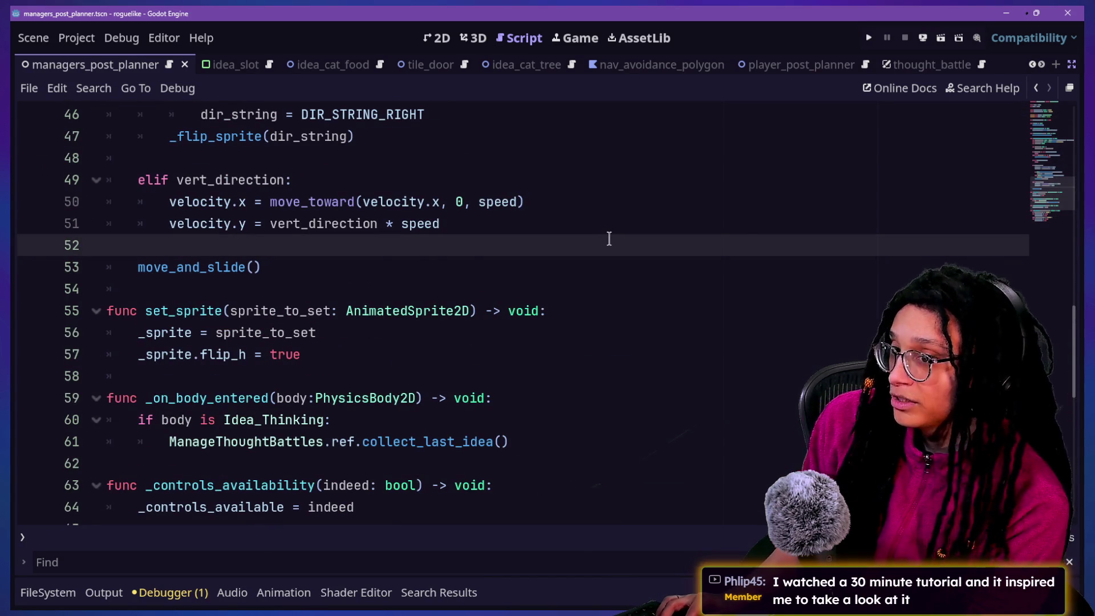
pyautogui.hotkey('alt', 'shift', 'o')
pyautogui.press('Escape')
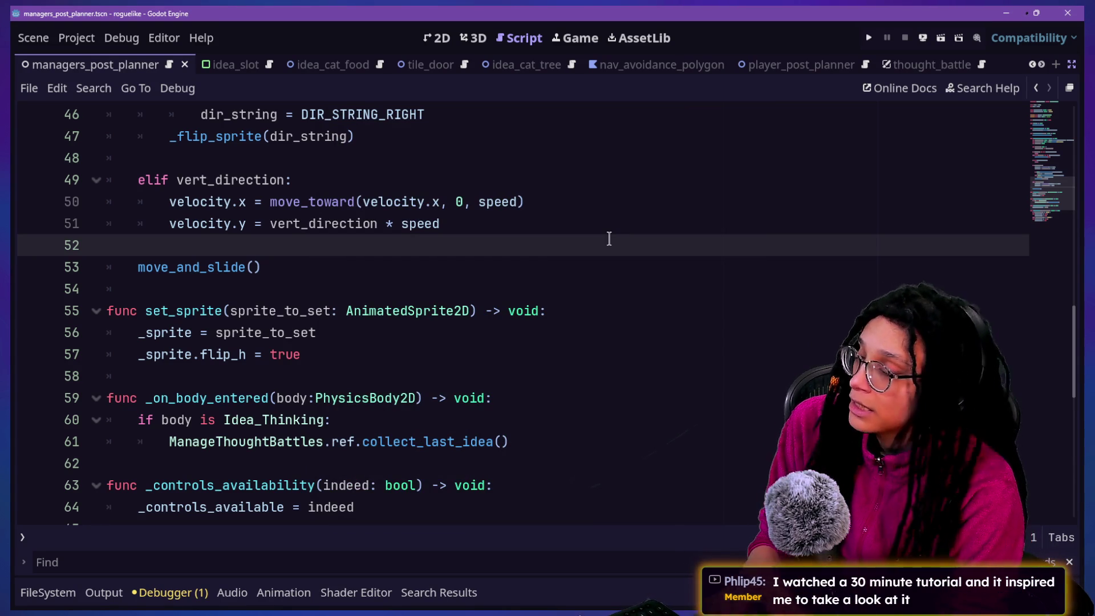
pyautogui.press('BackSpace')
pyautogui.press('BackSpace')
pyautogui.hotkey('ctrl', 'z')
pyautogui.press('BackSpace')
pyautogui.press('BackSpace')
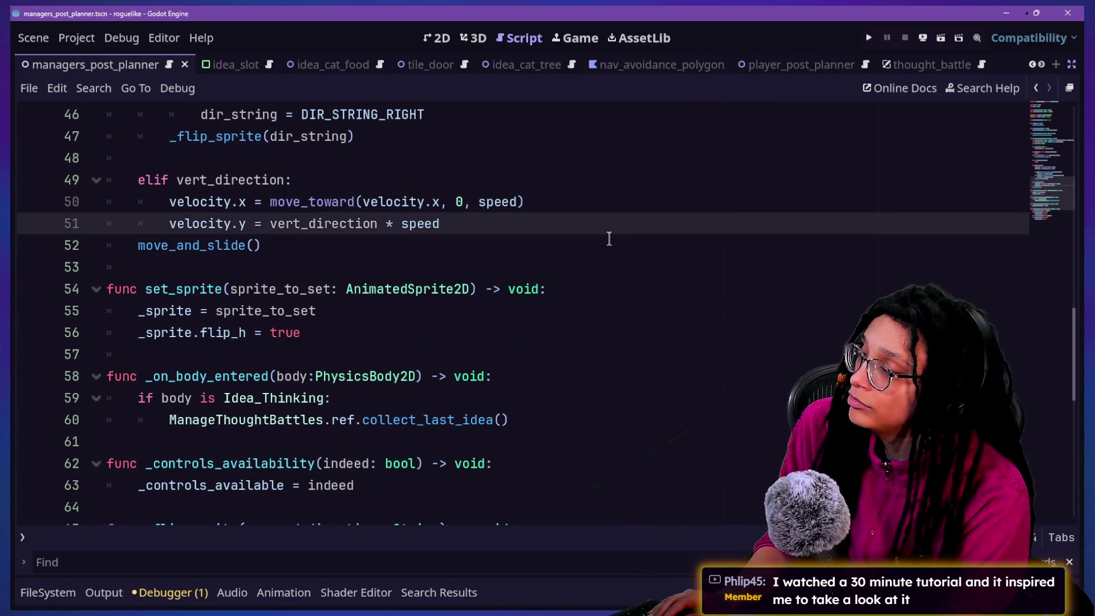
pyautogui.scroll(-3, 609, 238)
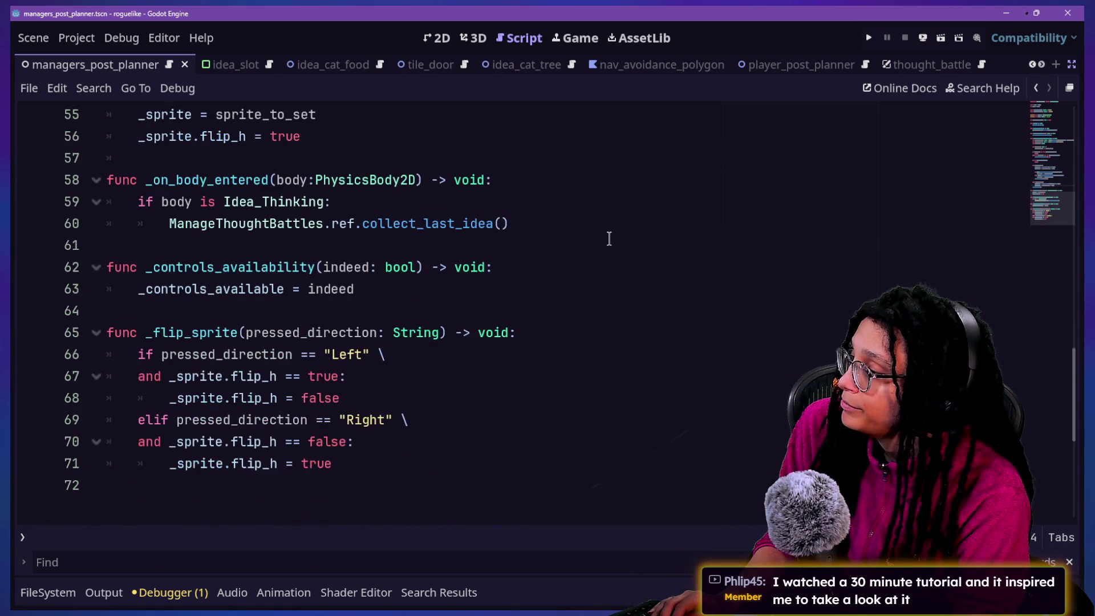
pyautogui.scroll(18, 609, 239)
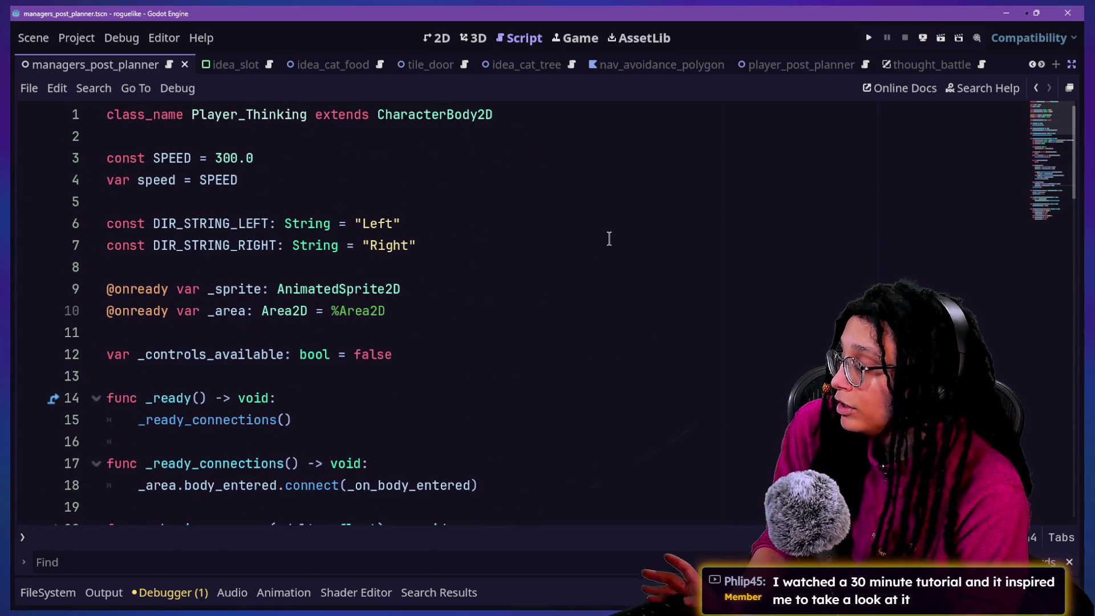
pyautogui.hotkey('shift', 'alt', 'o')
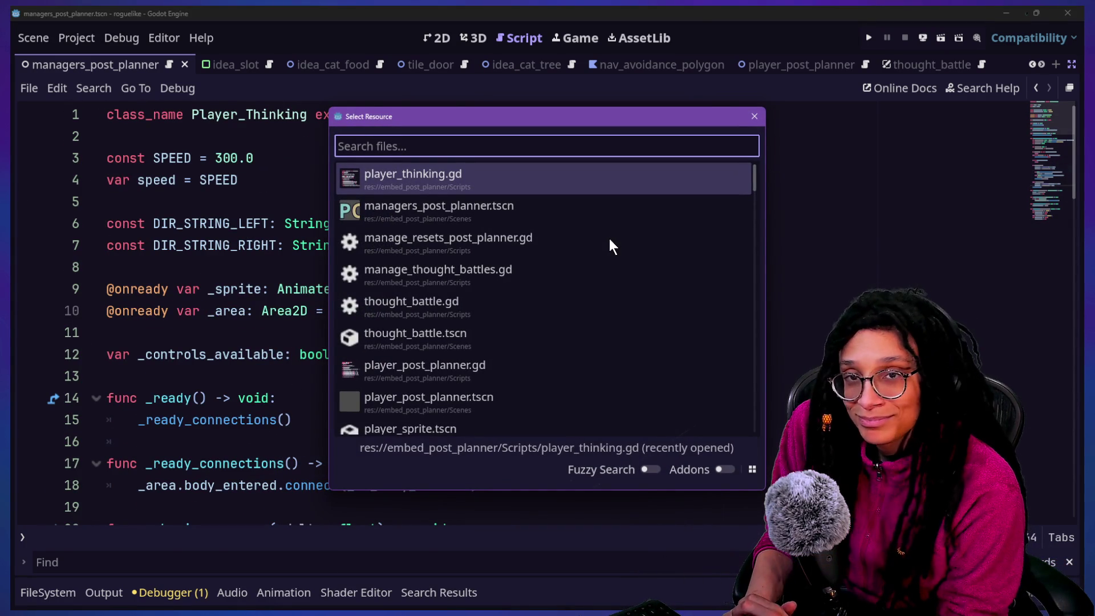
# Open manage_game_post_planner.gd via the 'game' search and scroll down to the pause handling.
pyautogui.write('game')
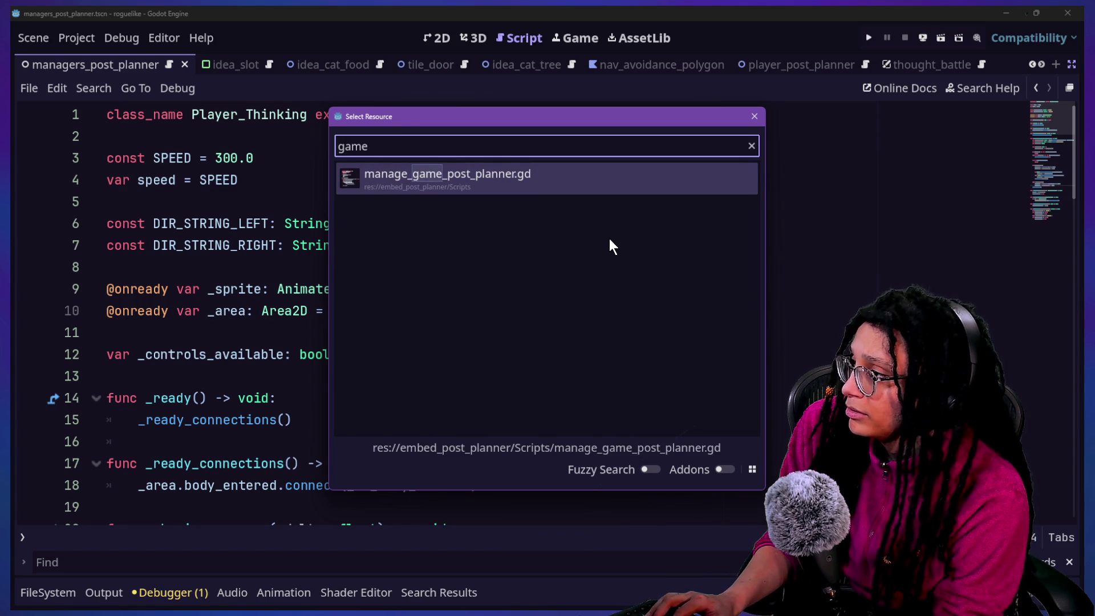
pyautogui.press('Return')
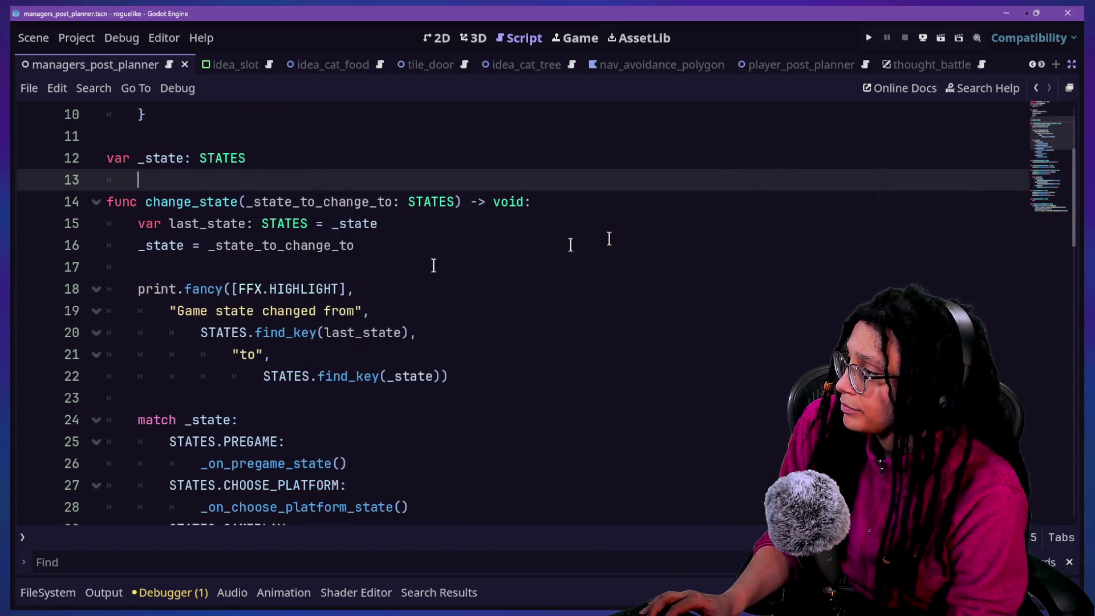
pyautogui.scroll(-5, 238, 294)
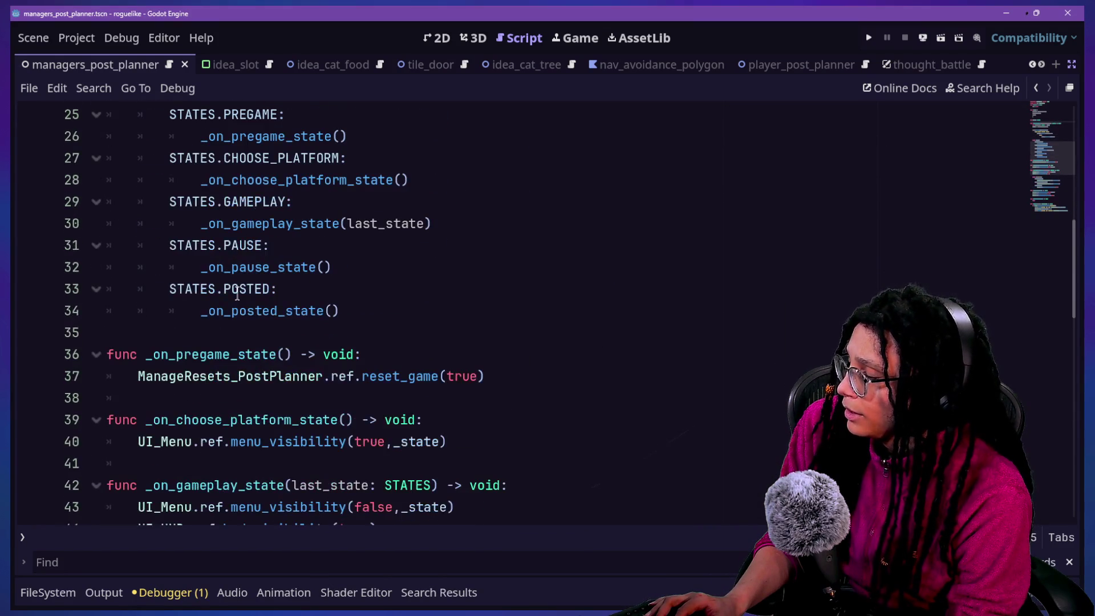
pyautogui.scroll(-5, 237, 294)
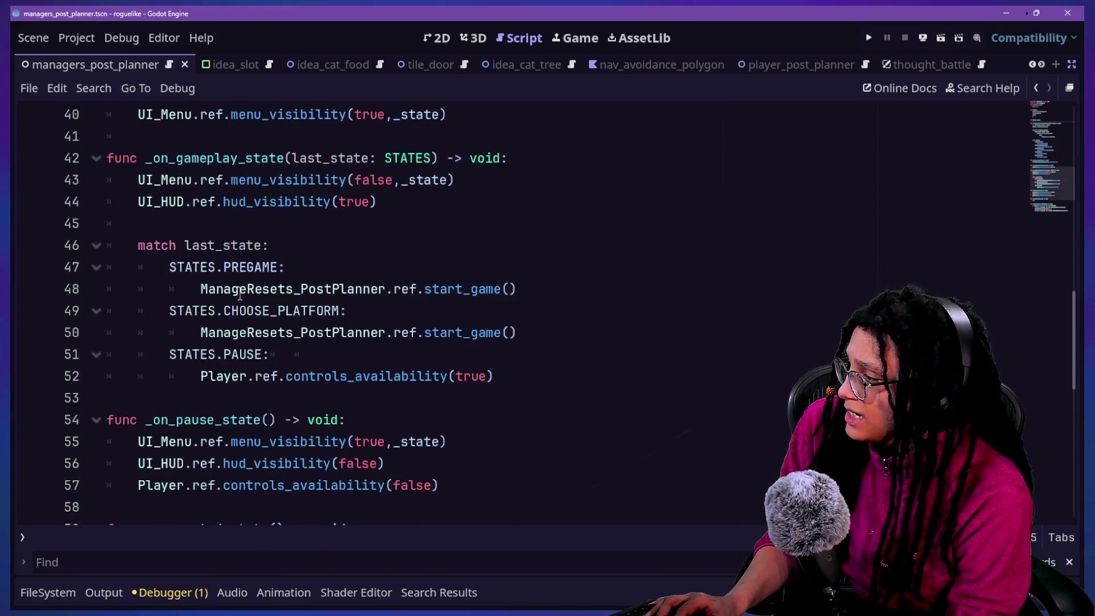
pyautogui.scroll(-1, 240, 294)
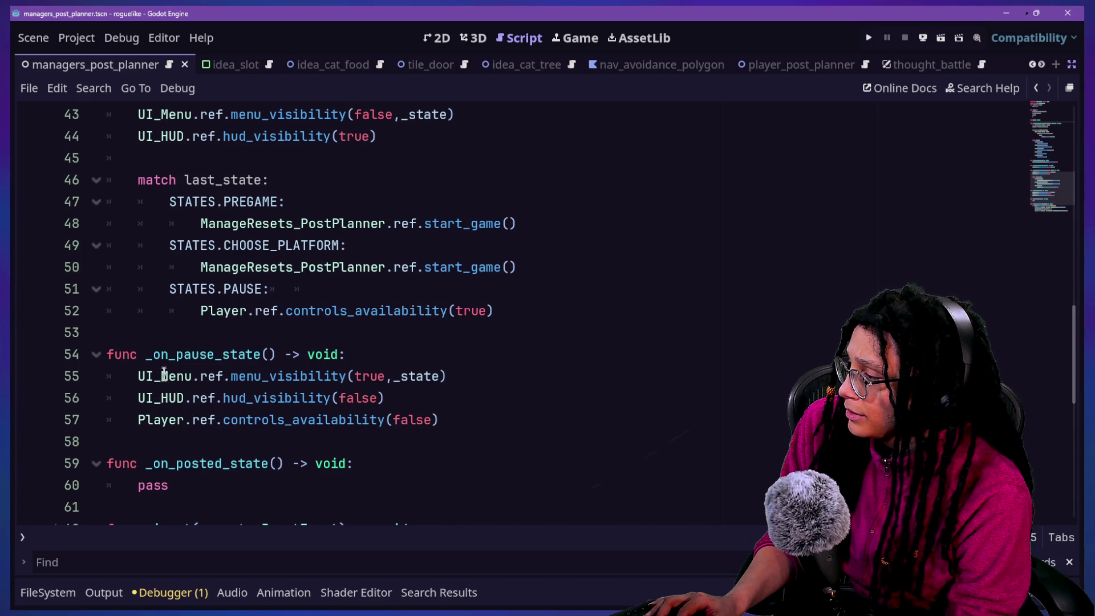
# Inspect the _on_pause_state UI_Menu and menu_visibility calls, then the STATES enum's POSTED entry.
pyautogui.moveTo(168, 376); pyautogui.dragTo(218, 376)
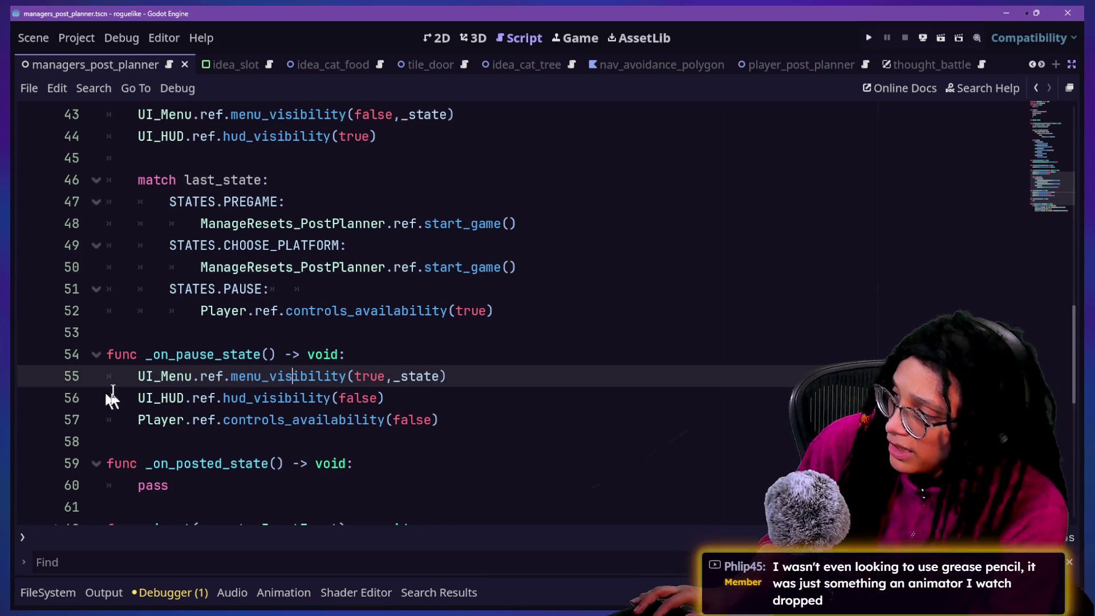
pyautogui.moveTo(316, 377); pyautogui.dragTo(359, 379)
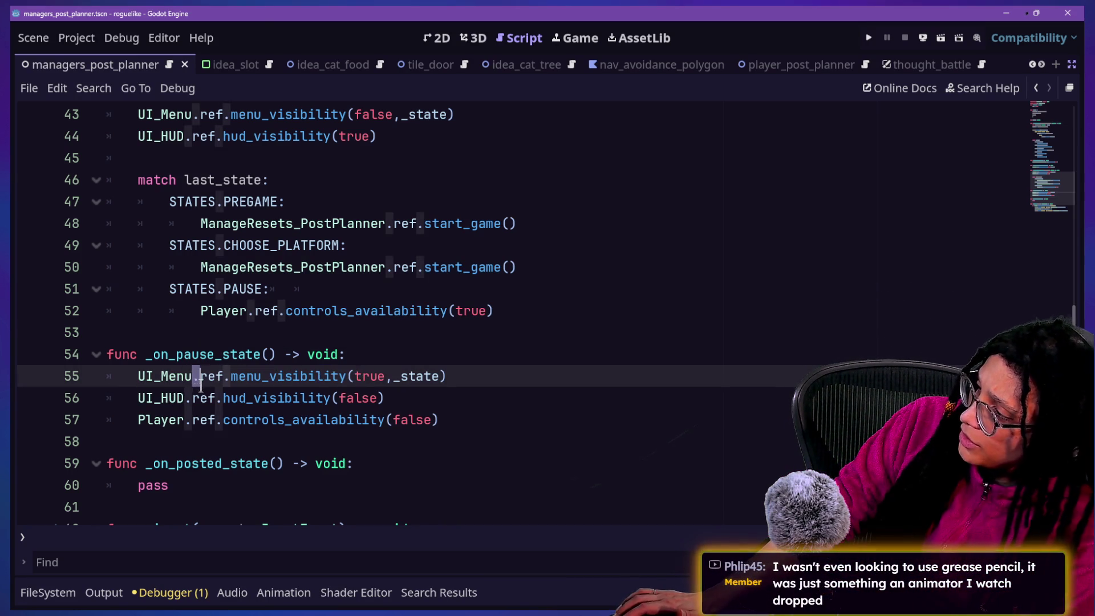
pyautogui.click(171, 355)
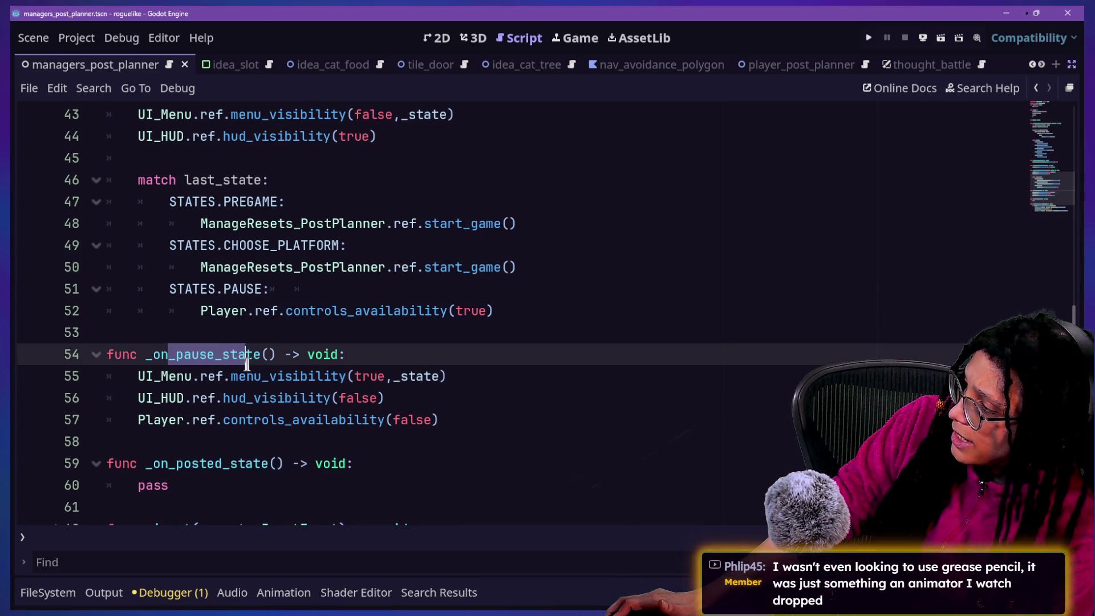
pyautogui.moveTo(168, 355); pyautogui.dragTo(268, 355)
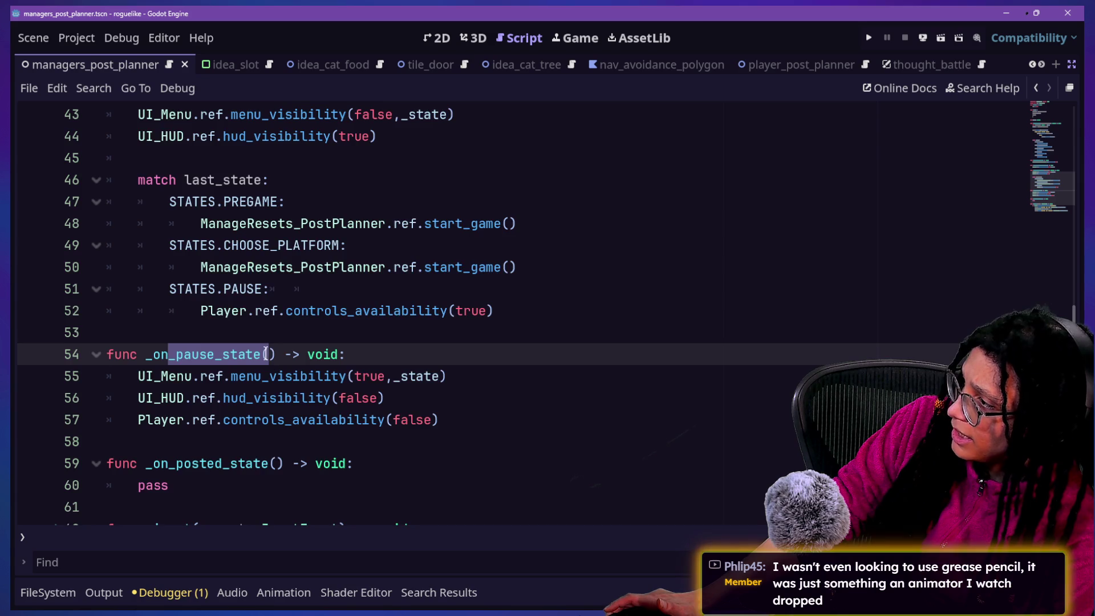
pyautogui.scroll(12, 265, 355)
pyautogui.click(302, 288)
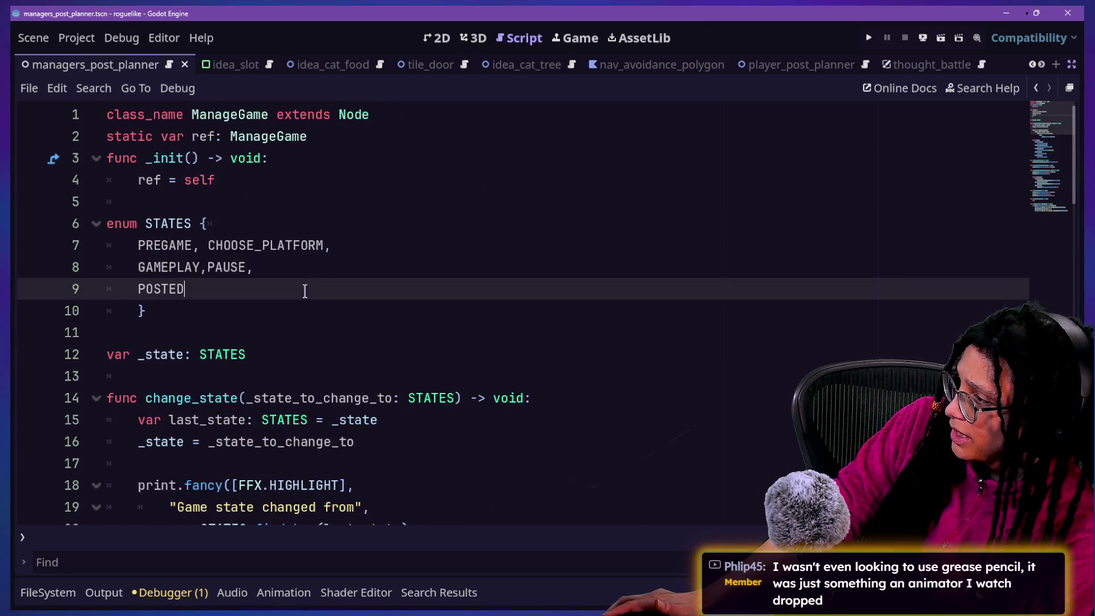
# Type 'N' after GAMEPLAY in the line 8 STATES enum and scroll through the script.
pyautogui.click(305, 268)
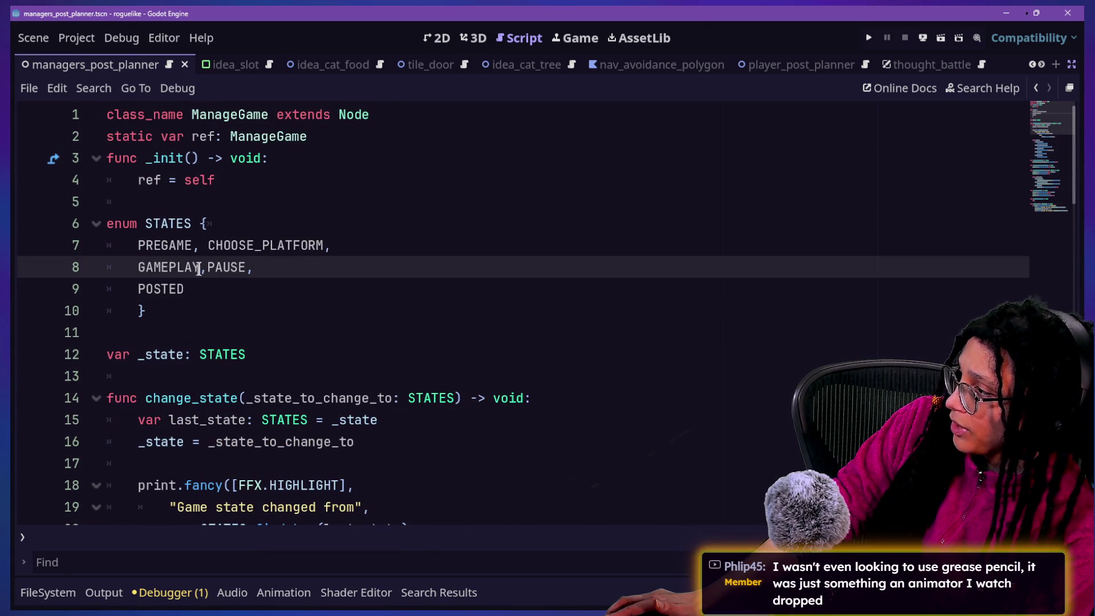
pyautogui.press('Left')
pyautogui.press('Left')
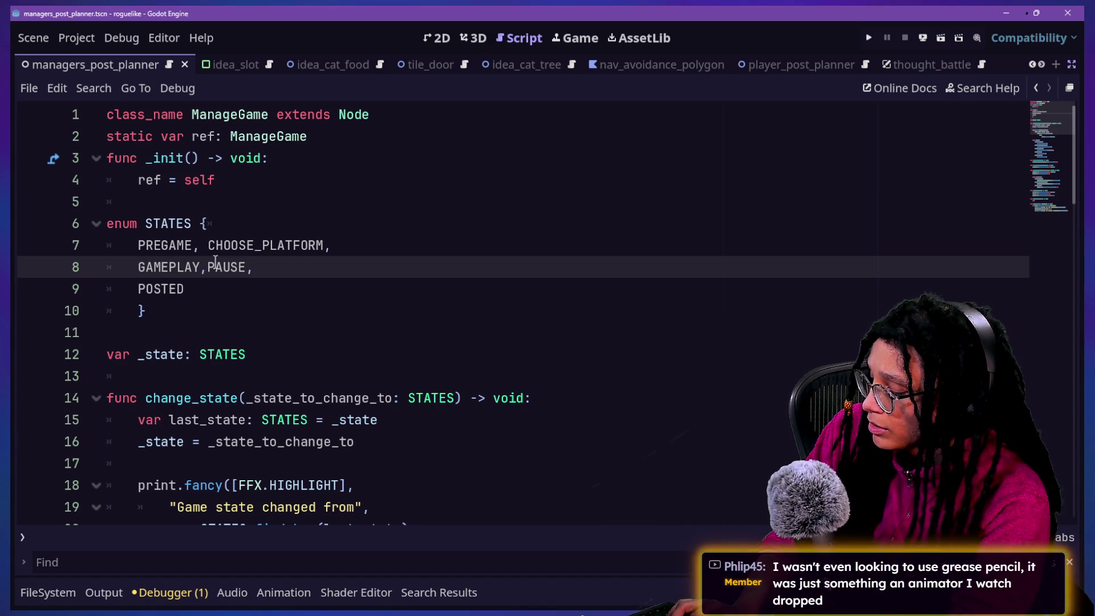
pyautogui.write('INGAME_MENU,')
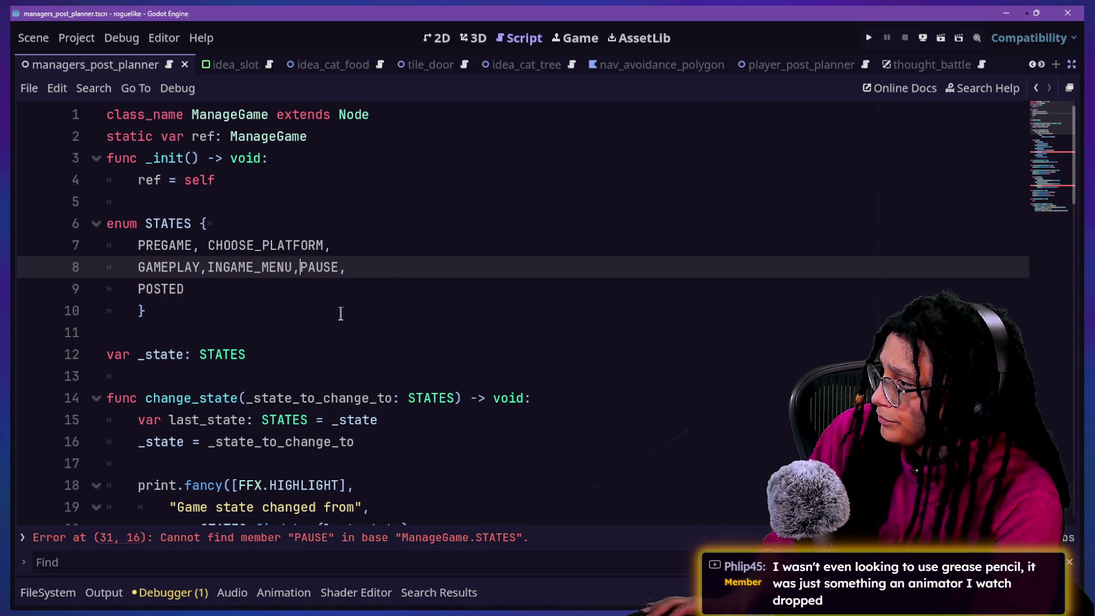
pyautogui.scroll(-7, 341, 314)
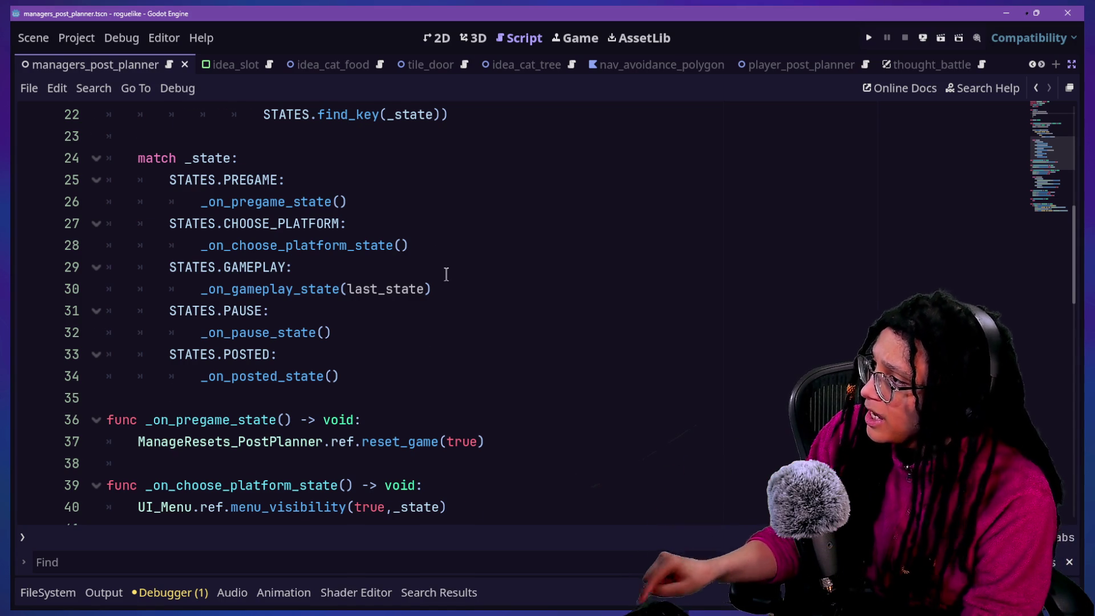
pyautogui.scroll(7, 447, 274)
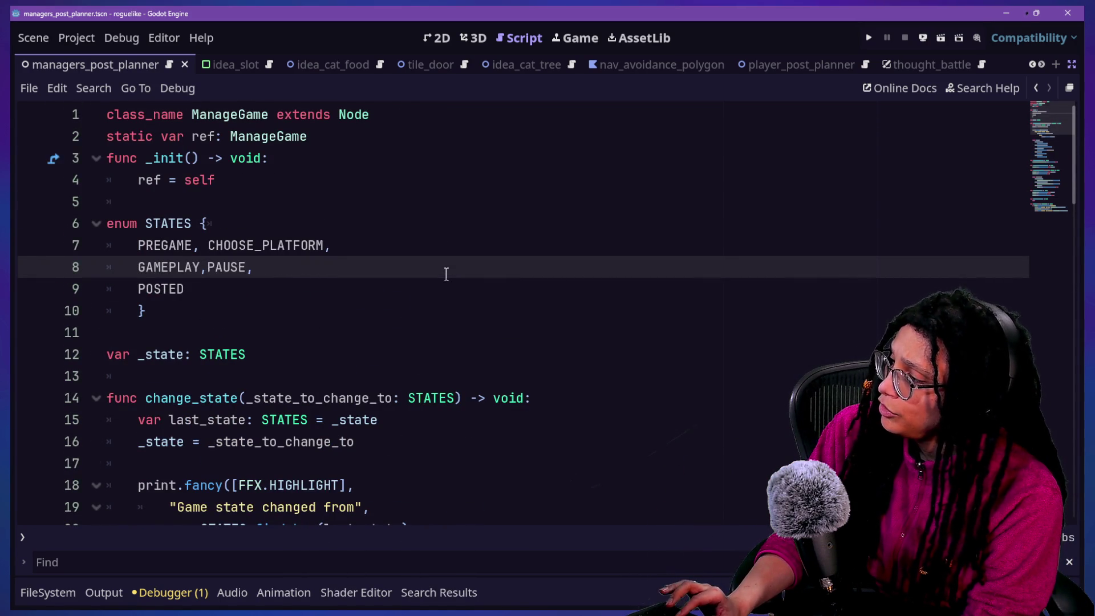
pyautogui.scroll(-10, 446, 275)
pyautogui.scroll(-7, 447, 275)
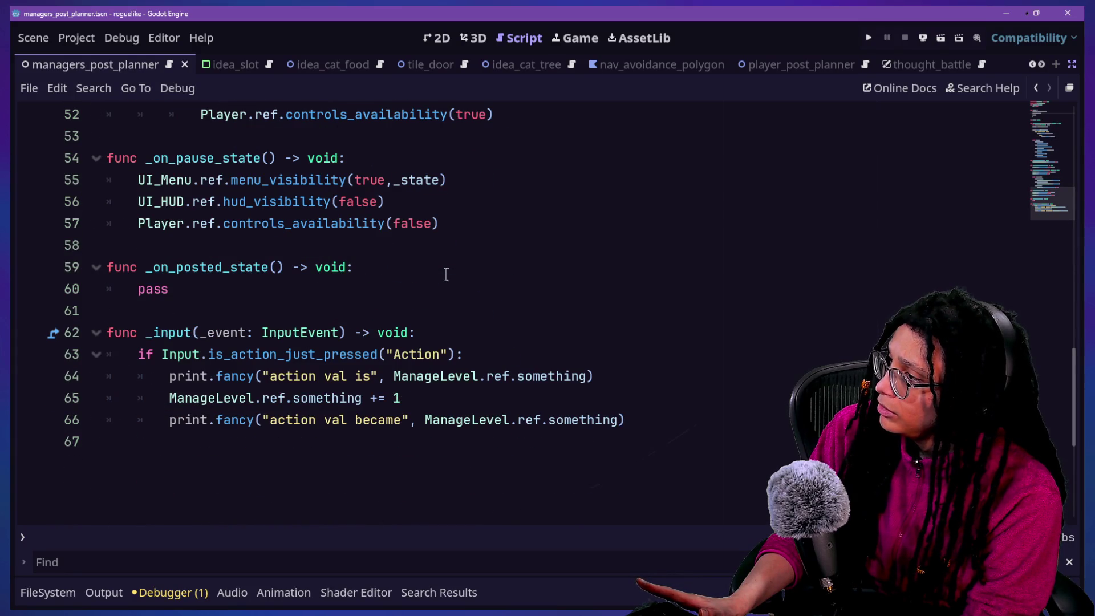
pyautogui.scroll(1, 447, 275)
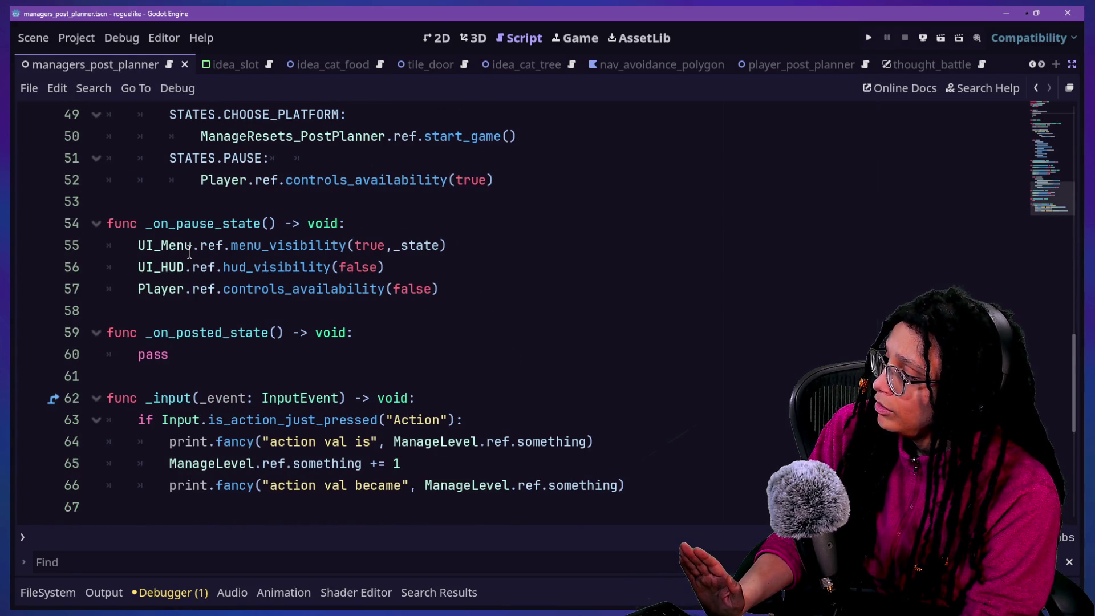
pyautogui.moveTo(190, 252)
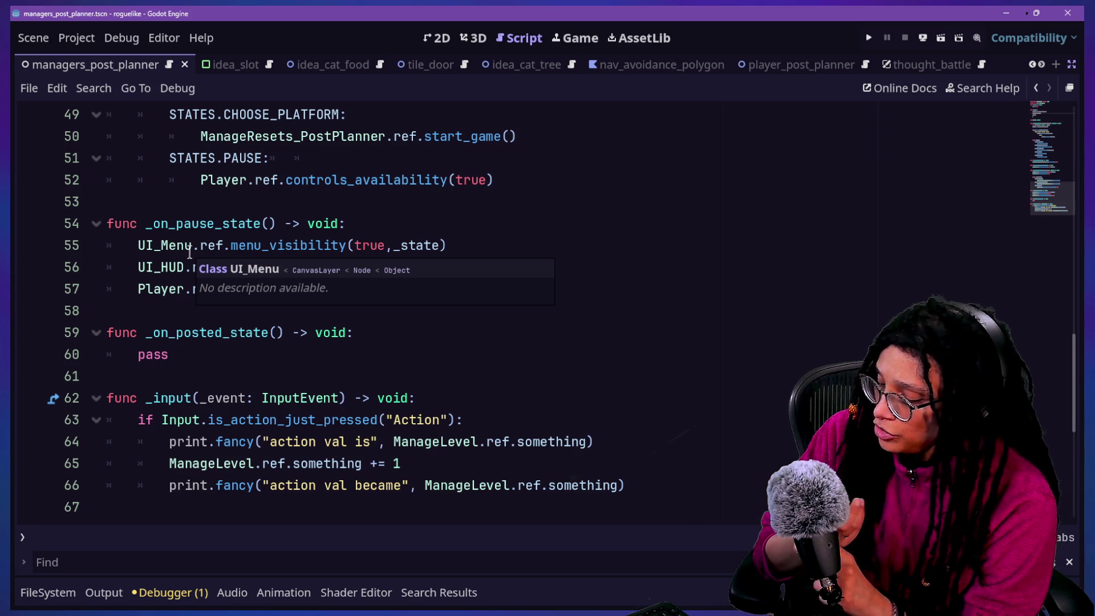
pyautogui.scroll(5, 190, 253)
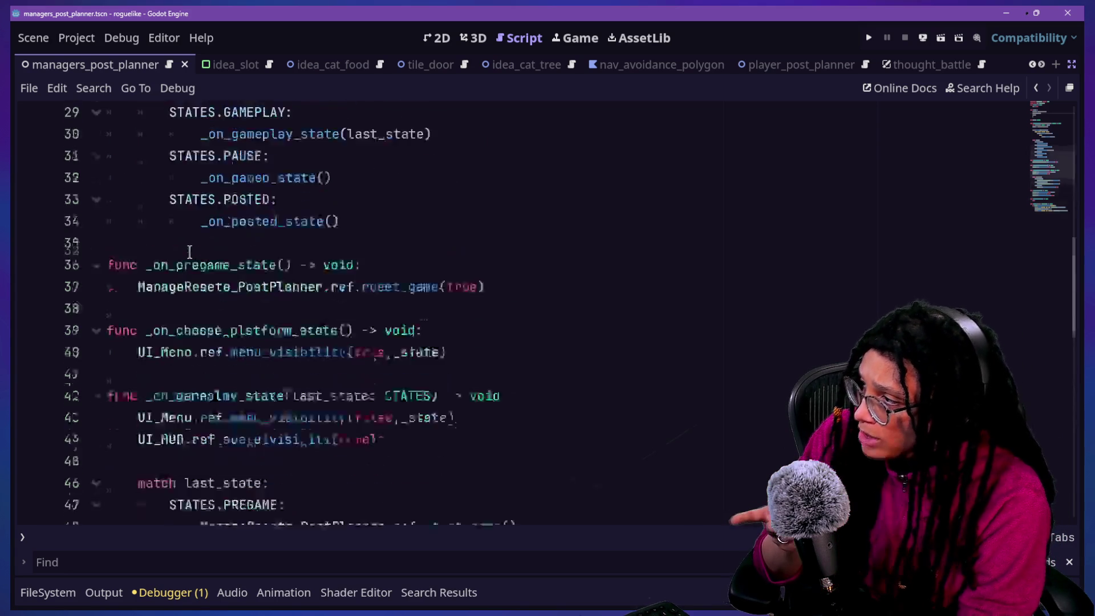
pyautogui.scroll(10, 190, 252)
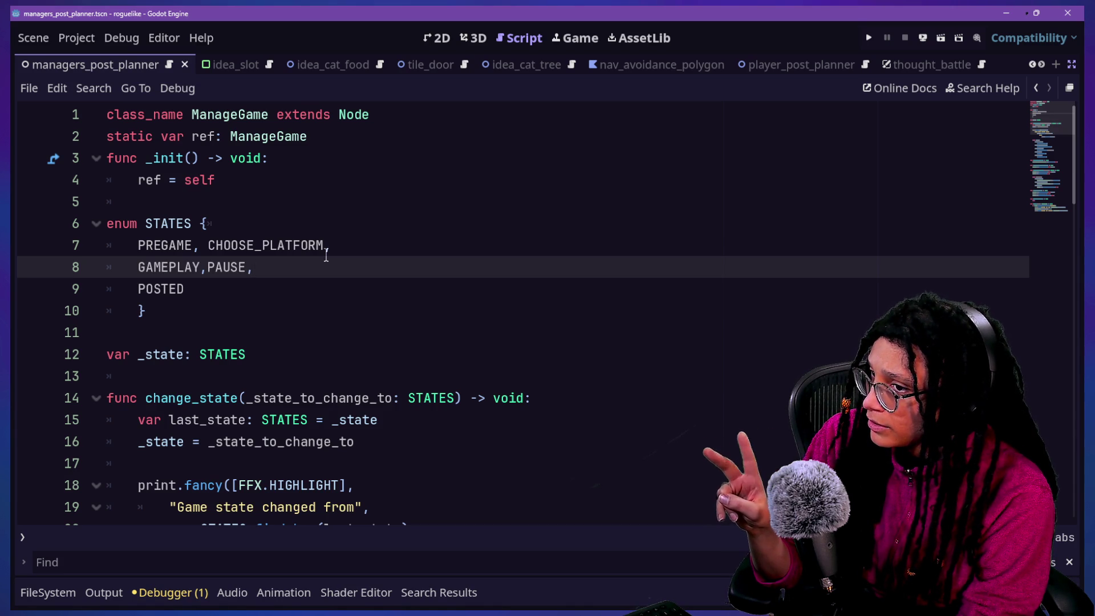
# Switch to the cat-care-game project window and show its Game view.
pyautogui.hotkey('alt', 'Tab')
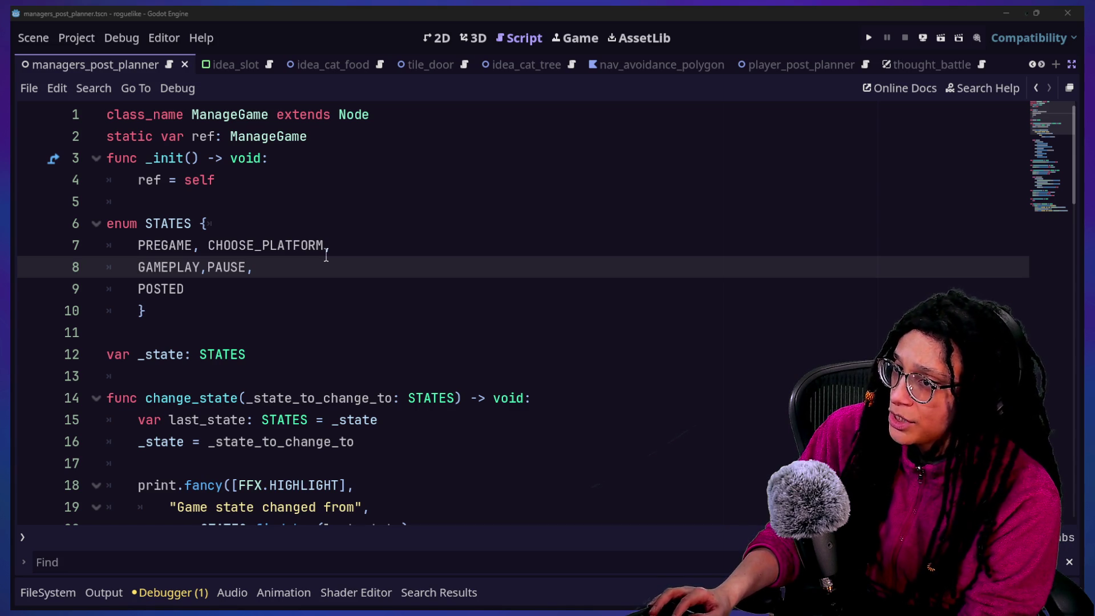
pyautogui.hotkey('alt', 'Tab')
pyautogui.click(573, 40)
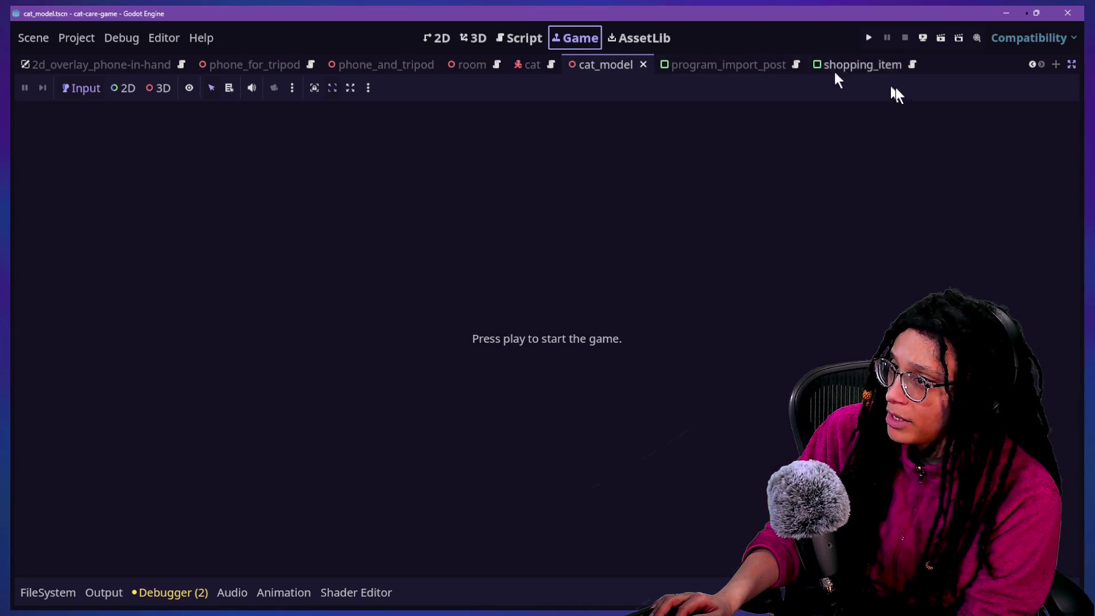
# Run the cat-care game, zoom in on the desk computer and launch Post Planner.
pyautogui.click(869, 39)
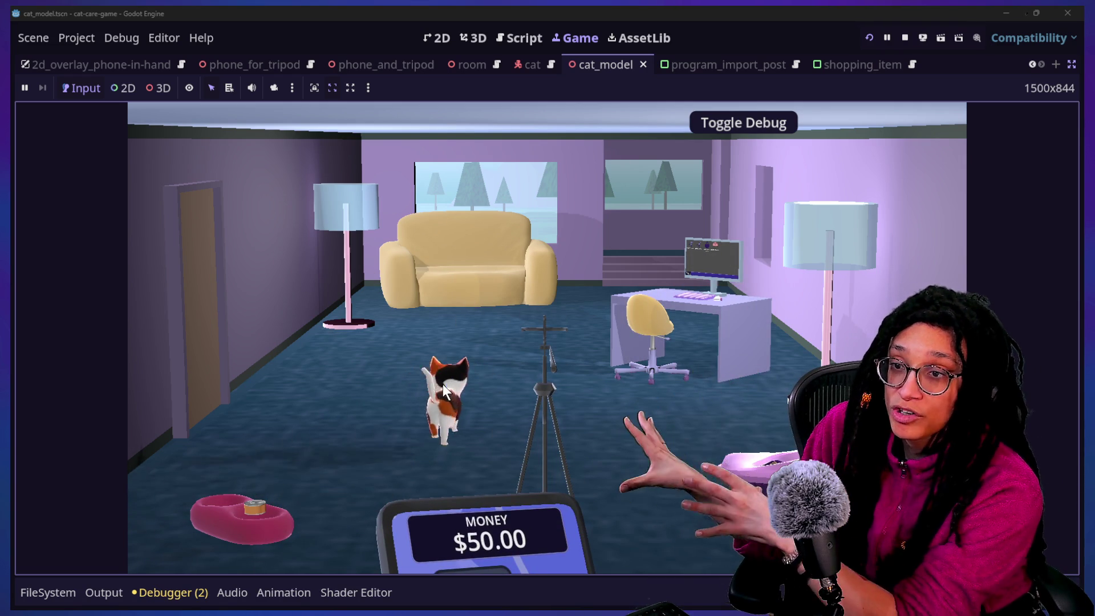
pyautogui.click(613, 314)
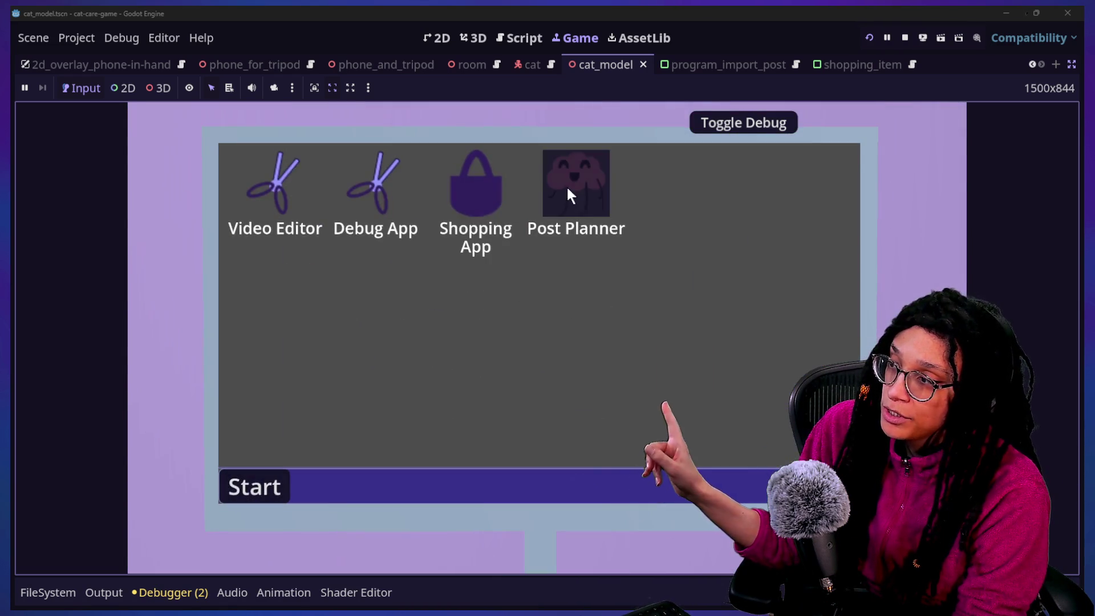
pyautogui.click(566, 186)
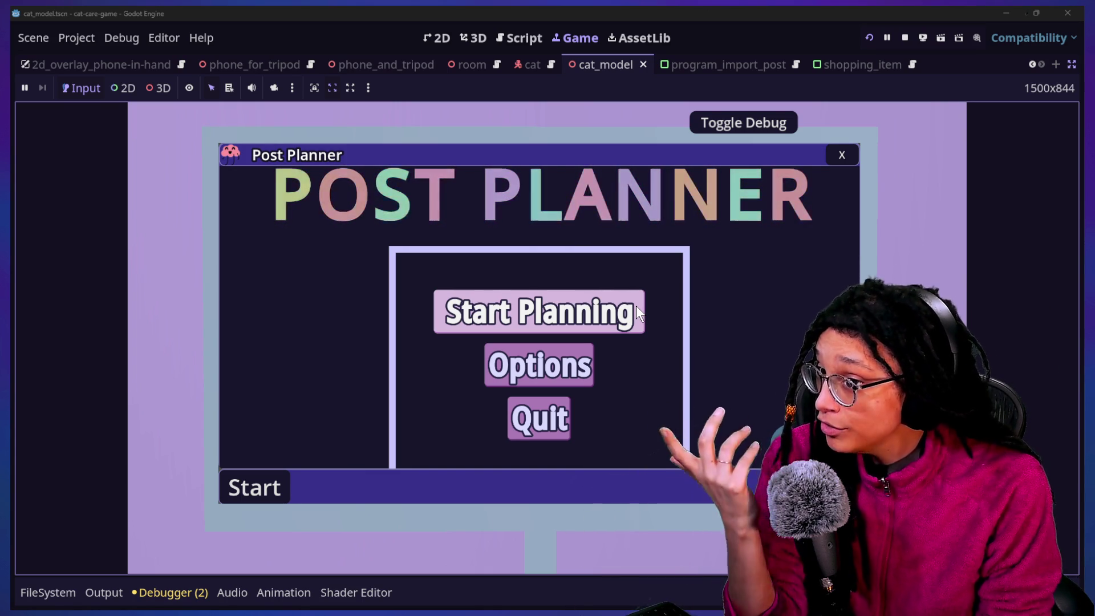
# Choose Start Planning in Post Planner, then pick Catstagram as the posting platform.
pyautogui.click(633, 309)
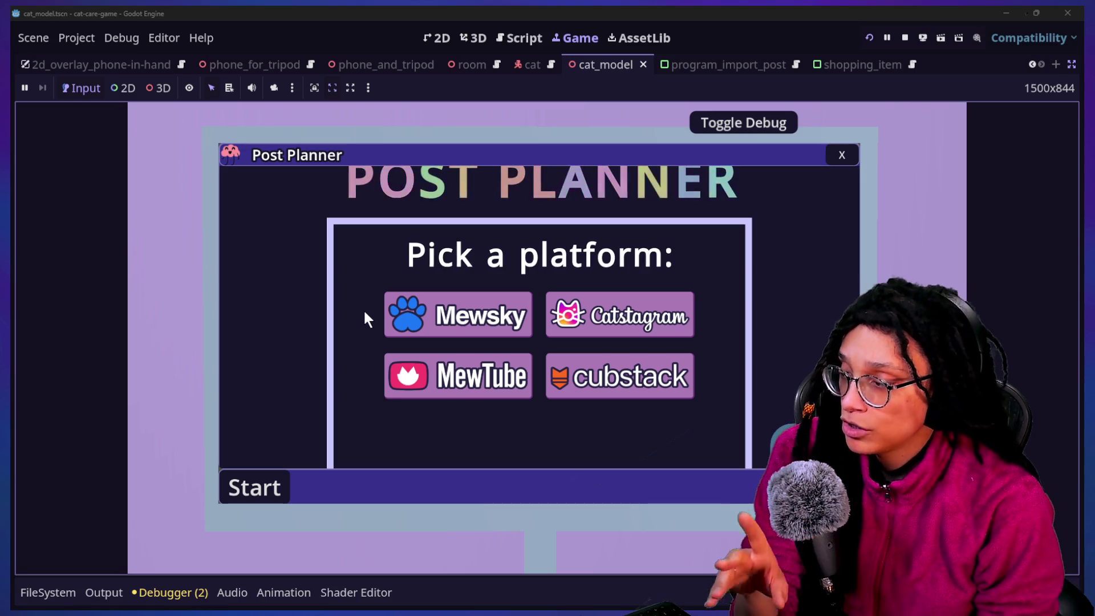
pyautogui.moveTo(639, 300)
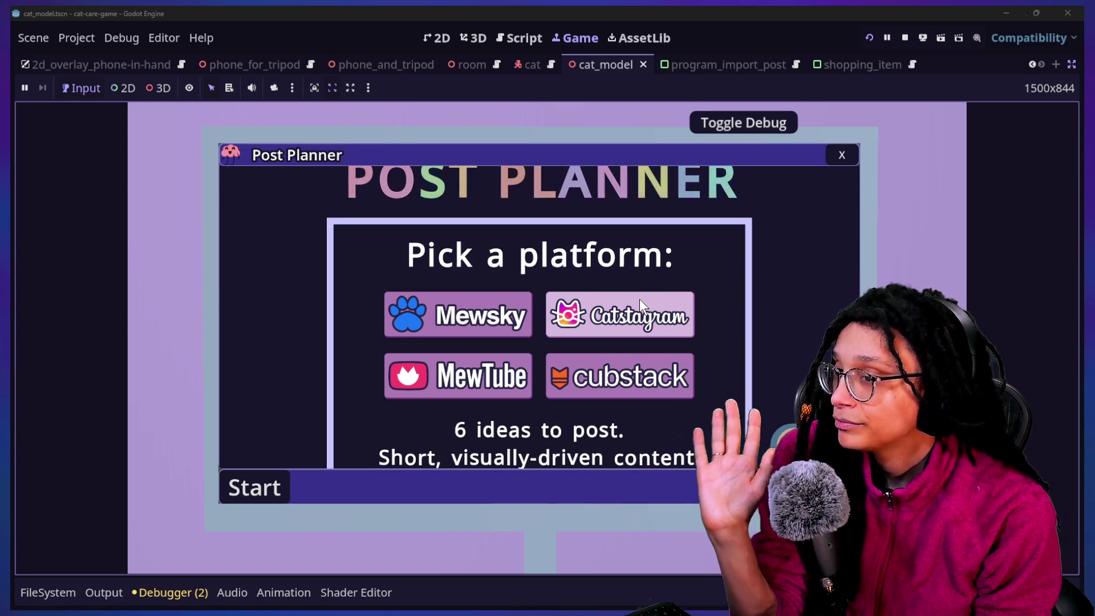
pyautogui.click(639, 303)
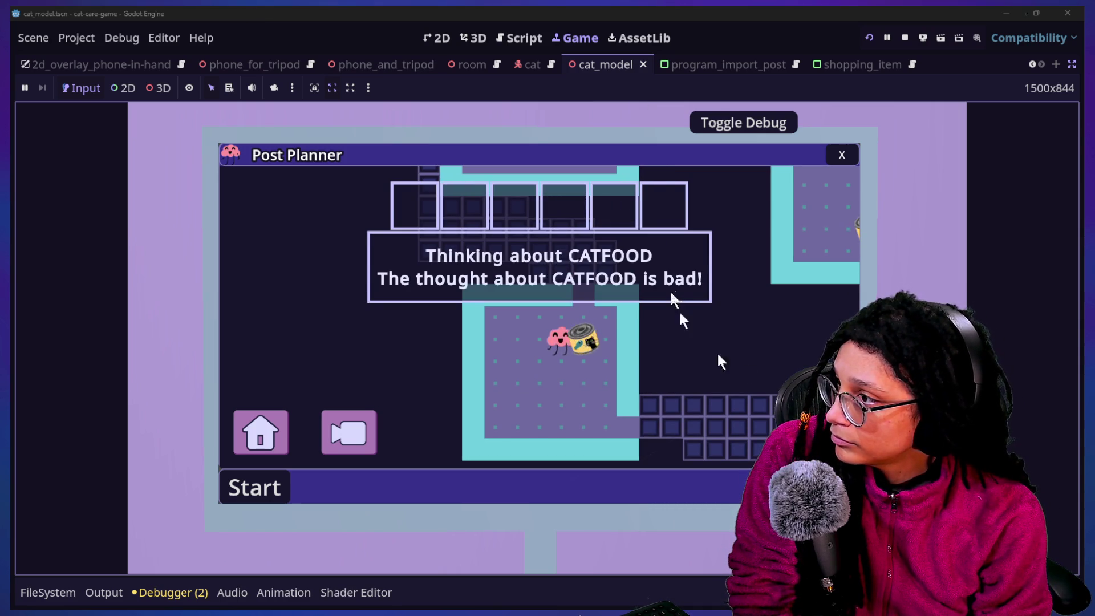
# Close the Post Planner window with its X to return to the in-game desktop.
pyautogui.click(841, 155)
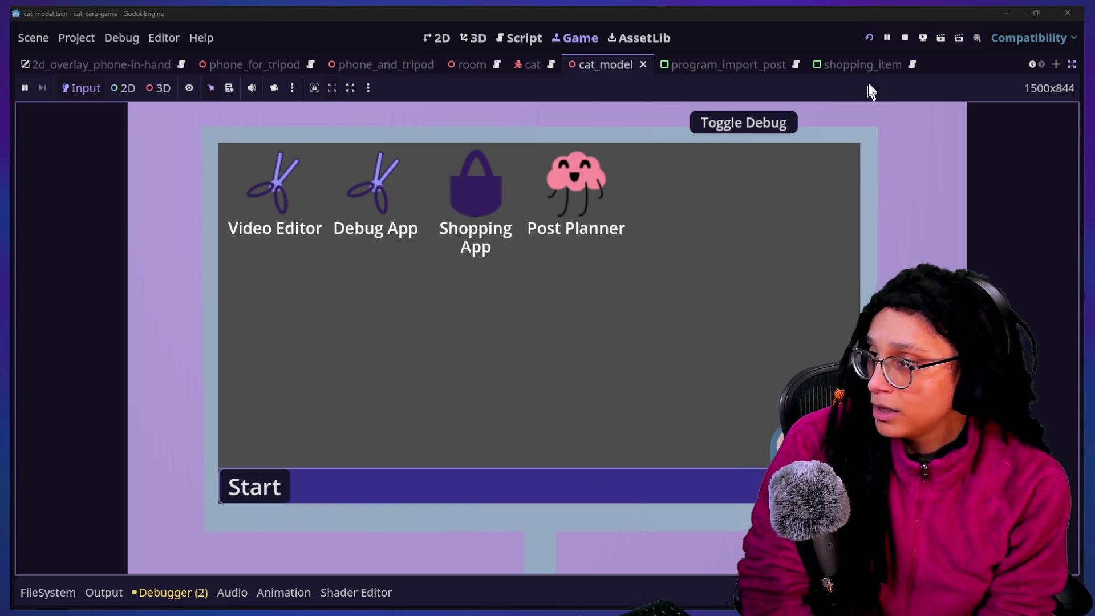
# Stop the running game and scroll the ManageGame script down to _on_pause_state.
pyautogui.click(906, 39)
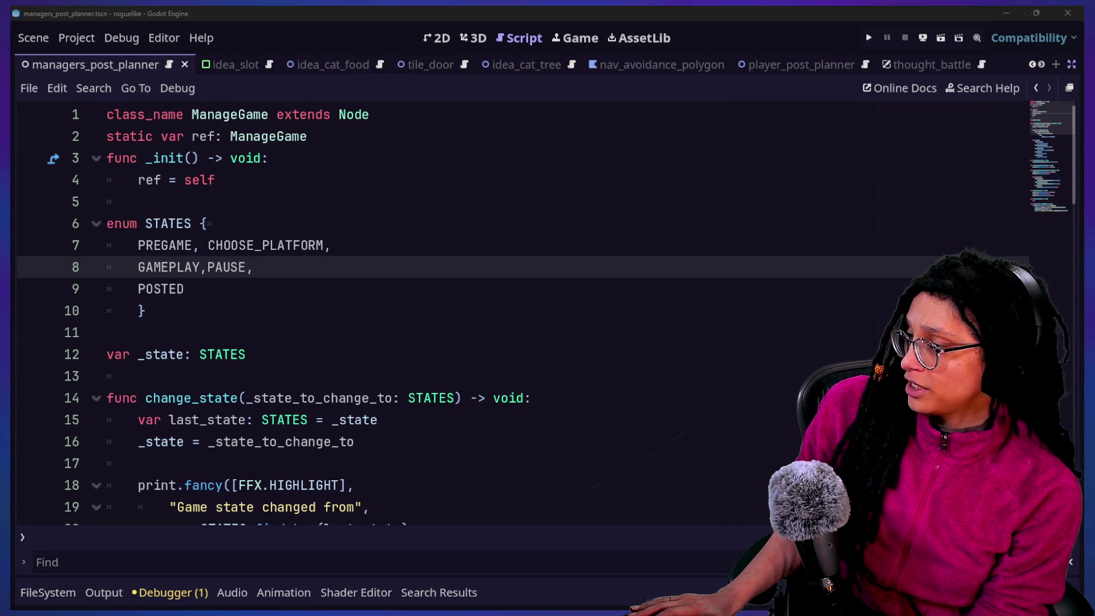
pyautogui.click(497, 484)
pyautogui.scroll(-1, 497, 482)
pyautogui.scroll(2, 497, 482)
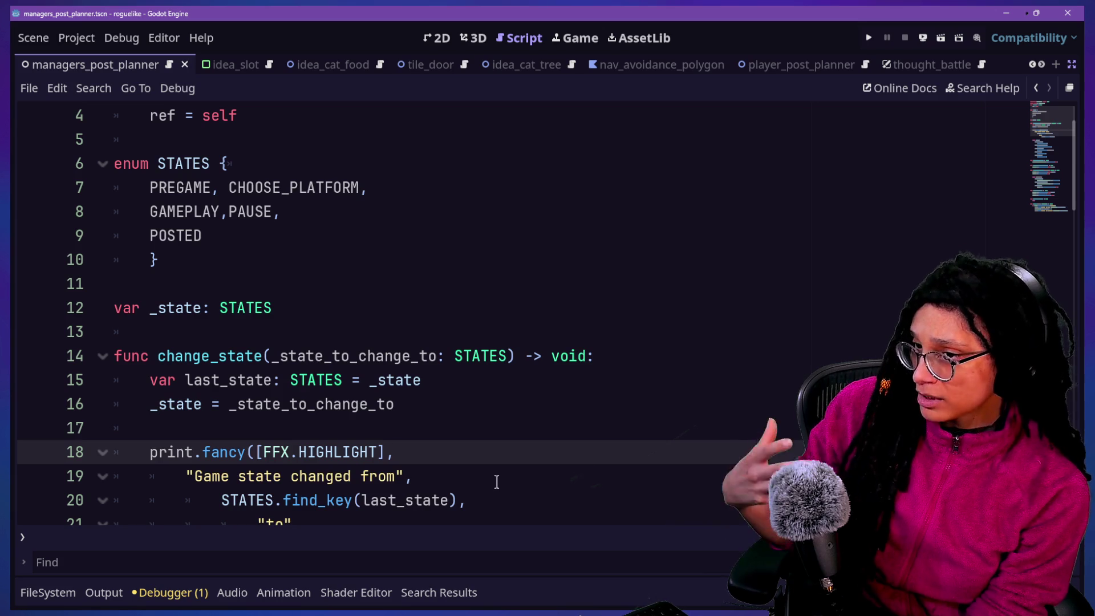
pyautogui.scroll(-4, 584, 471)
pyautogui.scroll(-5, 584, 471)
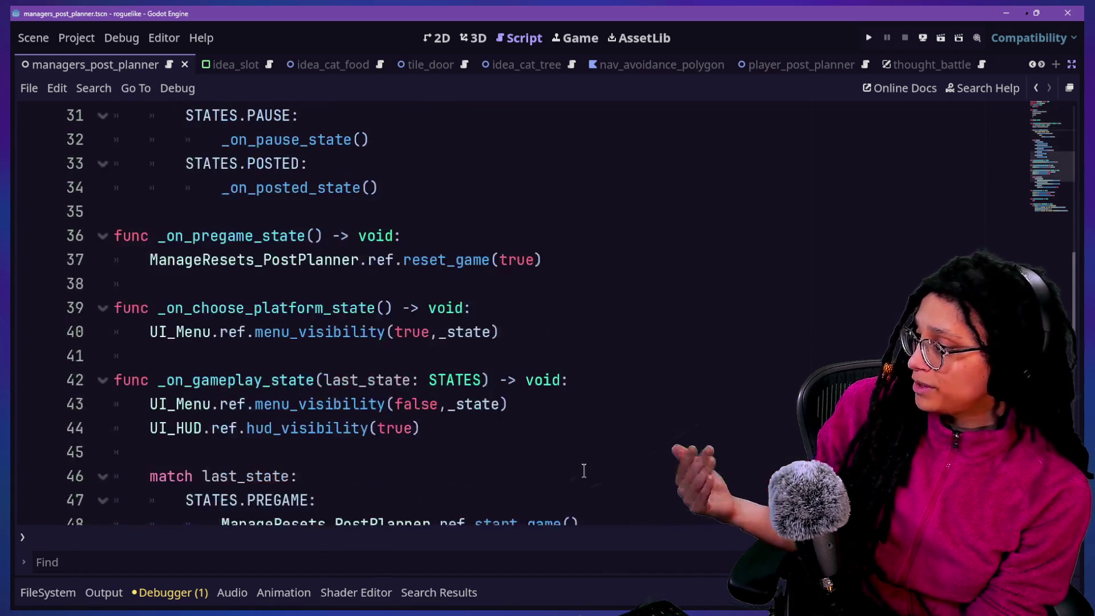
pyautogui.scroll(-4, 583, 471)
pyautogui.scroll(-1, 583, 471)
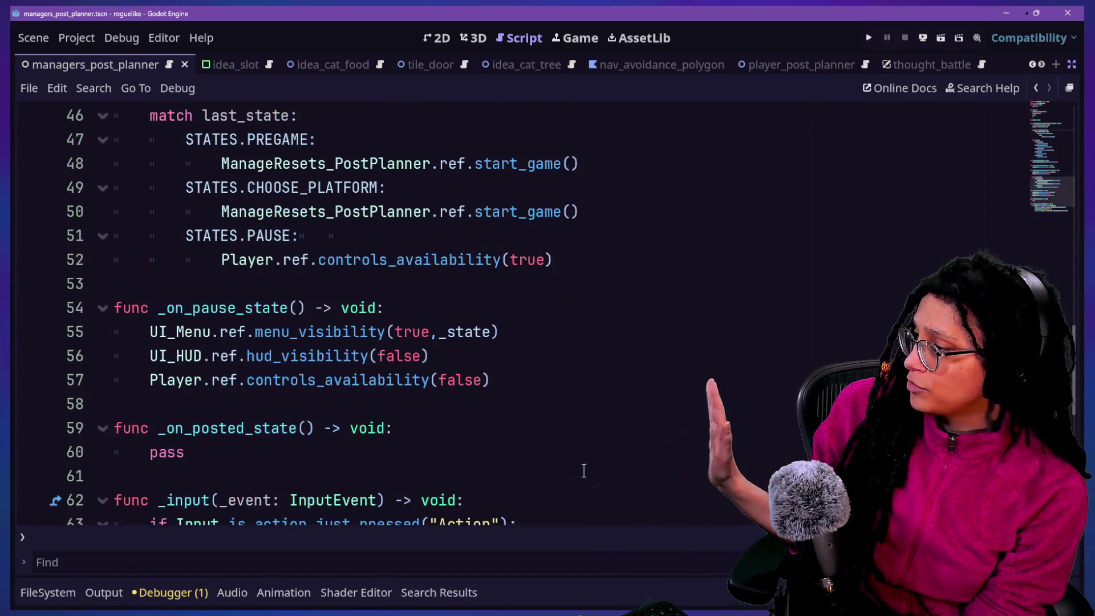
# Insert a new line 58 after line 57 and type PRO there.
pyautogui.click(557, 384)
pyautogui.press('Return')
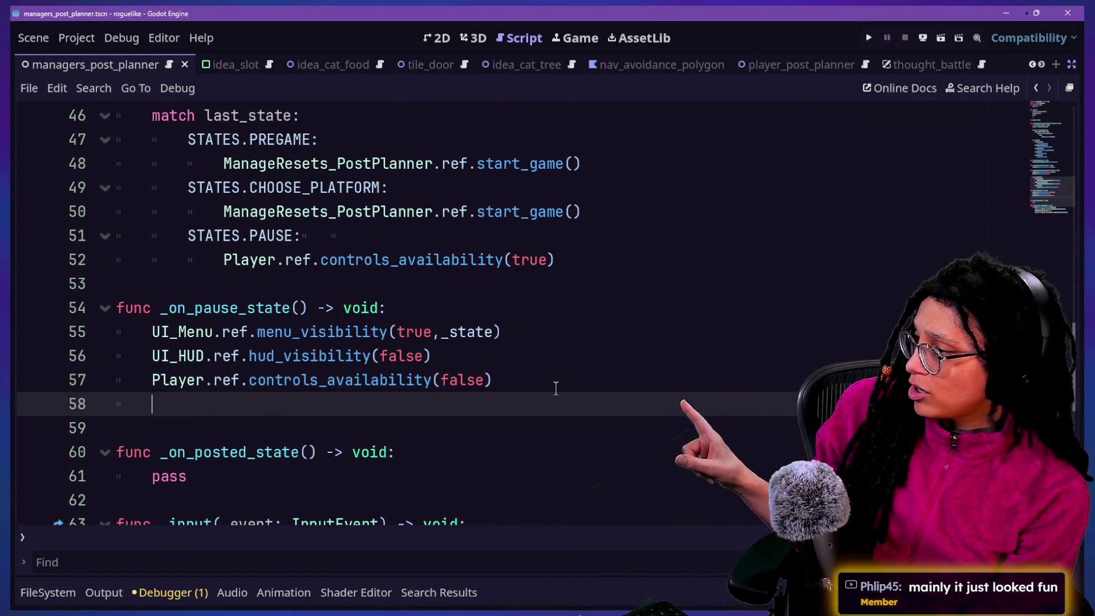
pyautogui.scroll(-1, 556, 388)
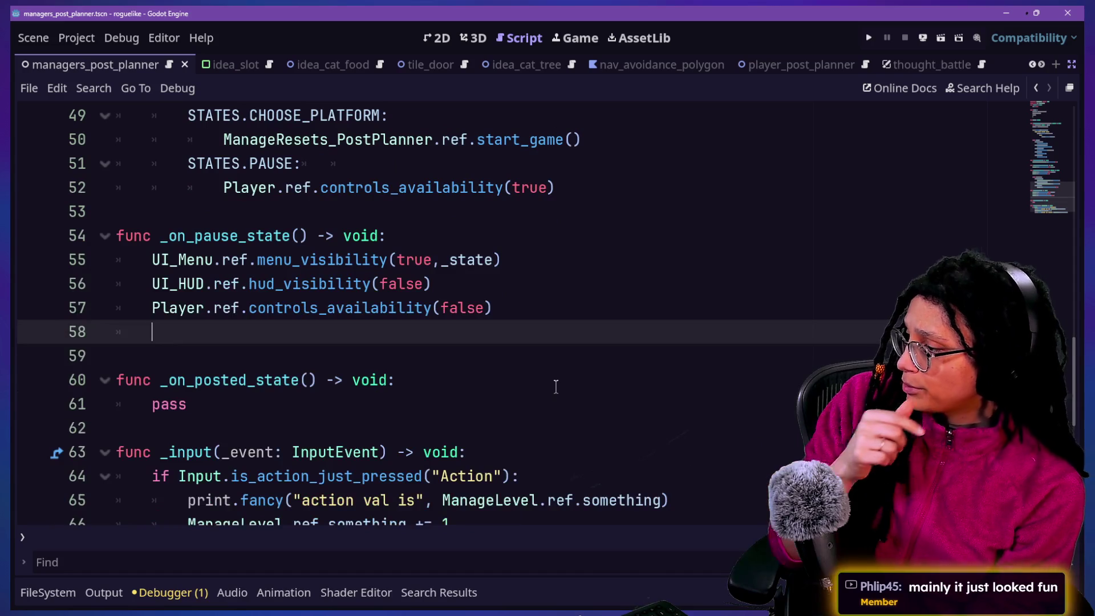
pyautogui.write('PROCC')
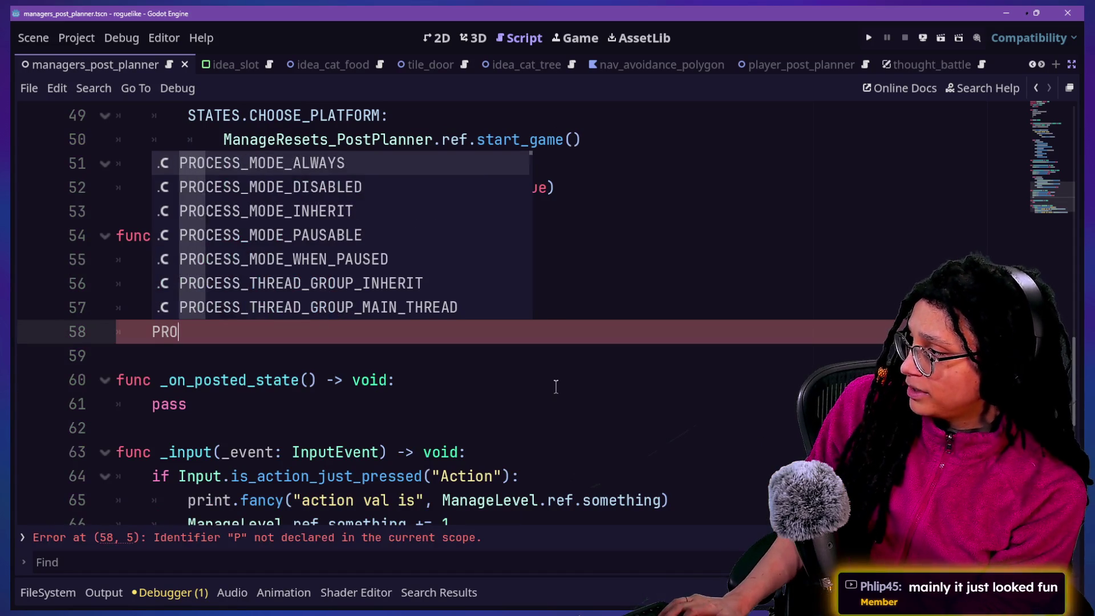
pyautogui.press('BackSpace')
pyautogui.press('BackSpace')
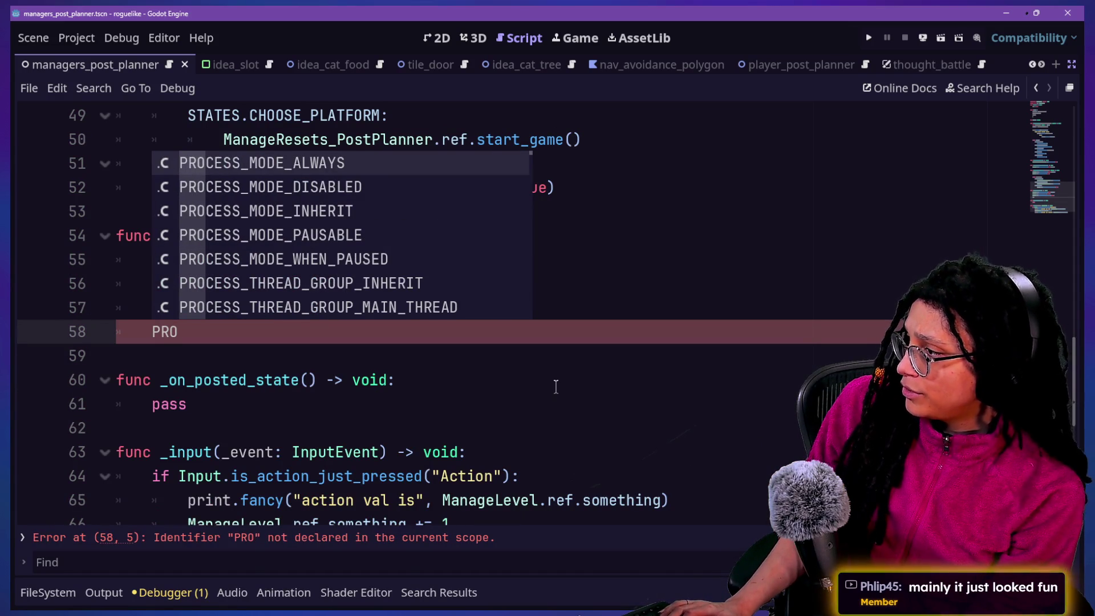
pyautogui.press('Down')
pyautogui.press('Down')
pyautogui.press('Down')
pyautogui.write('W')
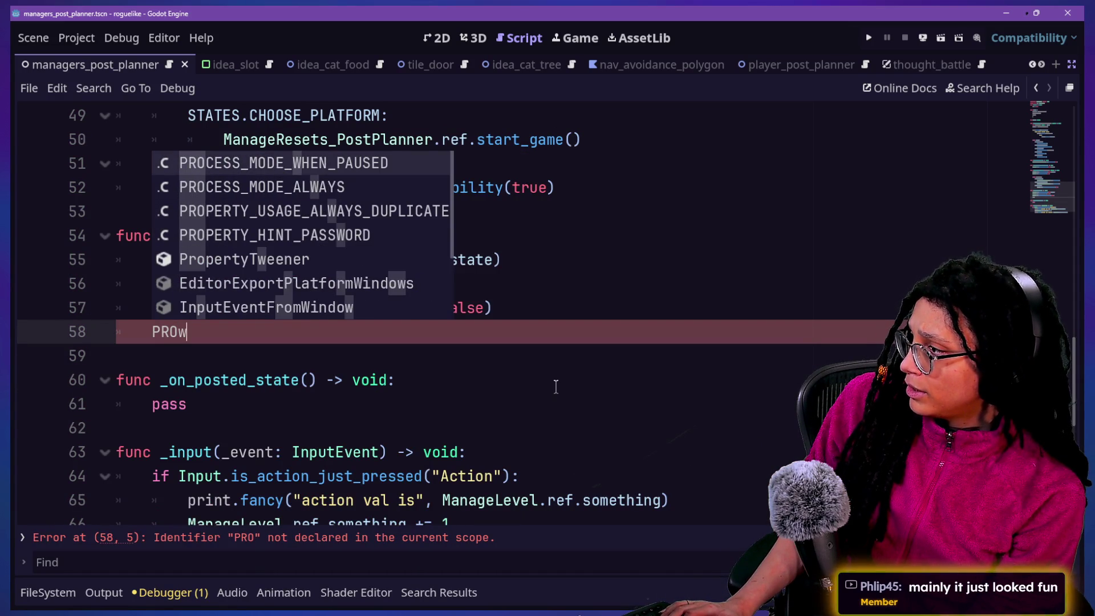
pyautogui.press('BackSpace')
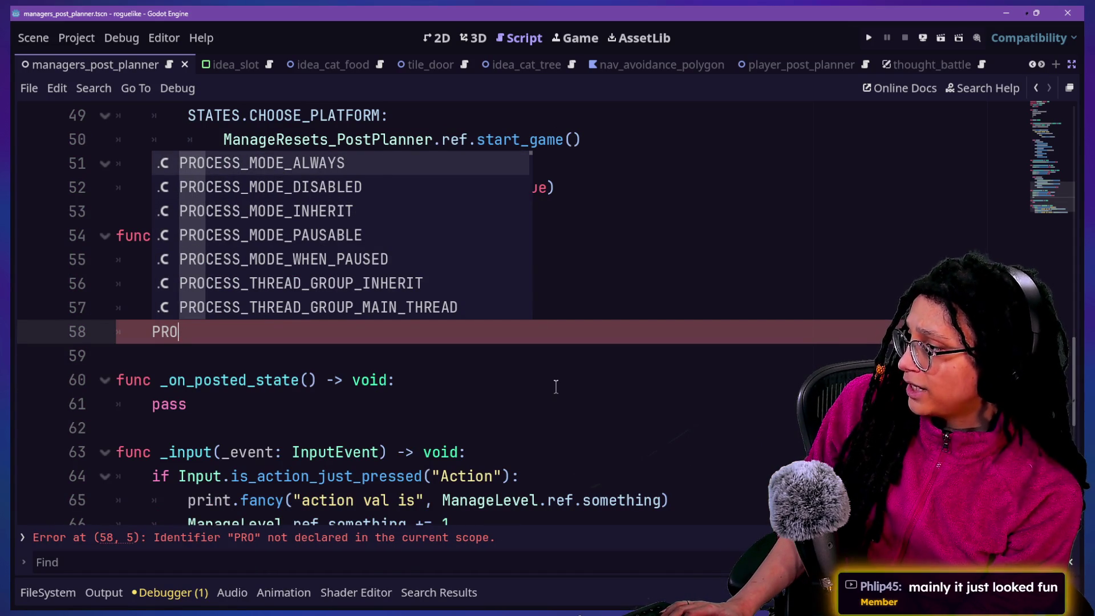
# Browse the PROCESS_MODE autocomplete suggestions, leave PRO unfinished, and switch to the cat-care project.
pyautogui.press('Down')
pyautogui.press('Down')
pyautogui.press('Down')
pyautogui.press('Down')
pyautogui.press('Down')
pyautogui.press('Up')
pyautogui.press('Up')
pyautogui.press('Up')
pyautogui.press('Up')
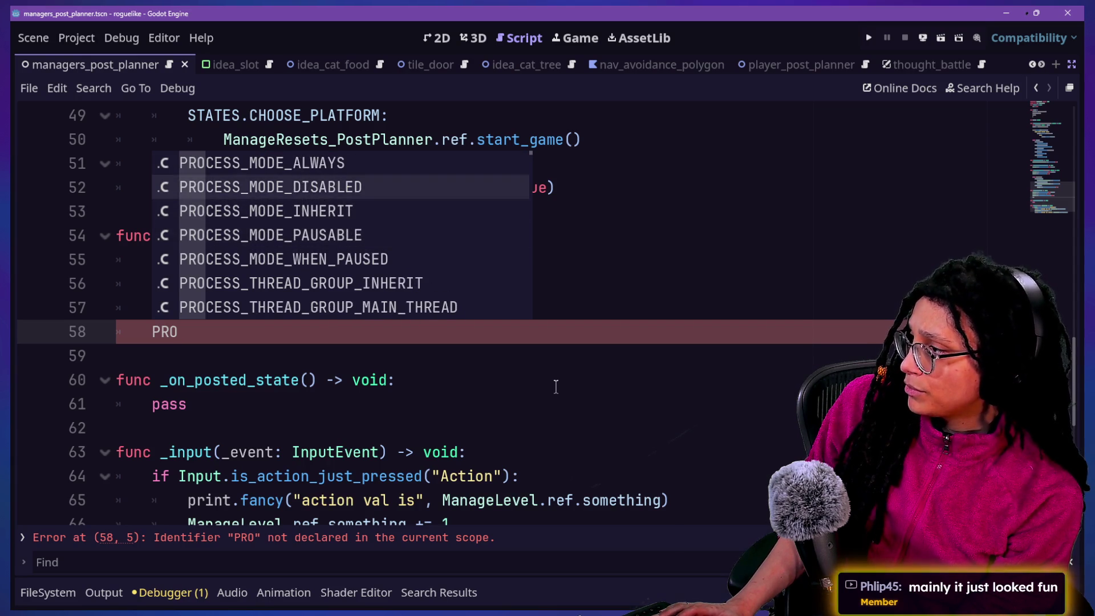
pyautogui.press('Up')
pyautogui.press('Down')
pyautogui.press('Down')
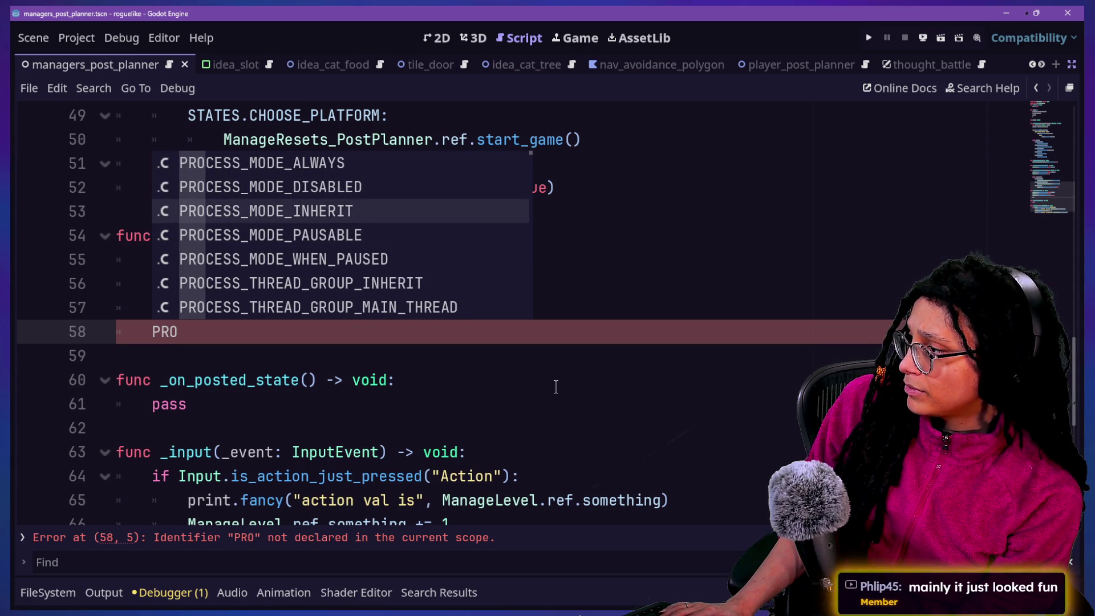
pyautogui.press('Down')
pyautogui.press('Down')
pyautogui.press('Down')
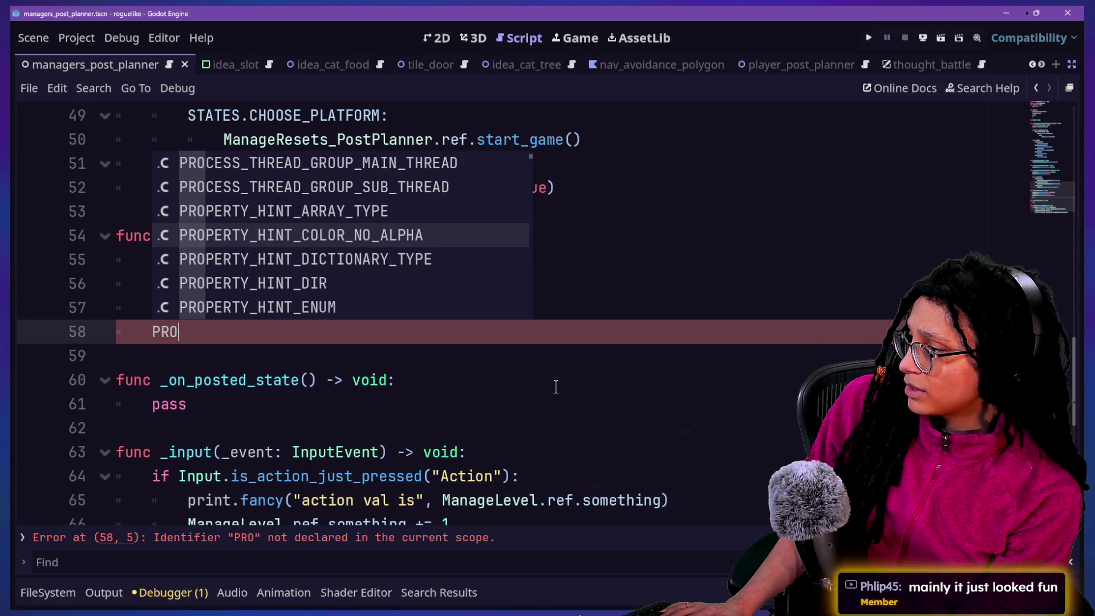
pyautogui.press('Up')
pyautogui.press('Up')
pyautogui.press('Up')
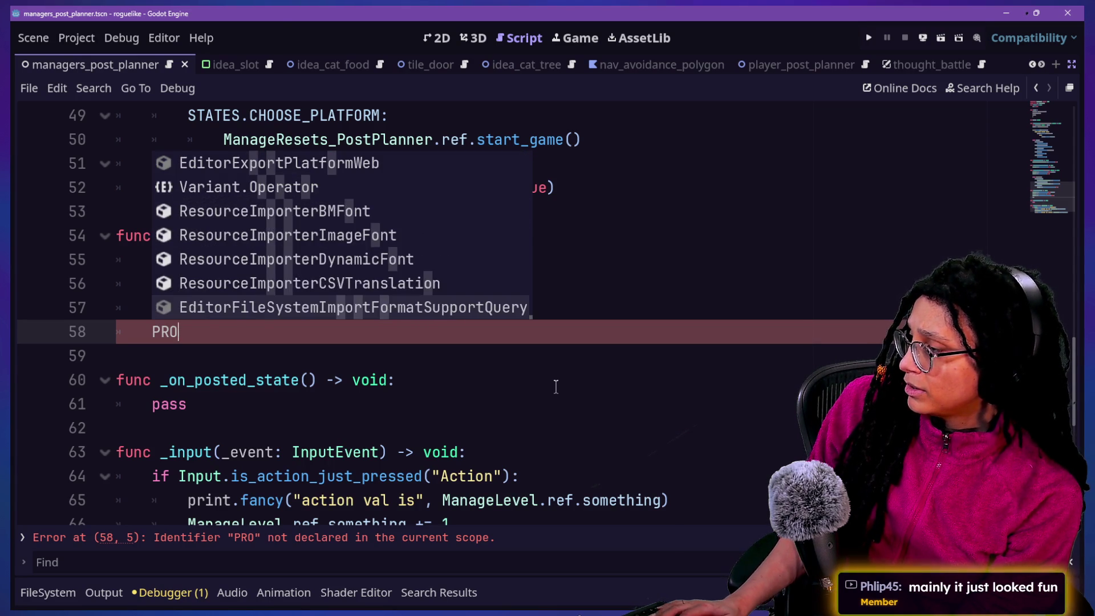
pyautogui.click(786, 423)
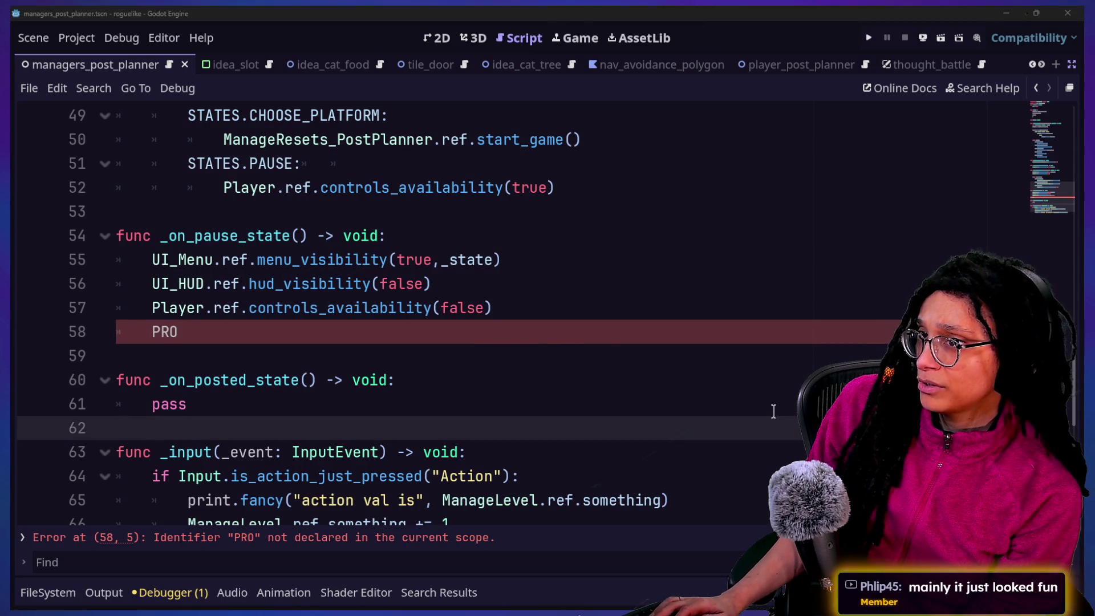
pyautogui.hotkey('alt', 'Tab')
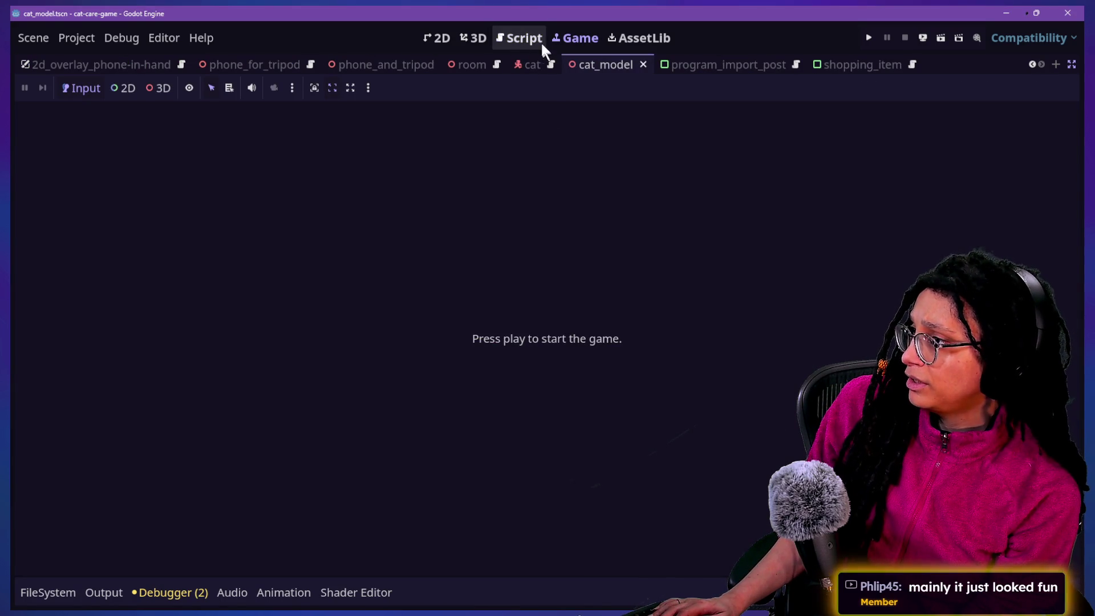
# Search the cat-care project's scripts for 'pause' and open the Static.gd PAUSED match.
pyautogui.click(543, 47)
pyautogui.click(573, 201)
pyautogui.hotkey('ctrl', 'shift', 'f')
pyautogui.write('paus')
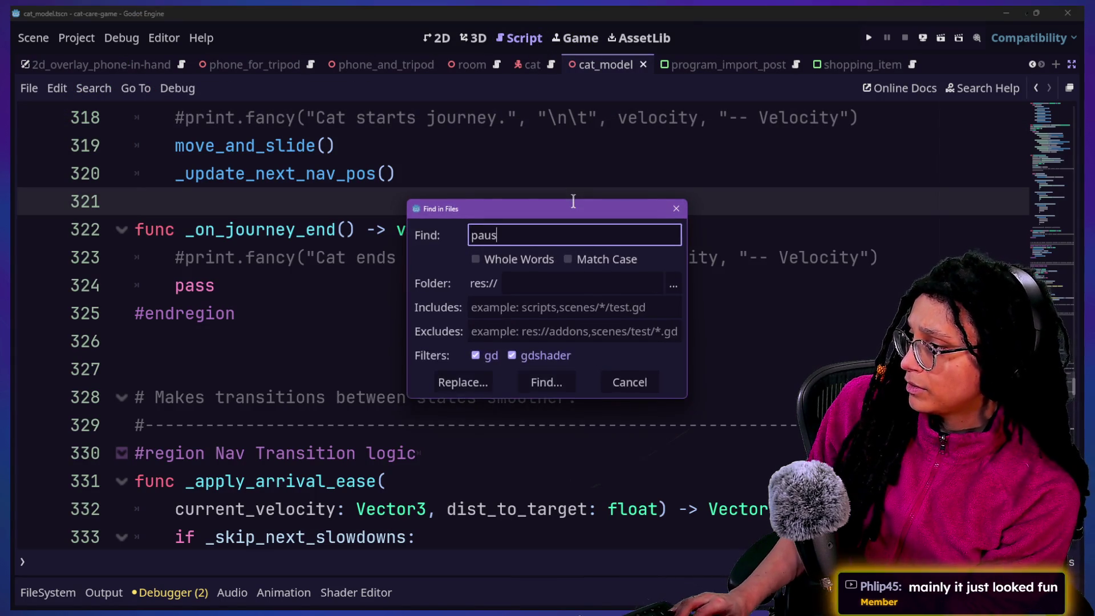
pyautogui.write('e')
pyautogui.press('Return')
pyautogui.click(235, 526)
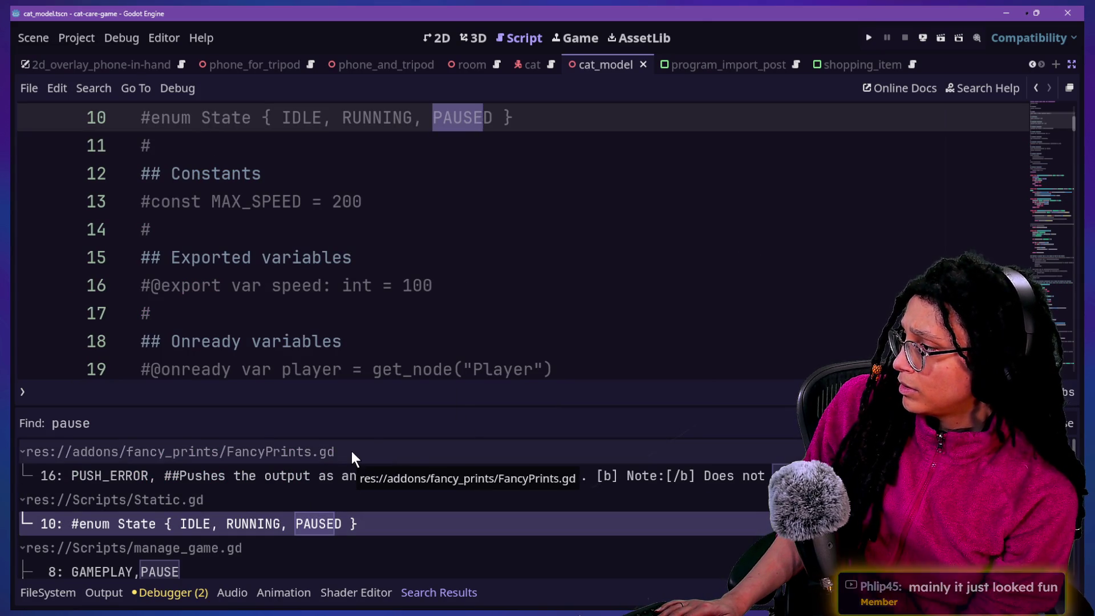
# Search the current script for 'pause' and jump to the PAUSE match in manage_game.gd.
pyautogui.scroll(-6, 409, 306)
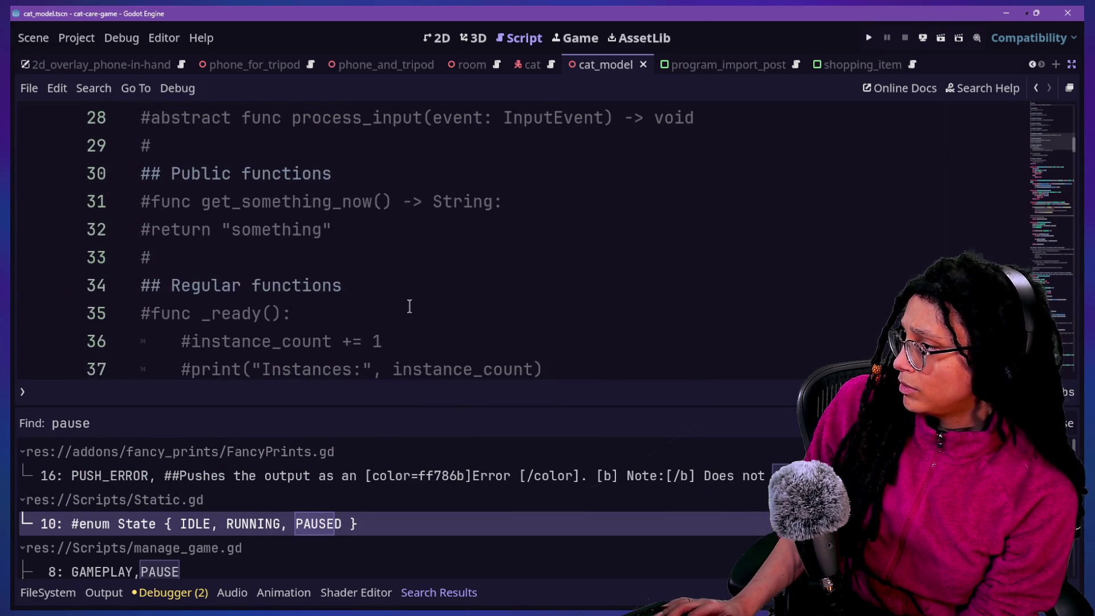
pyautogui.click(490, 262)
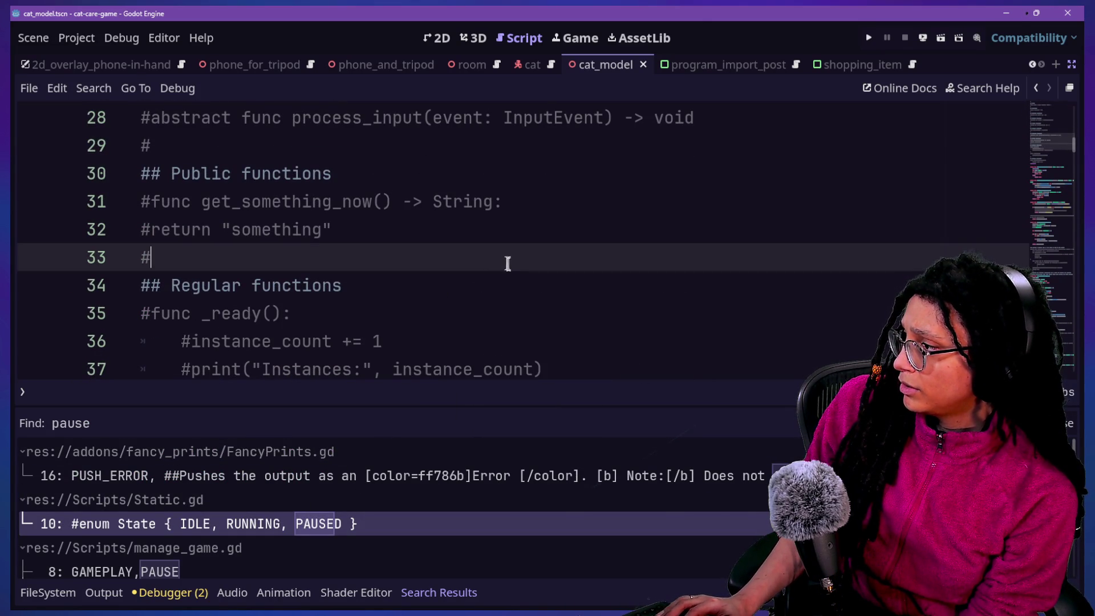
pyautogui.hotkey('ctrl', 'f')
pyautogui.write('pause')
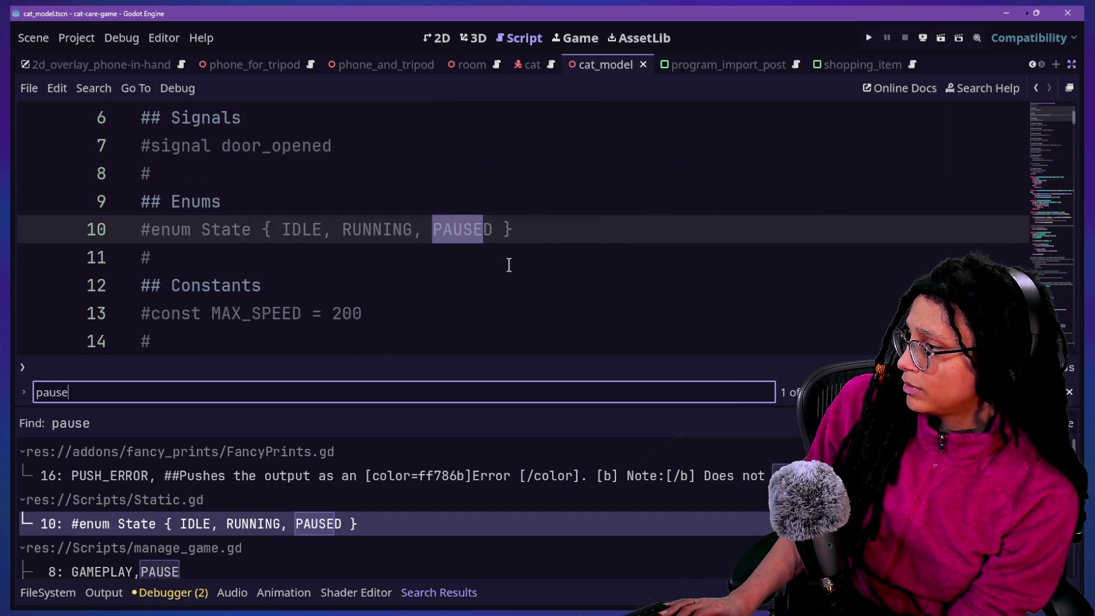
pyautogui.click(191, 566)
# Hide the bottom panel to inspect _on_pause_state, then open a new browser tab.
pyautogui.scroll(-4, 438, 182)
pyautogui.hotkey('alt', 'o')
pyautogui.hotkey('alt', 'o')
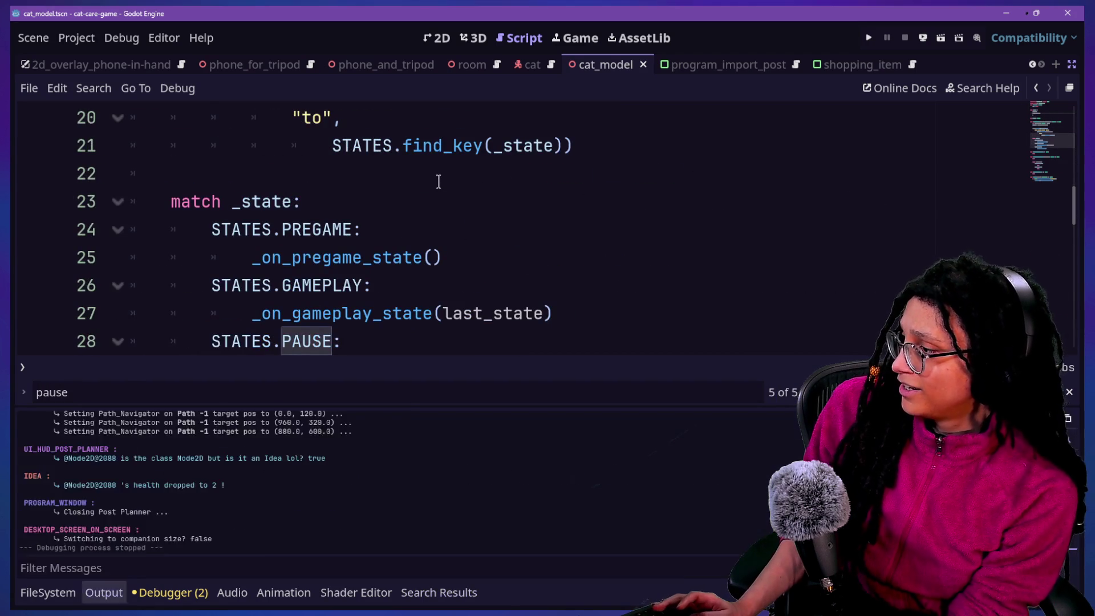
pyautogui.scroll(-5, 310, 389)
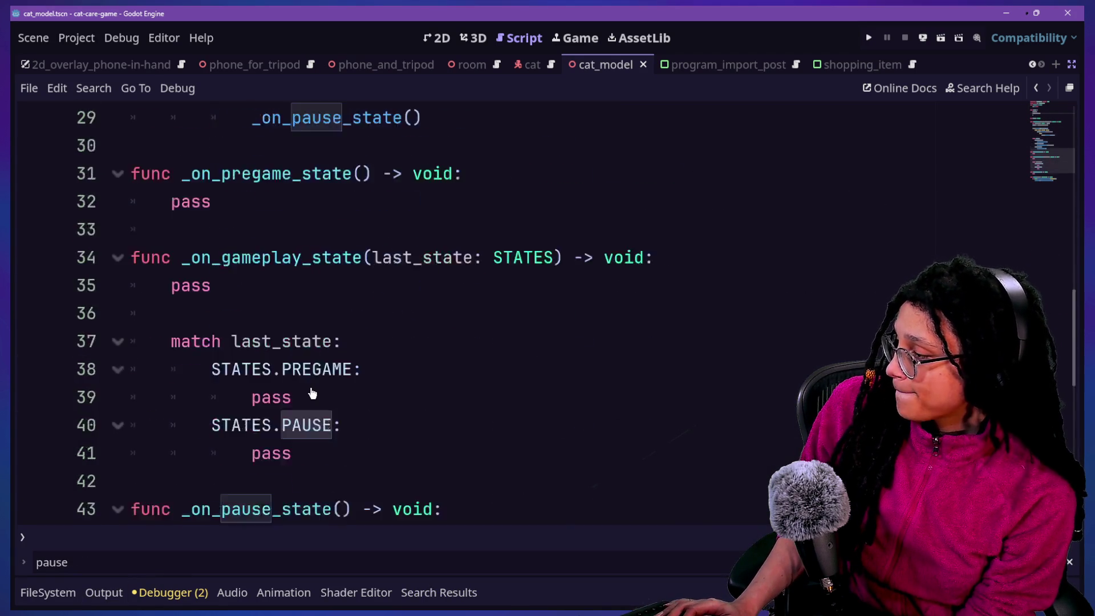
pyautogui.scroll(-1, 386, 369)
pyautogui.click(190, 214)
pyautogui.moveTo(451, 337); pyautogui.dragTo(252, 257)
pyautogui.click(370, 289)
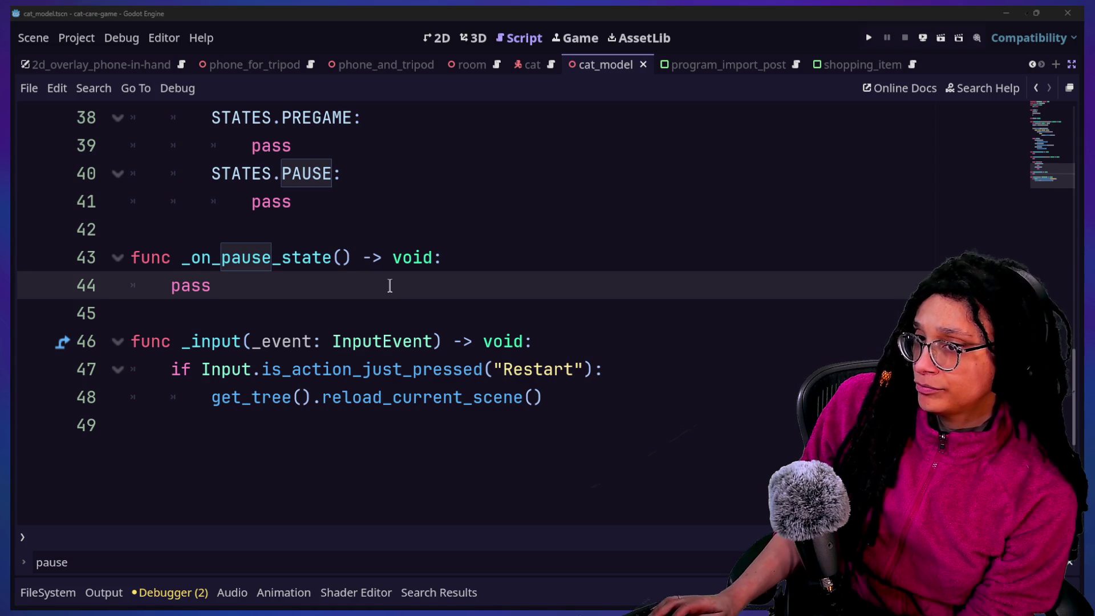
pyautogui.hotkey('alt', 'Tab')
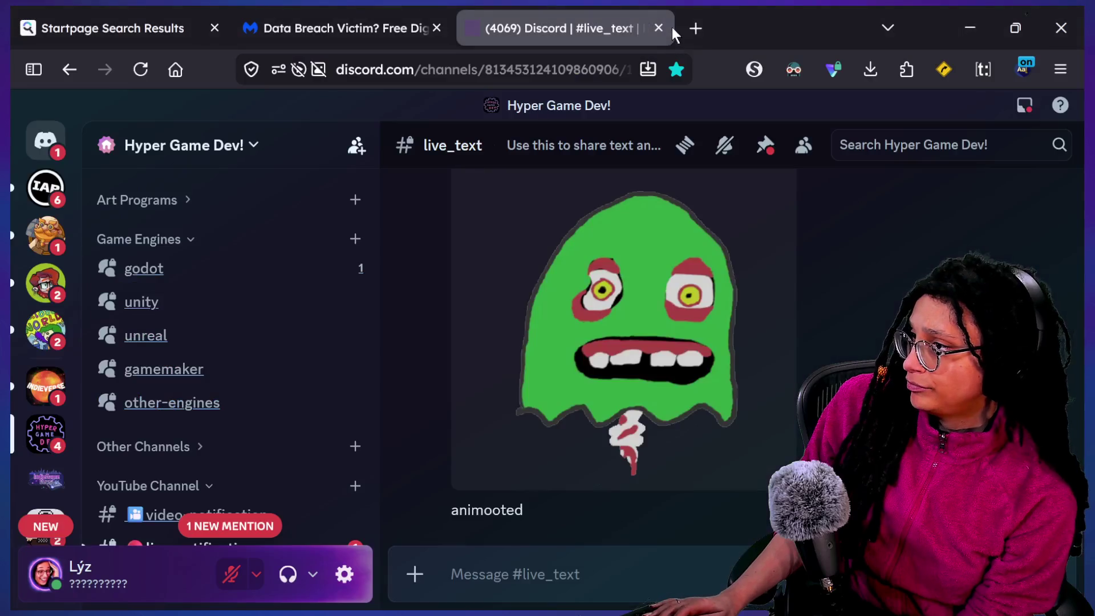
pyautogui.click(696, 29)
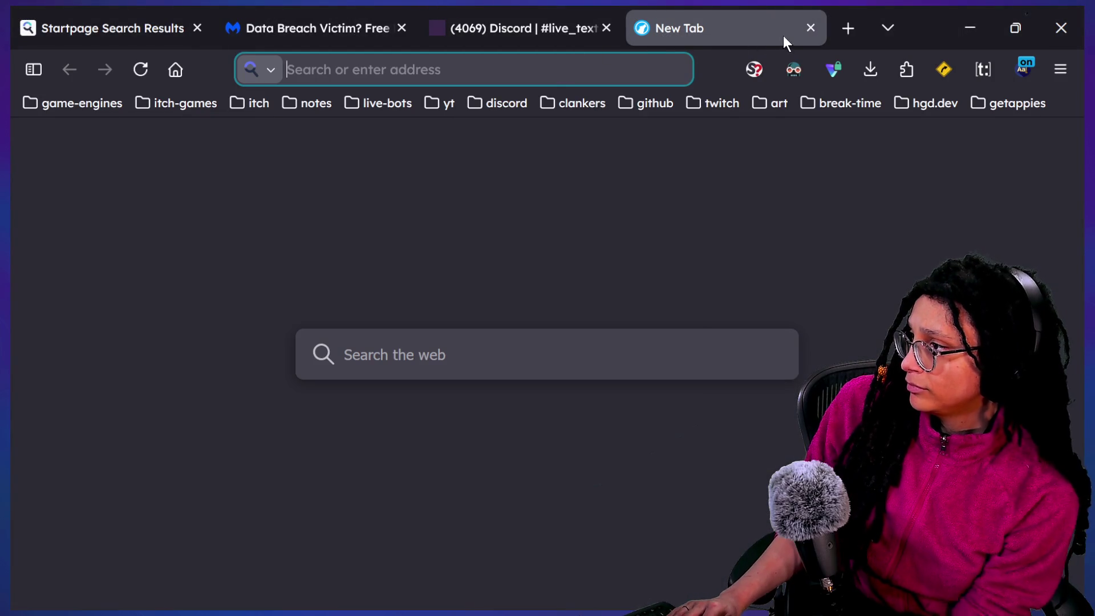
# Clear the new tab's address bar, close the tab with Ctrl+W, and return to Godot.
pyautogui.write('g')
pyautogui.press('BackSpace')
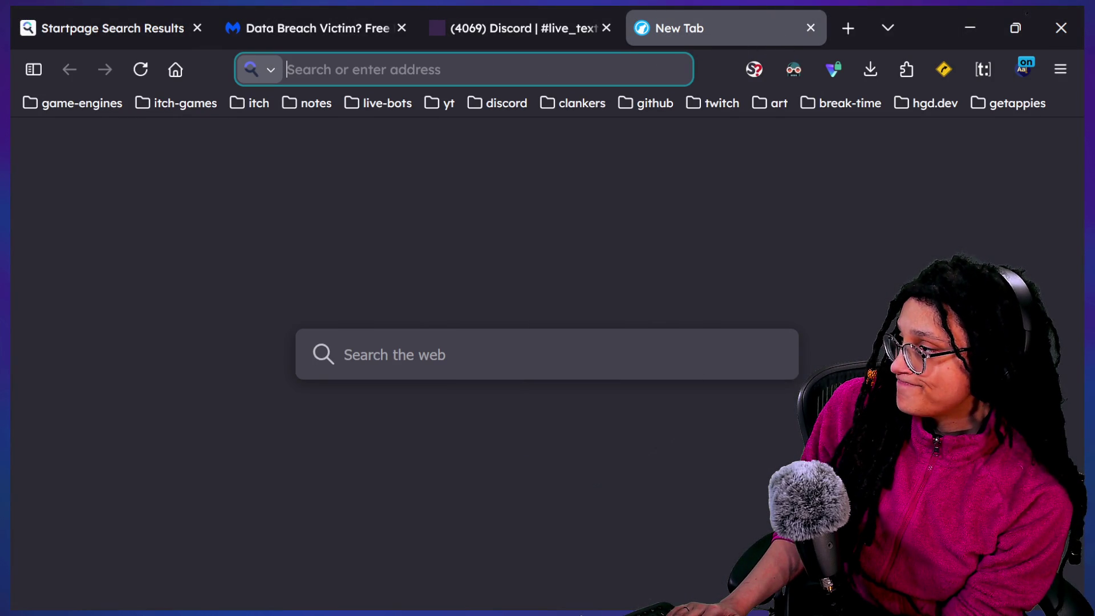
pyautogui.write('r')
pyautogui.press('BackSpace')
pyautogui.hotkey('ctrl', 'w')
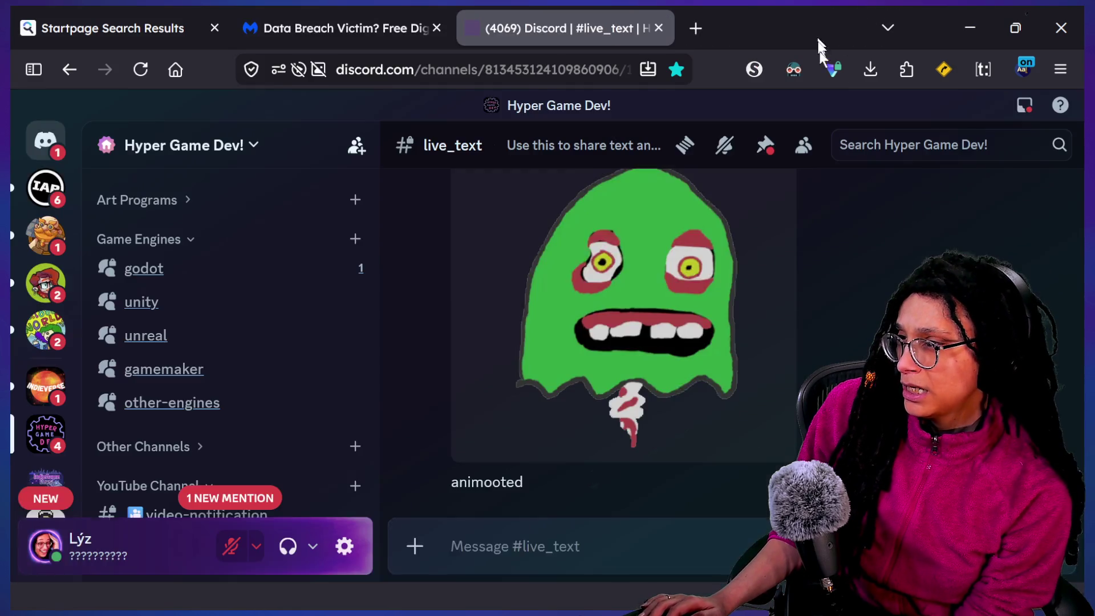
pyautogui.hotkey('alt', 'Tab')
pyautogui.hotkey('alt', 'Tab')
pyautogui.hotkey('alt', 'Tab')
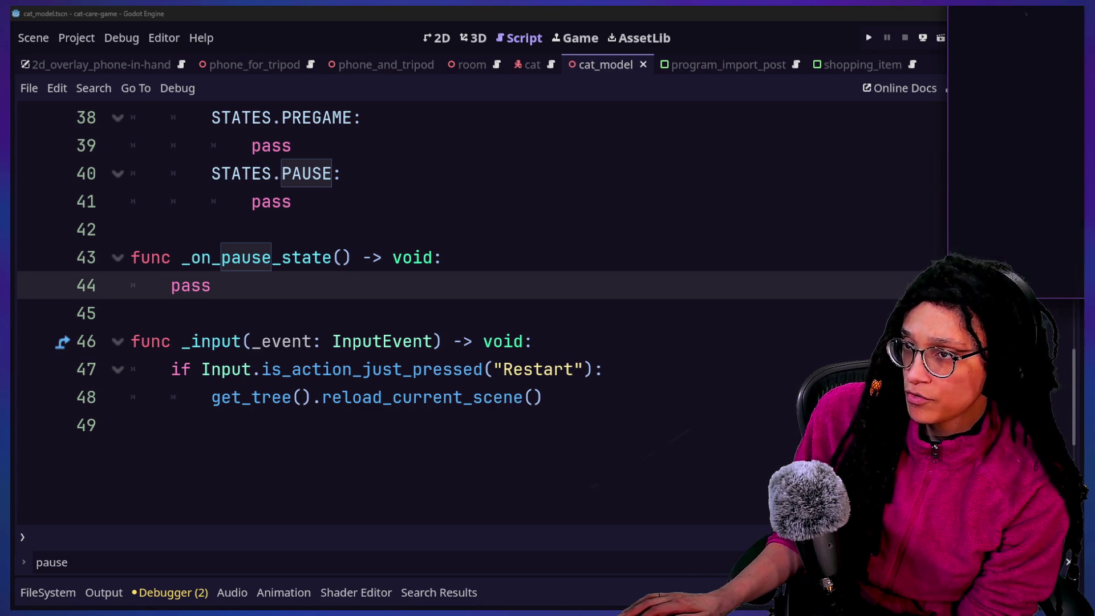
# Open wolfensteinlike from the Project Manager and show the player.gd script in the Script workspace.
pyautogui.moveTo(1092, 3)
pyautogui.mouseDown()
pyautogui.moveTo(464, 93)
pyautogui.moveTo(458, 84)
pyautogui.mouseUp()
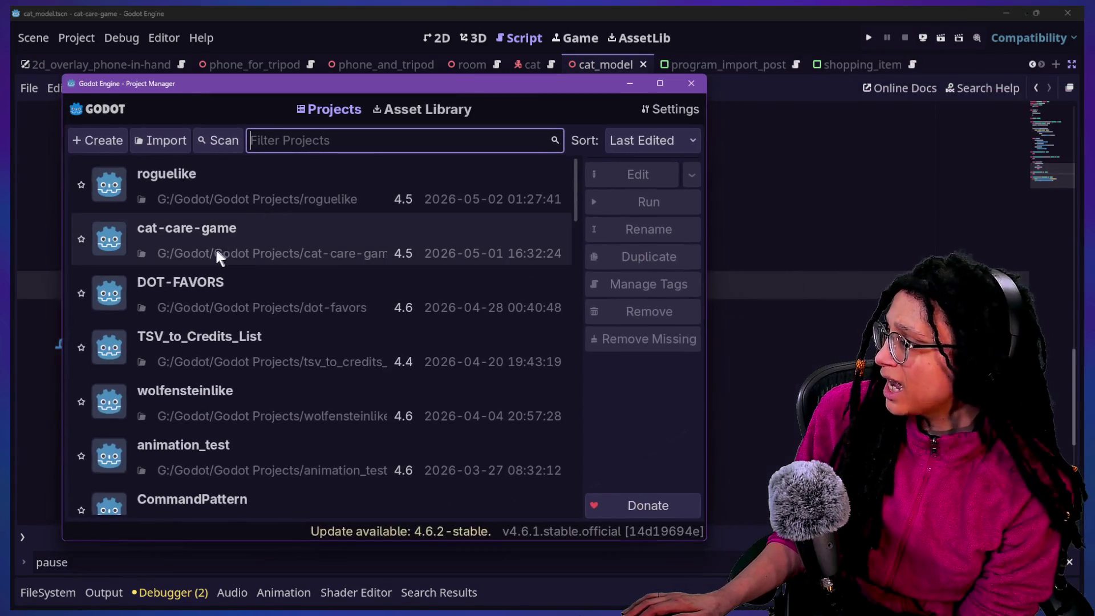
pyautogui.doubleClick(354, 391)
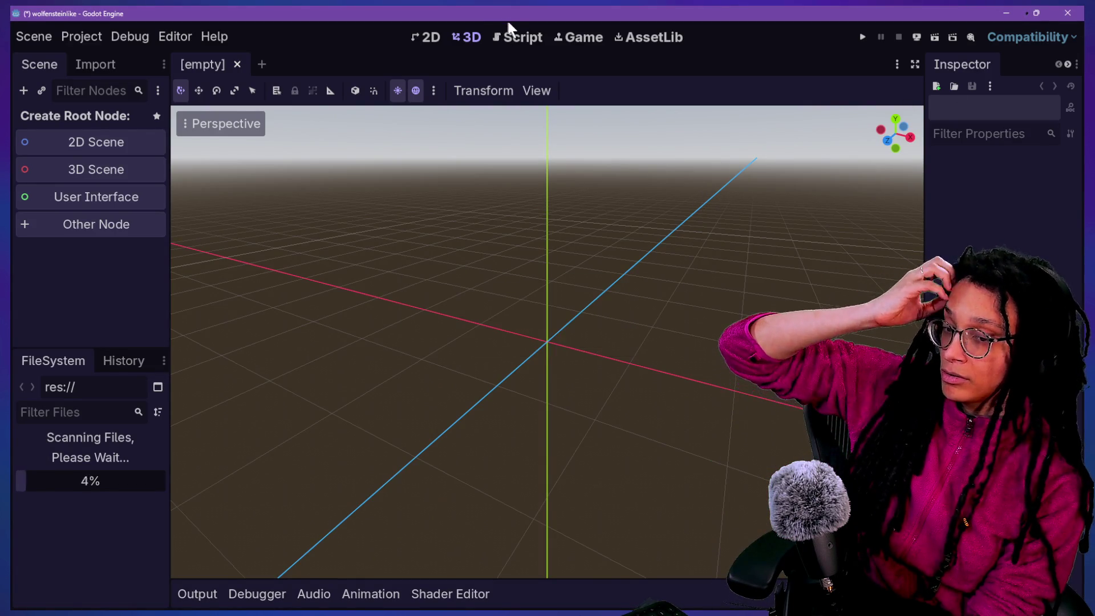
pyautogui.click(535, 38)
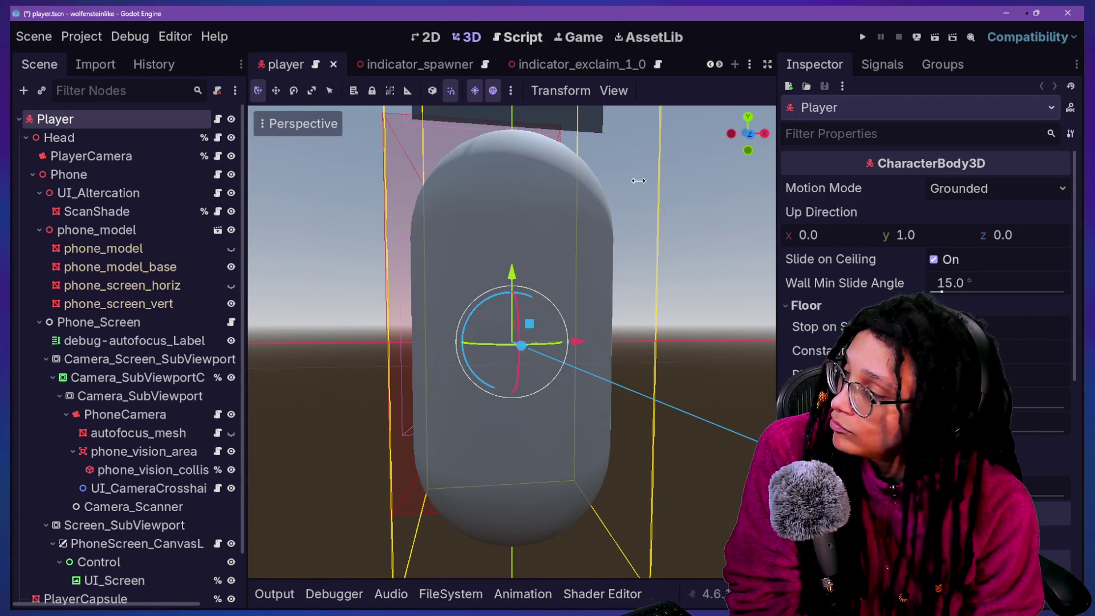
pyautogui.click(515, 29)
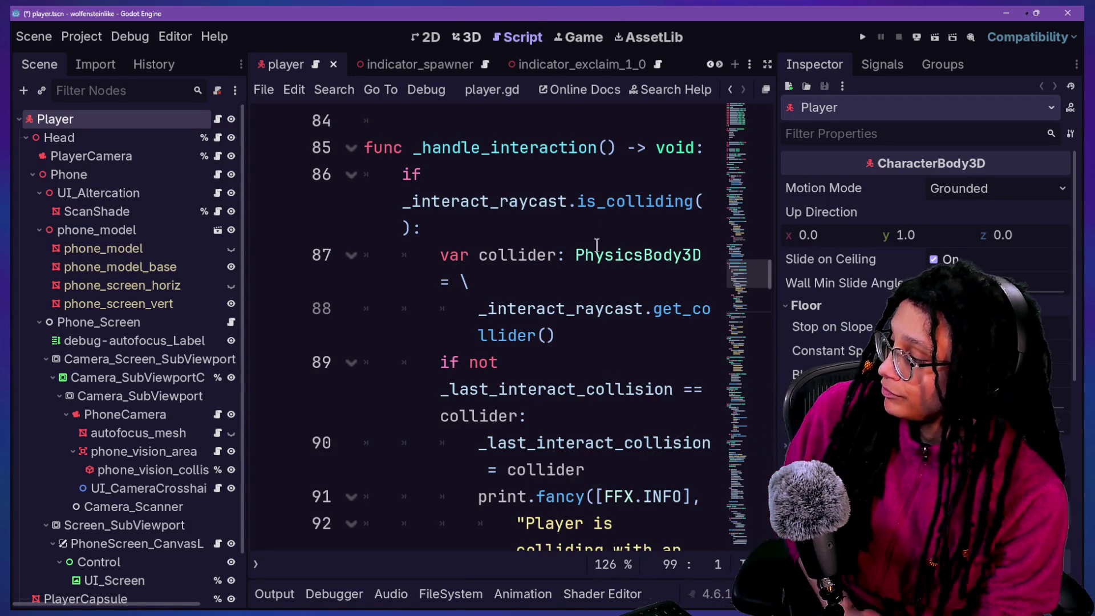
# Quick-open the level_buildout scene from the player script.
pyautogui.click(582, 255)
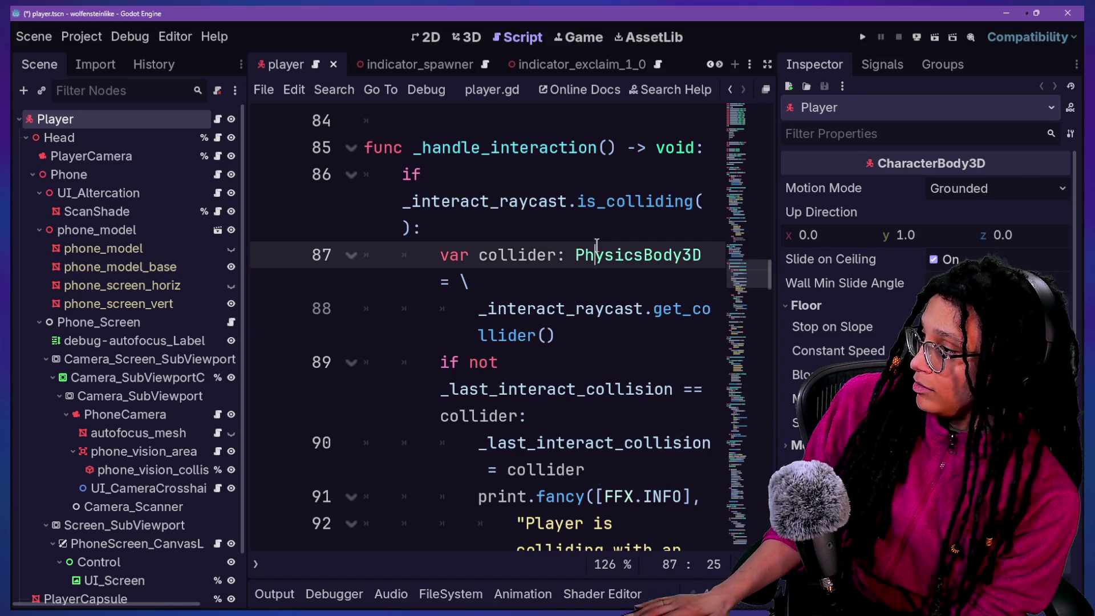
pyautogui.hotkey('shift', 'alt', 'o')
pyautogui.press('Down')
pyautogui.press('Down')
pyautogui.press('Return')
# Search files for 'pause', open GameStates.gd's PAUSED branch, and hide the side docks.
pyautogui.hotkey('ctrl', 'shift', 'f')
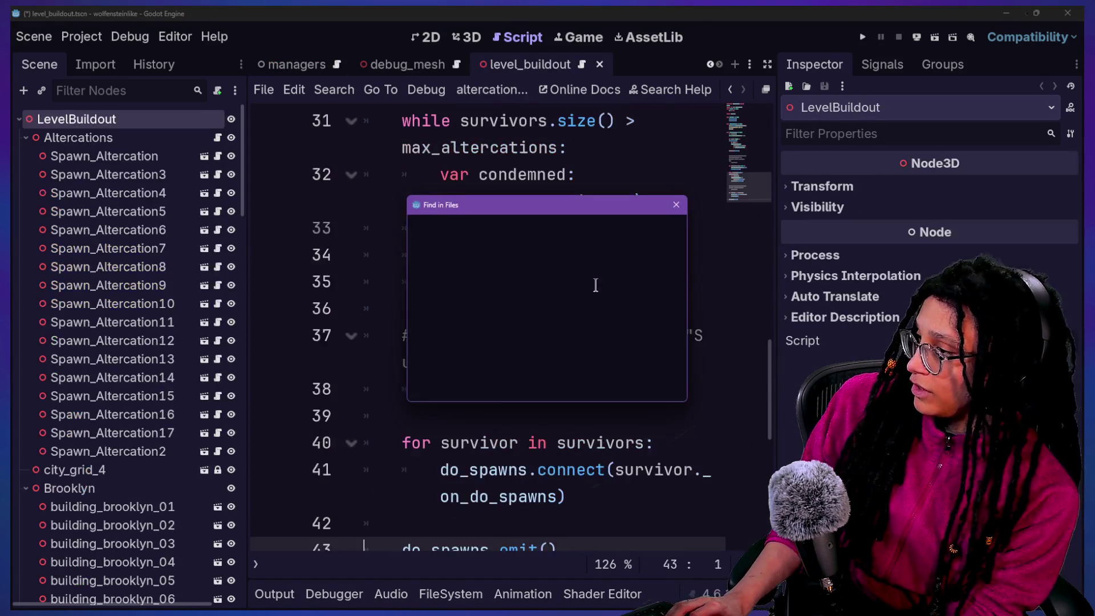
pyautogui.write('pause')
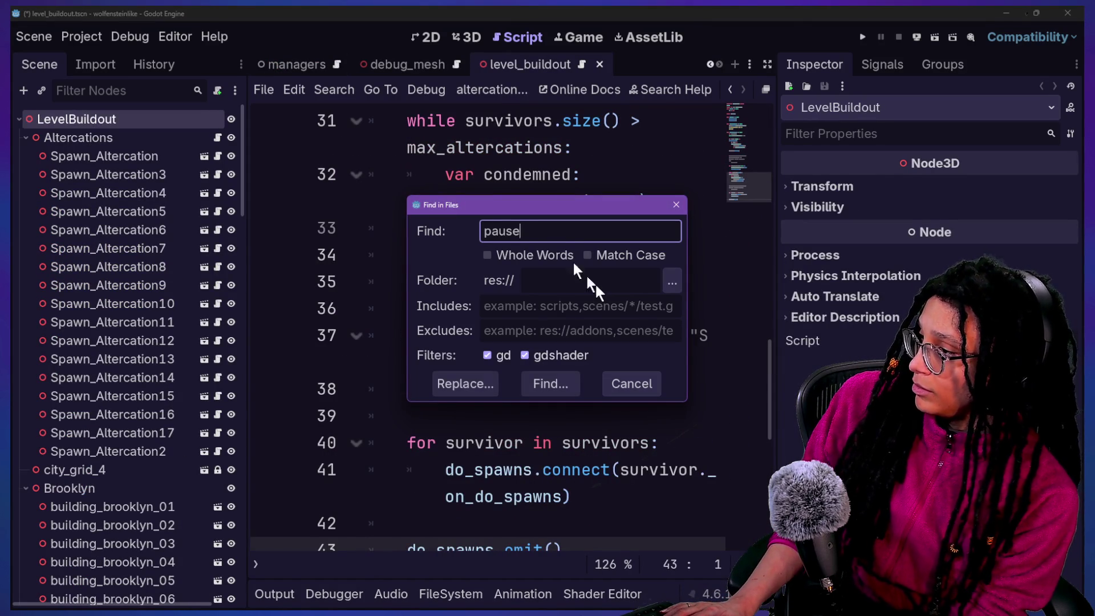
pyautogui.press('Escape')
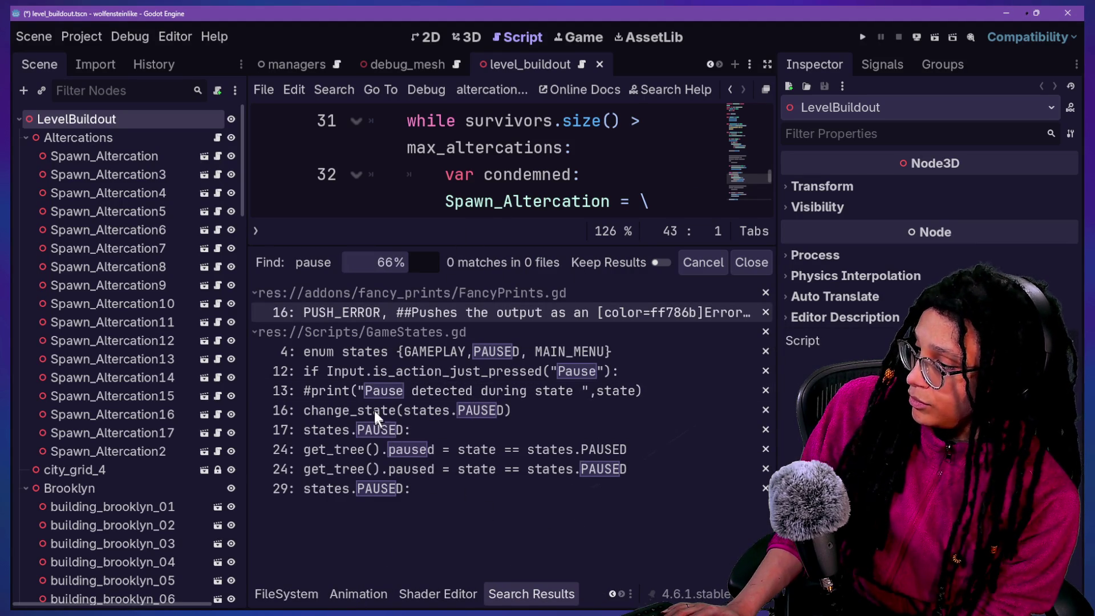
pyautogui.click(376, 408)
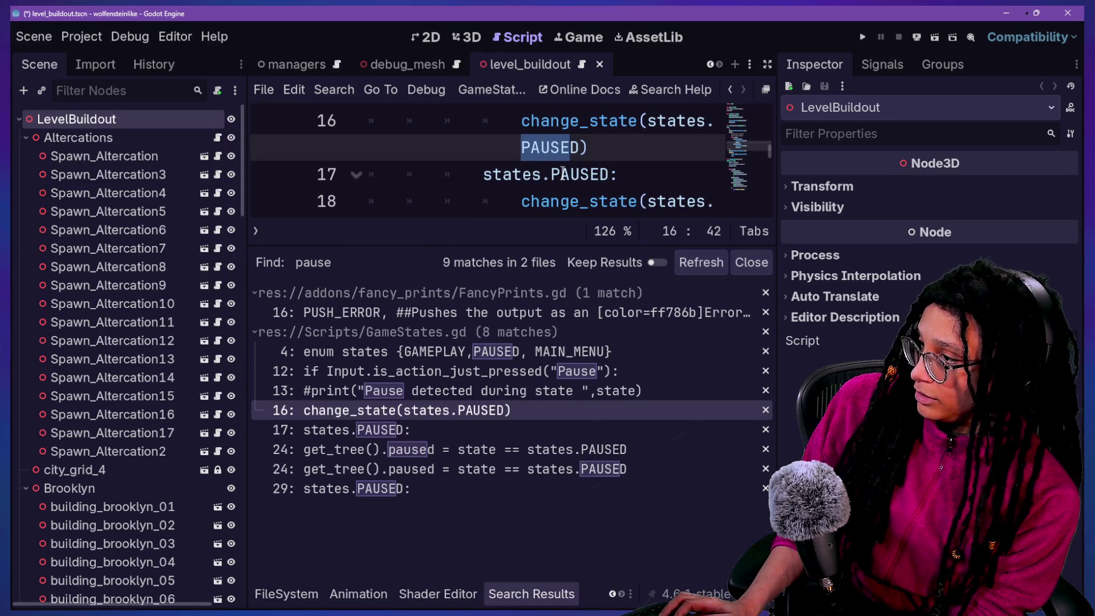
pyautogui.click(562, 174)
pyautogui.hotkey('ctrl', 'shift', 'F11')
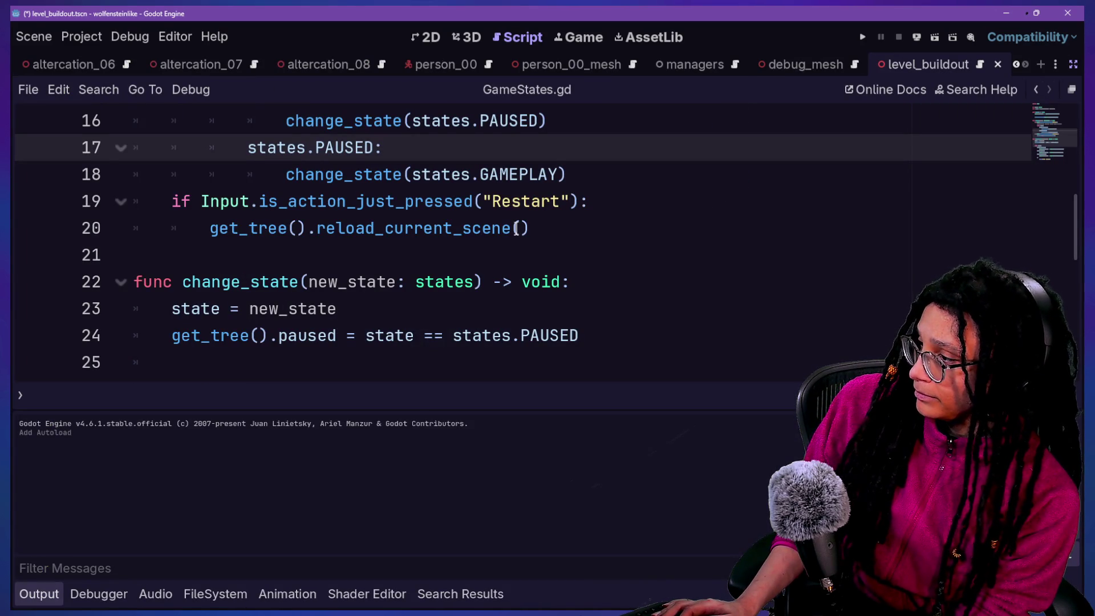
pyautogui.click(516, 228)
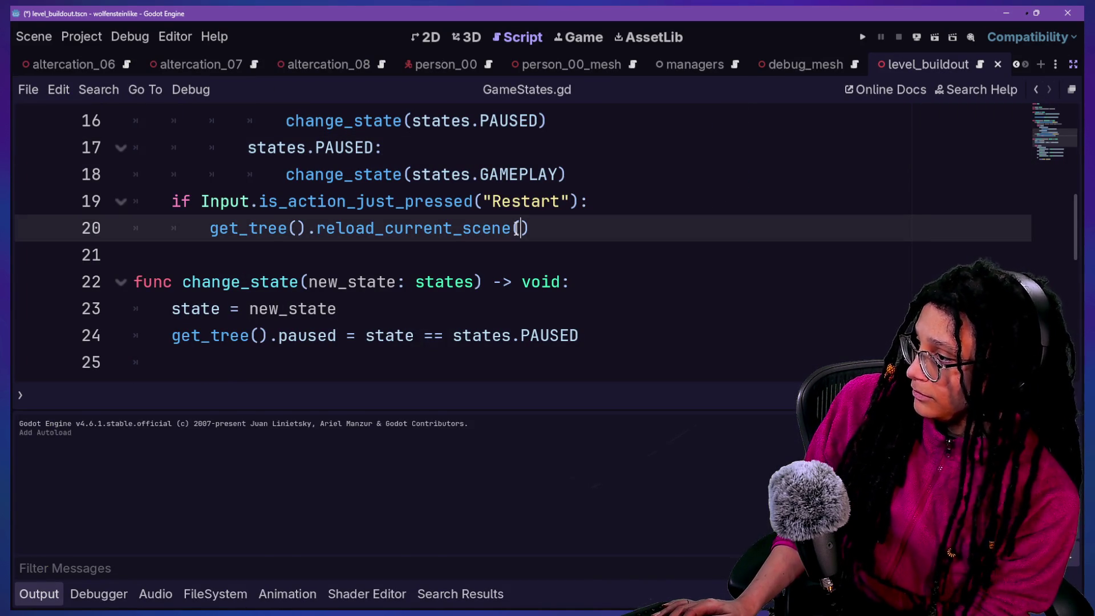
pyautogui.hotkey('ctrl', 'j')
pyautogui.hotkey('ctrl', 'j')
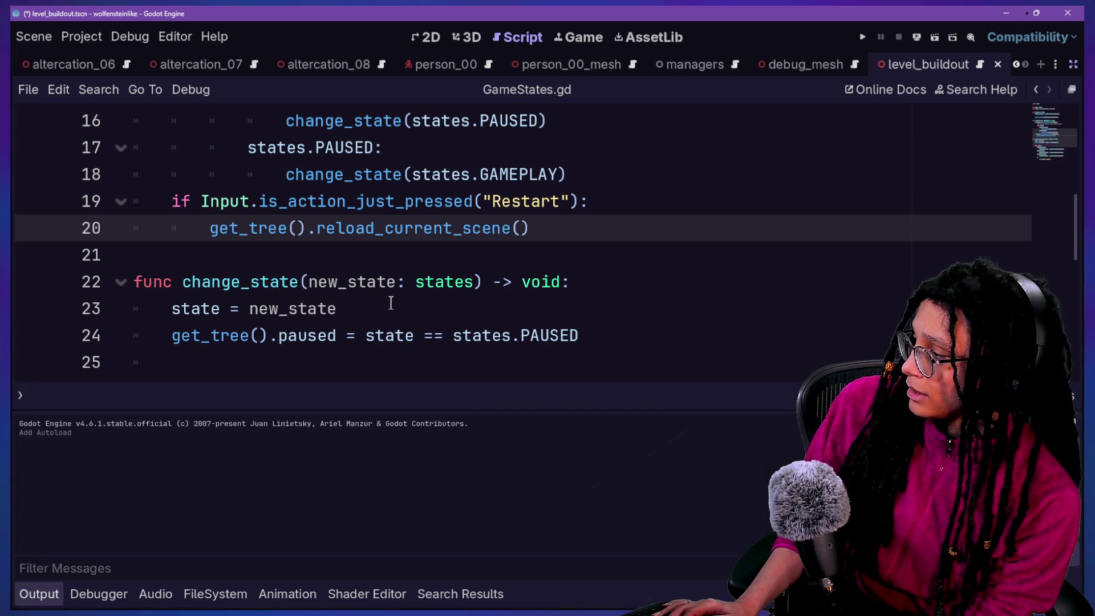
pyautogui.moveTo(308, 309); pyautogui.dragTo(391, 303)
pyautogui.click(392, 303)
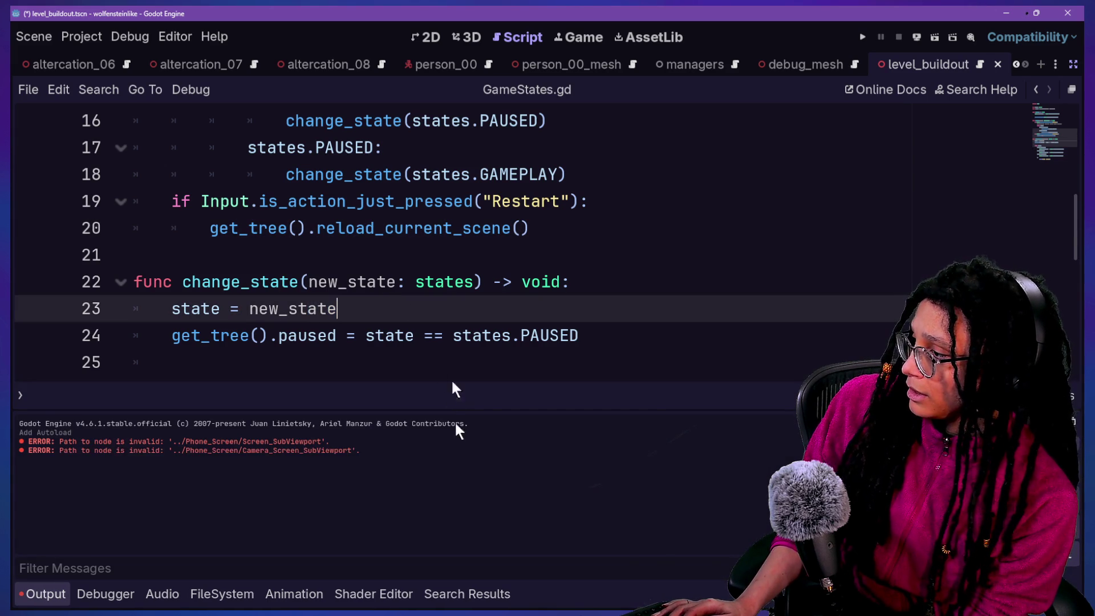
pyautogui.click(520, 338)
pyautogui.hotkey('ctrl', 'j')
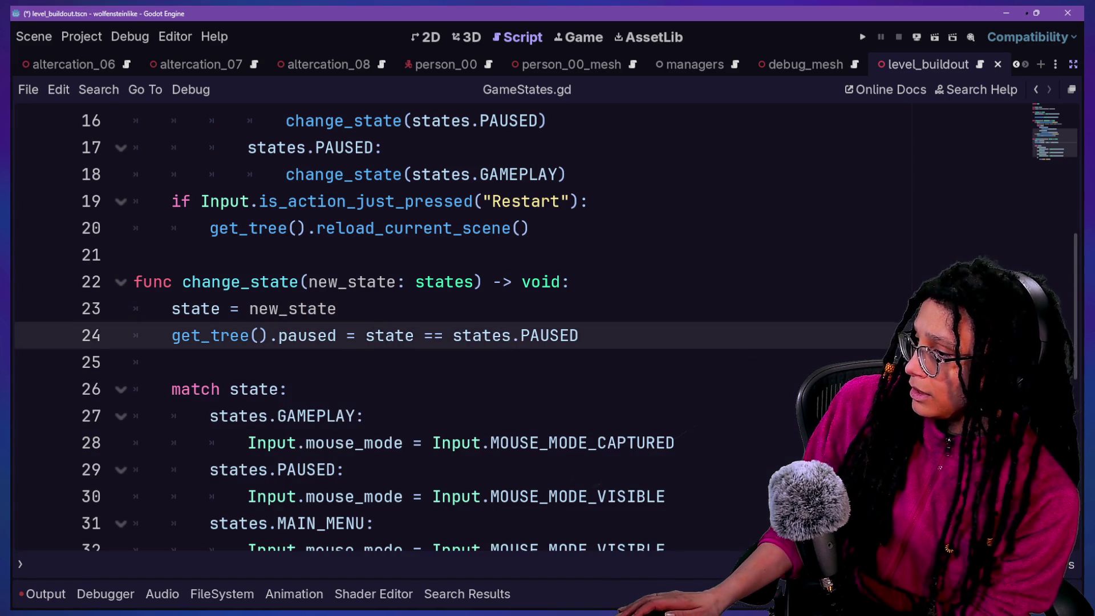
pyautogui.scroll(-1, 1052, 142)
pyautogui.moveTo(1050, 145); pyautogui.dragTo(1048, 141)
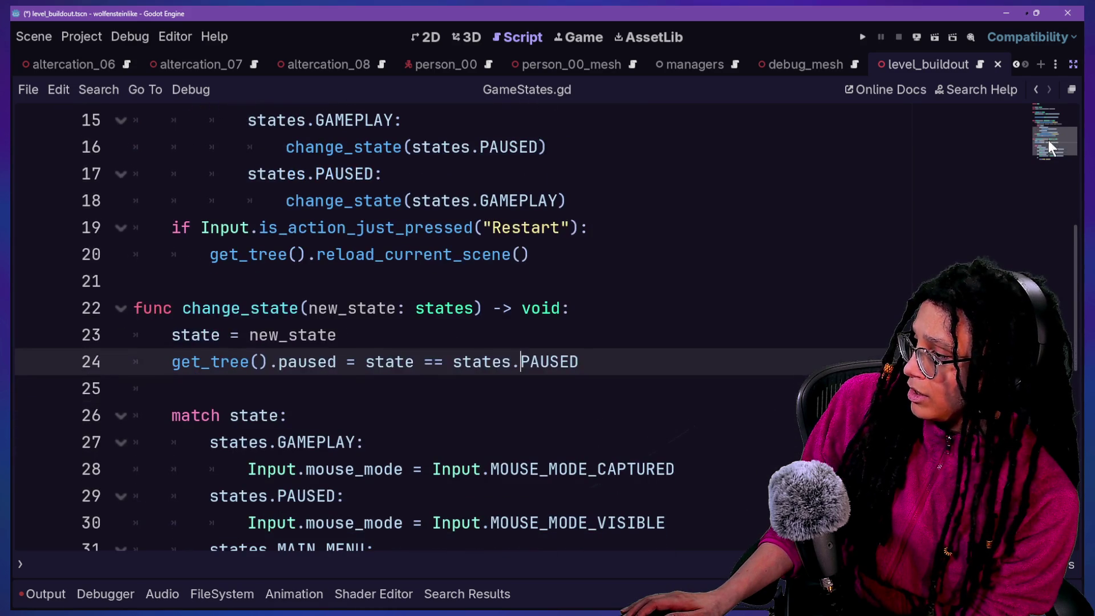
pyautogui.moveTo(178, 367)
pyautogui.mouseDown()
pyautogui.moveTo(582, 382)
pyautogui.moveTo(406, 362)
pyautogui.moveTo(238, 374)
pyautogui.moveTo(173, 365)
pyautogui.mouseUp()
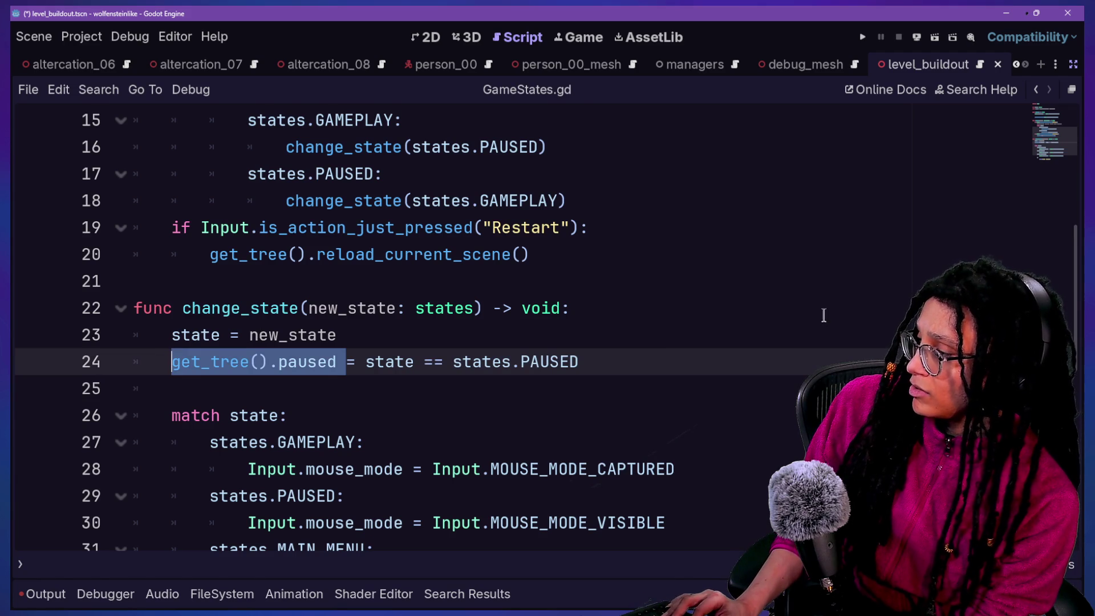
pyautogui.scroll(4, 823, 315)
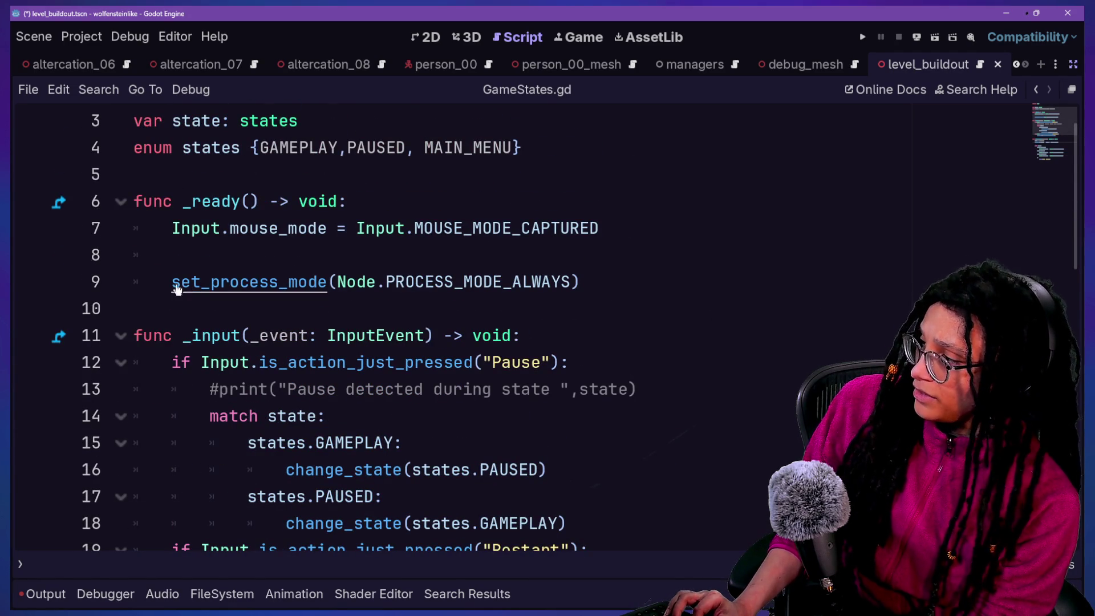
pyautogui.moveTo(172, 282)
pyautogui.mouseDown()
pyautogui.moveTo(582, 297)
pyautogui.moveTo(256, 227)
pyautogui.moveTo(472, 255)
pyautogui.moveTo(611, 305)
pyautogui.moveTo(454, 256)
pyautogui.mouseUp()
pyautogui.moveTo(558, 268); pyautogui.dragTo(600, 275)
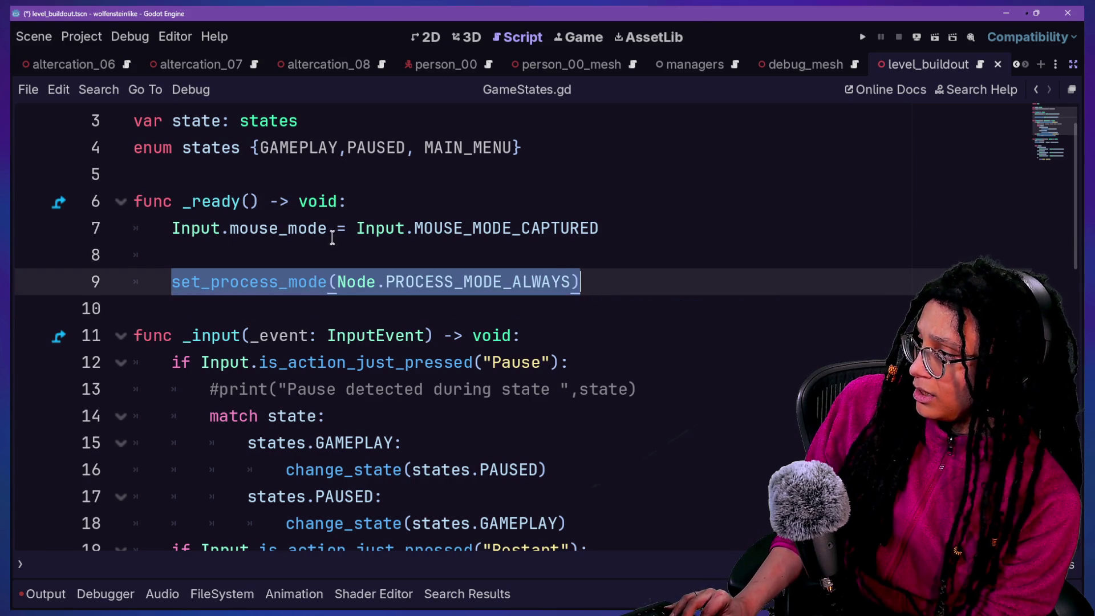
pyautogui.scroll(-10, 395, 254)
pyautogui.scroll(1, 396, 255)
pyautogui.scroll(5, 396, 255)
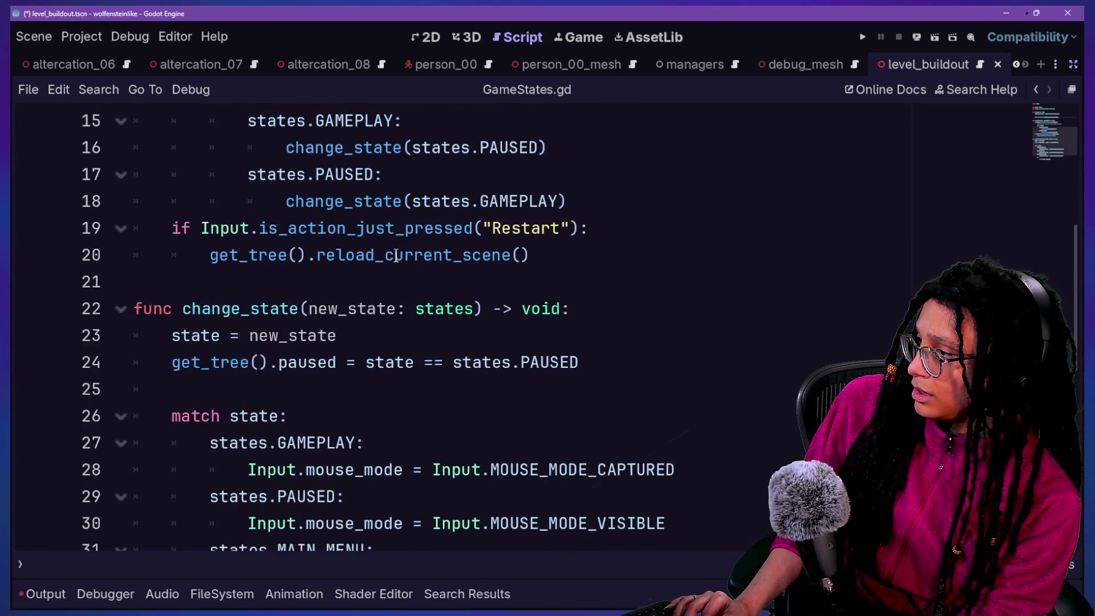
pyautogui.scroll(1, 397, 255)
pyautogui.click(519, 461)
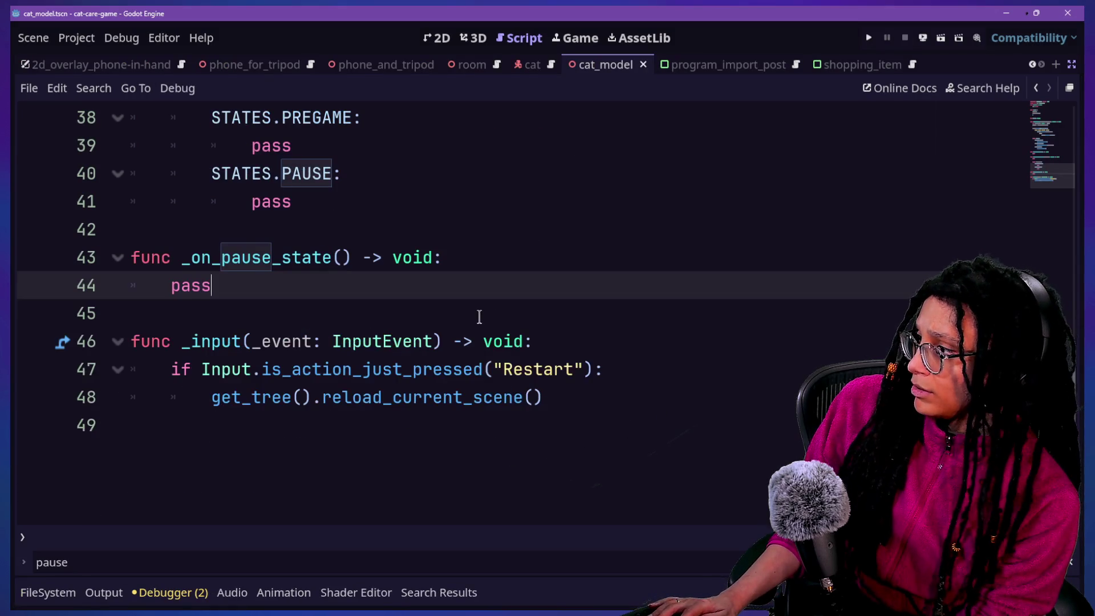
# Replace line 58's text with get_tree().paused = true and save.
pyautogui.press('BackSpace')
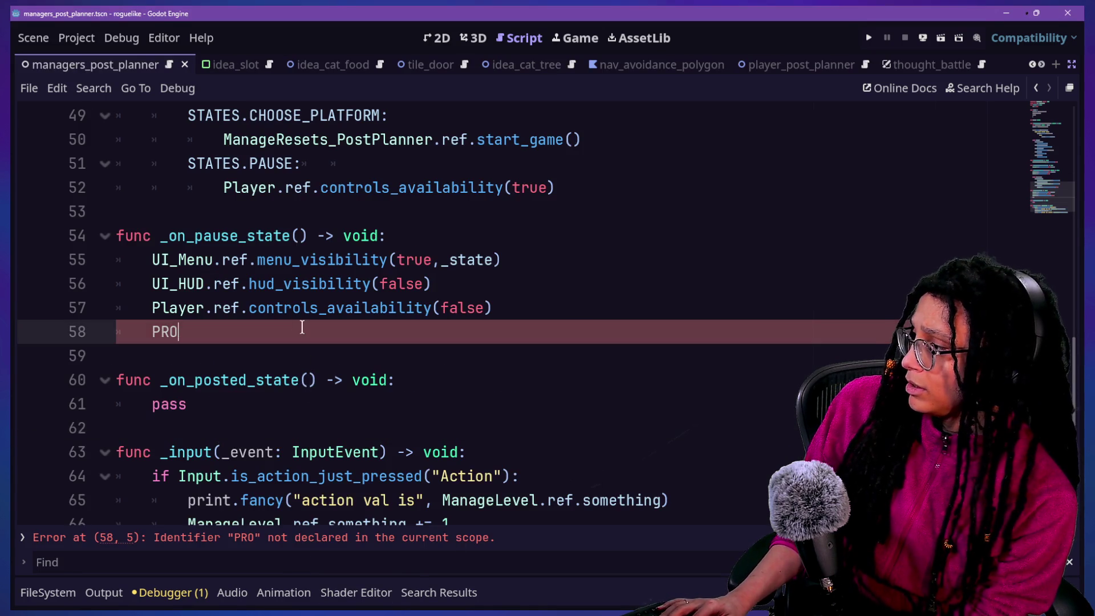
pyautogui.write('get_r')
pyautogui.press('BackSpace')
pyautogui.write('tree.p')
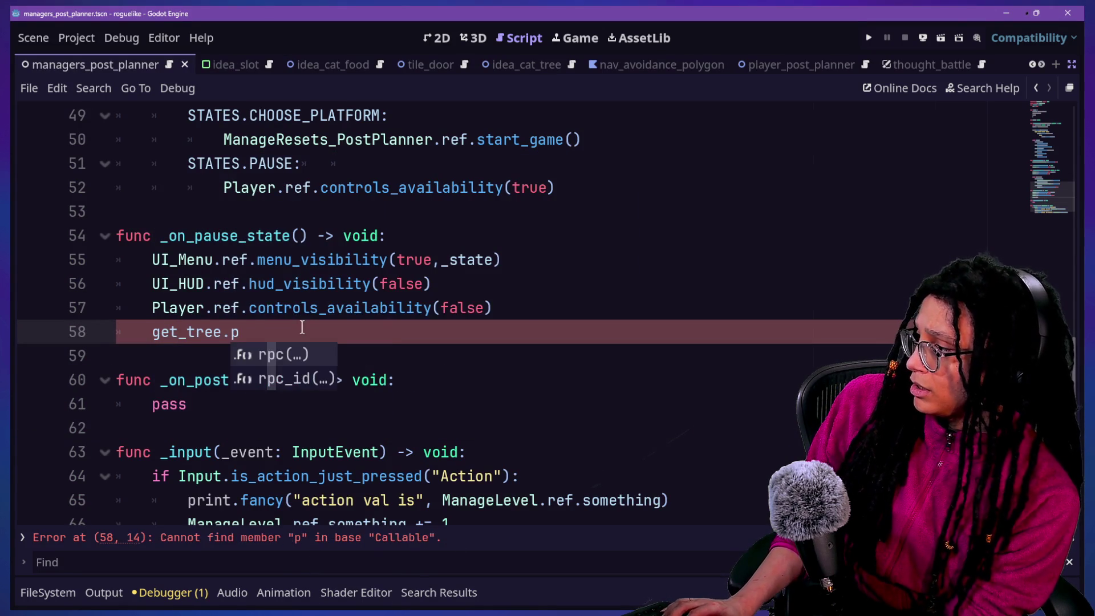
pyautogui.press('BackSpace')
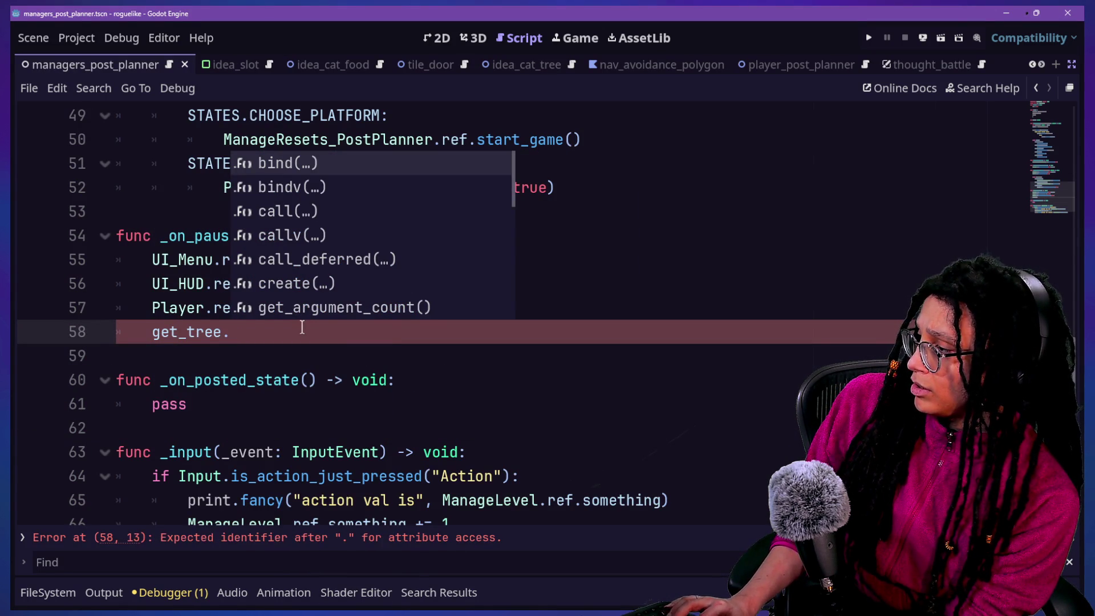
pyautogui.press('BackSpace')
pyautogui.write('().g')
pyautogui.press('BackSpace')
pyautogui.write('pause')
pyautogui.press('Return')
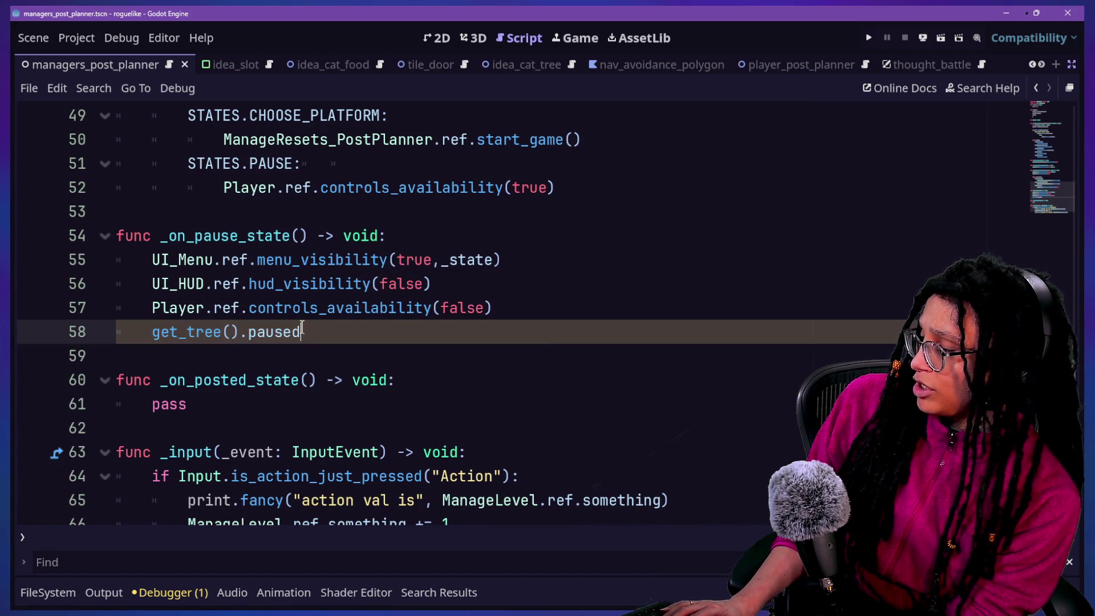
pyautogui.write('true')
pyautogui.click(288, 236)
pyautogui.click(361, 334)
pyautogui.hotkey('ctrl', 's')
# Jump to _on_gameplay_state and place the caret after the PAUSE case's controls_availability(true).
pyautogui.scroll(1, 328, 362)
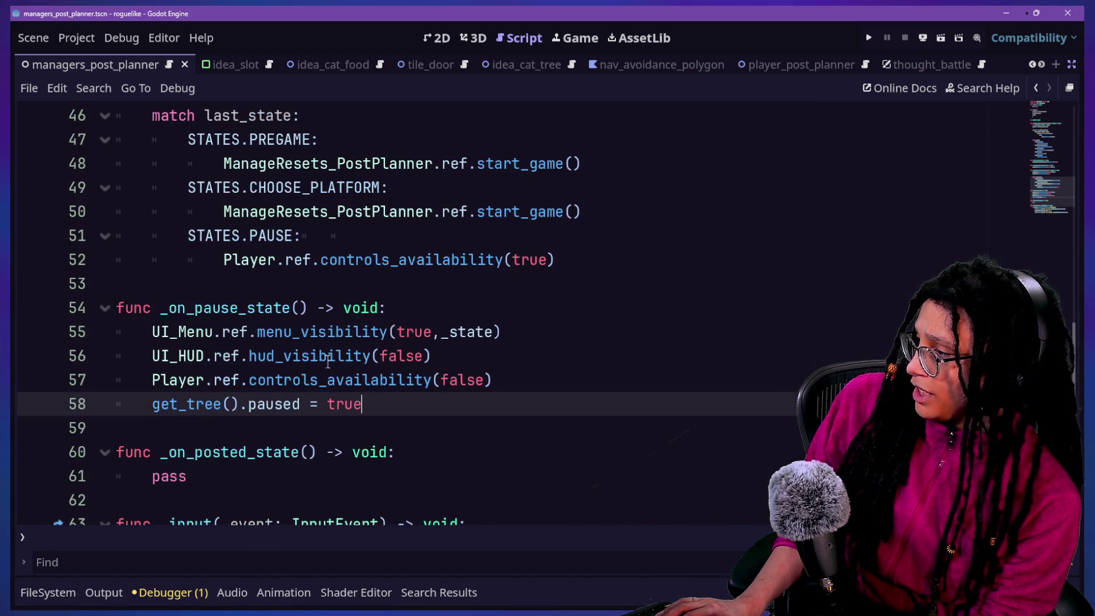
pyautogui.scroll(7, 328, 362)
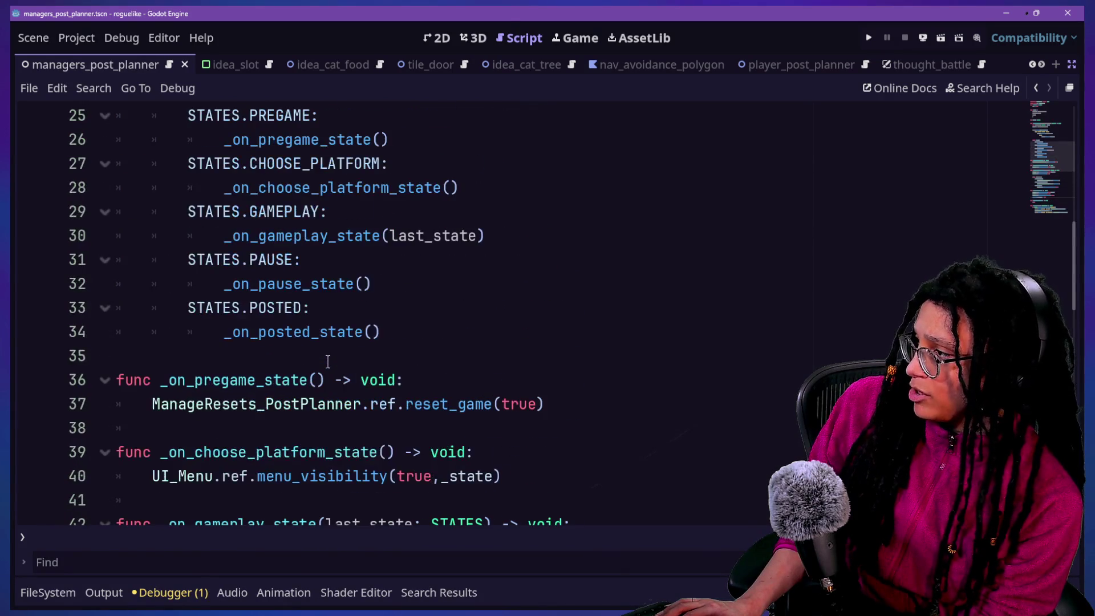
pyautogui.scroll(2, 328, 362)
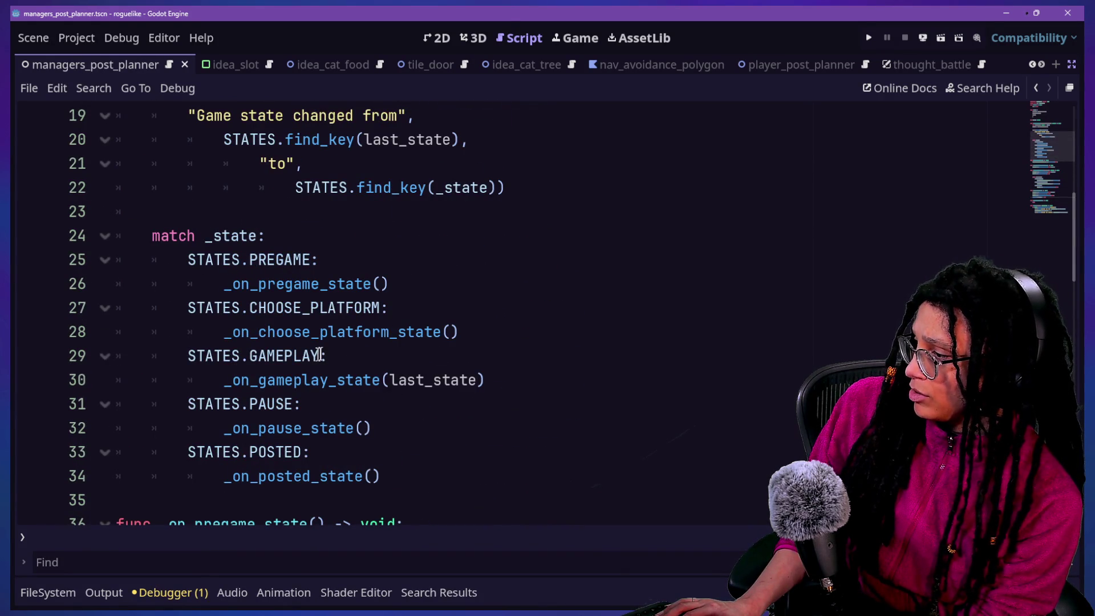
pyautogui.scroll(-9, 271, 388)
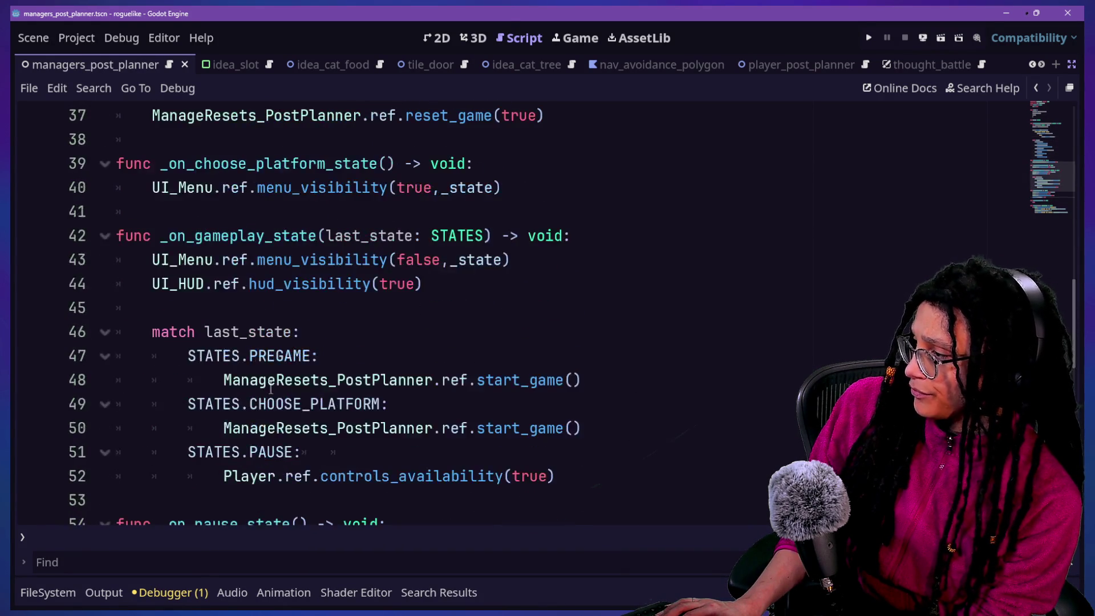
pyautogui.scroll(-1, 271, 388)
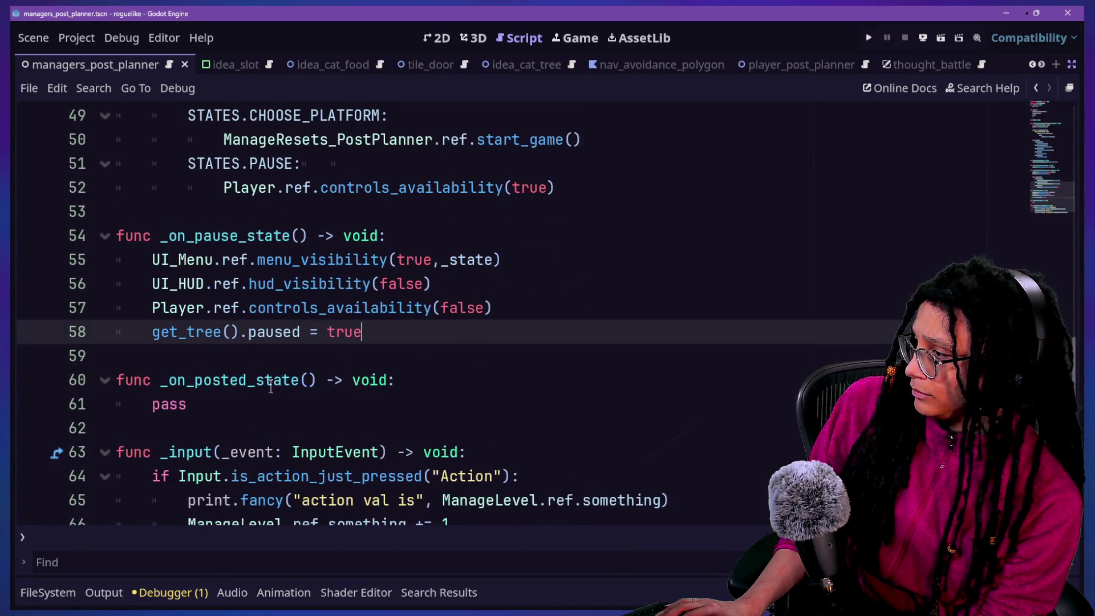
pyautogui.scroll(3, 271, 388)
pyautogui.scroll(-7, 271, 388)
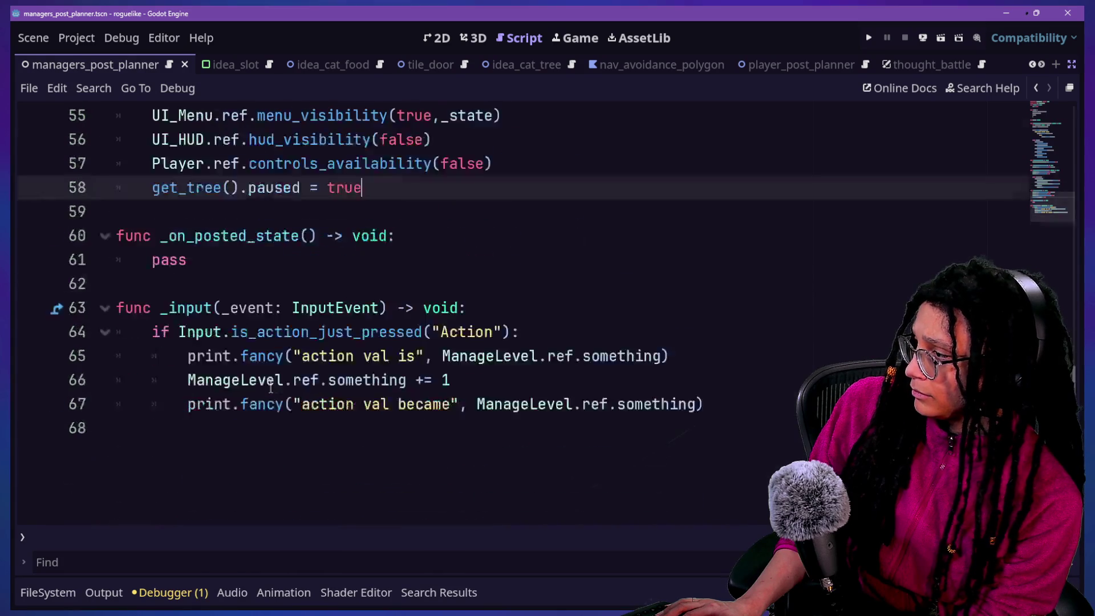
pyautogui.scroll(4, 271, 388)
pyautogui.scroll(8, 271, 388)
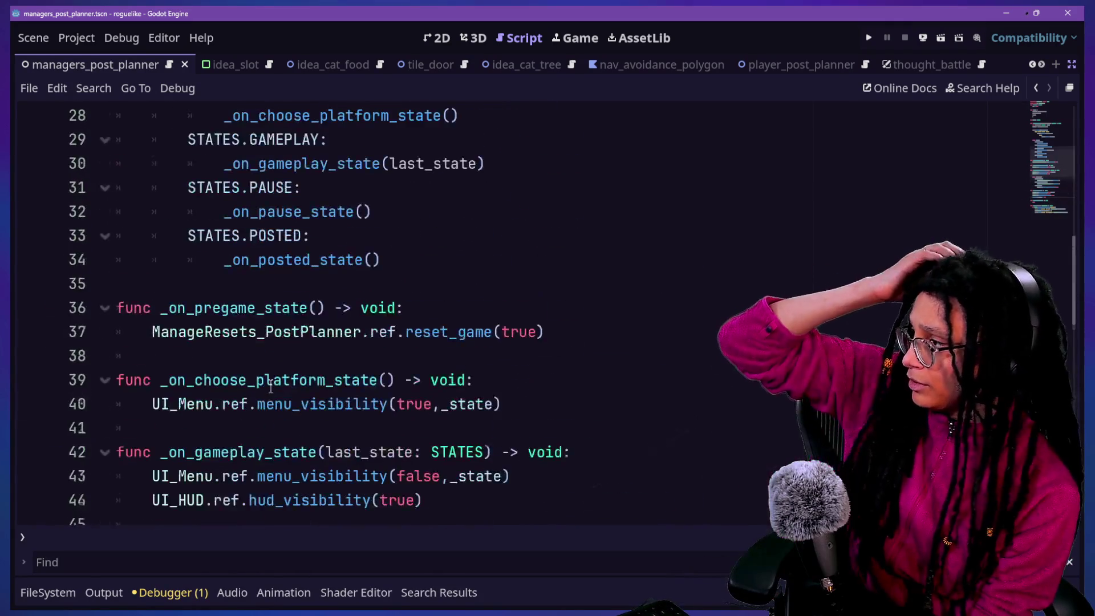
pyautogui.keyDown('ctrl'); pyautogui.click(340, 237); pyautogui.keyUp('ctrl')
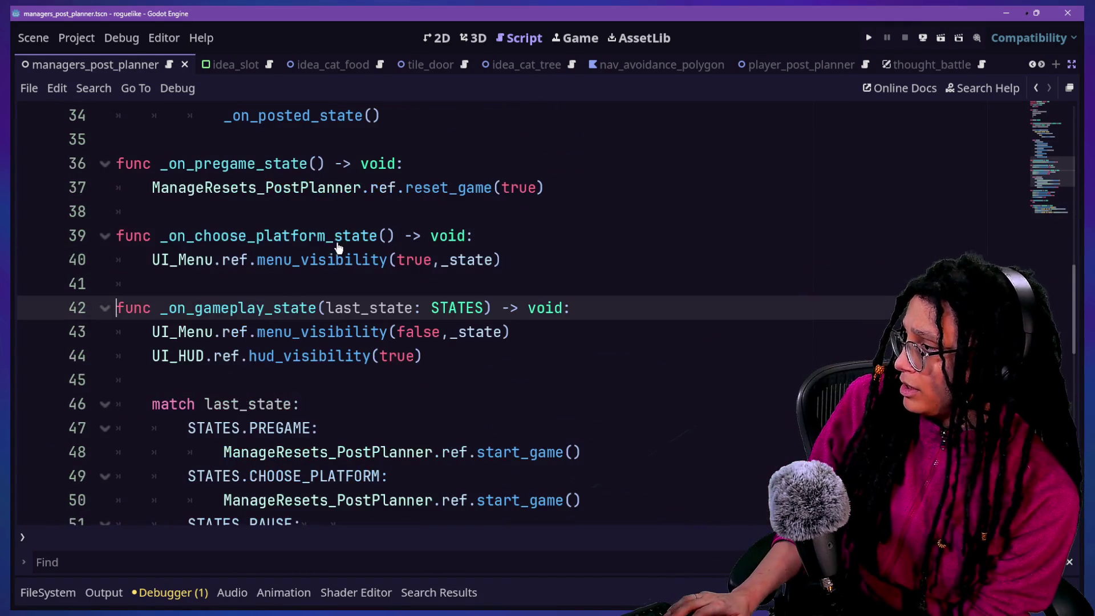
pyautogui.scroll(-2, 517, 366)
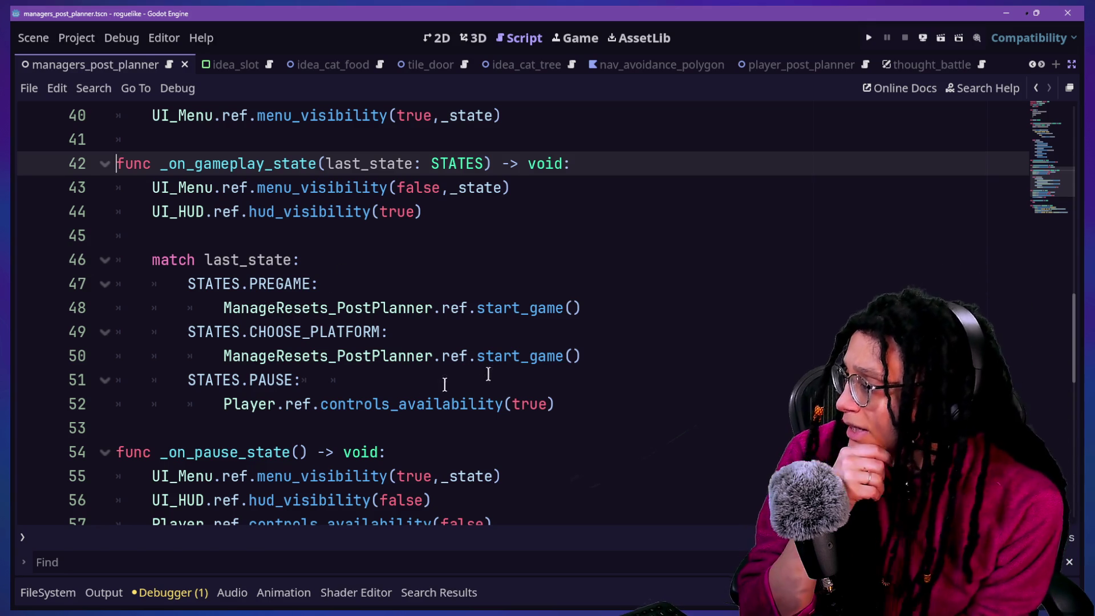
pyautogui.click(599, 404)
# Add get_tree().paused = false to the PAUSE branch of _on_gameplay_state and save.
pyautogui.press('Return')
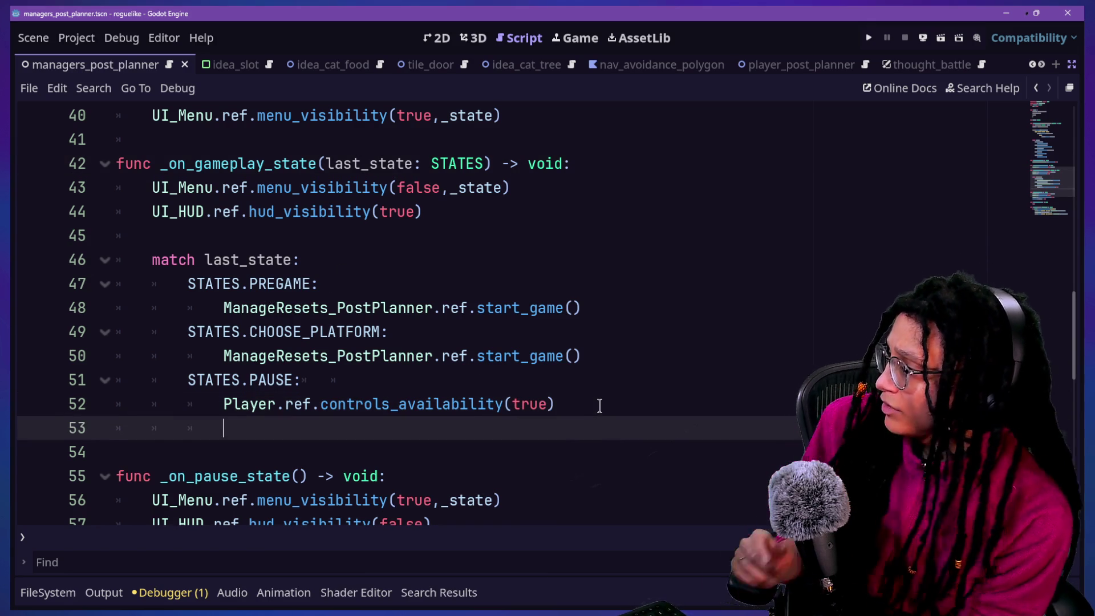
pyautogui.write('get_tr')
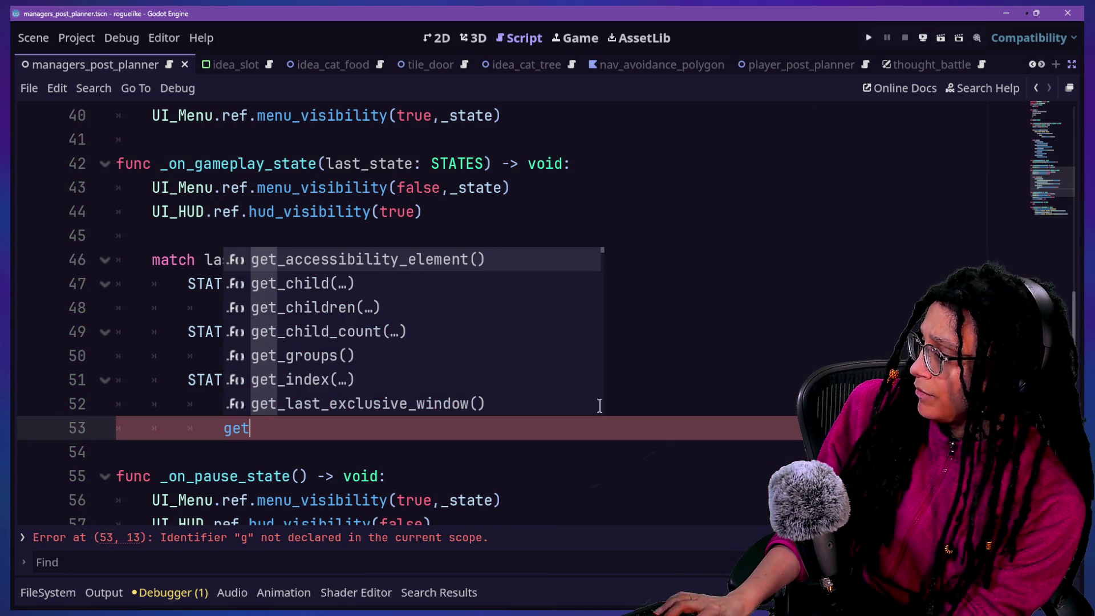
pyautogui.press('Return')
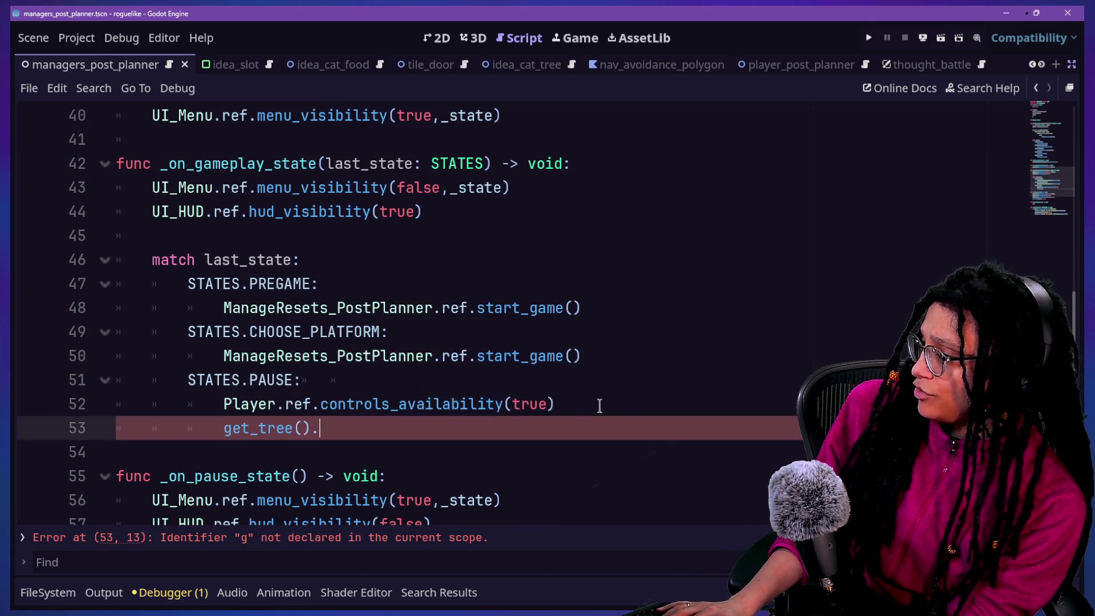
pyautogui.write('paused = false')
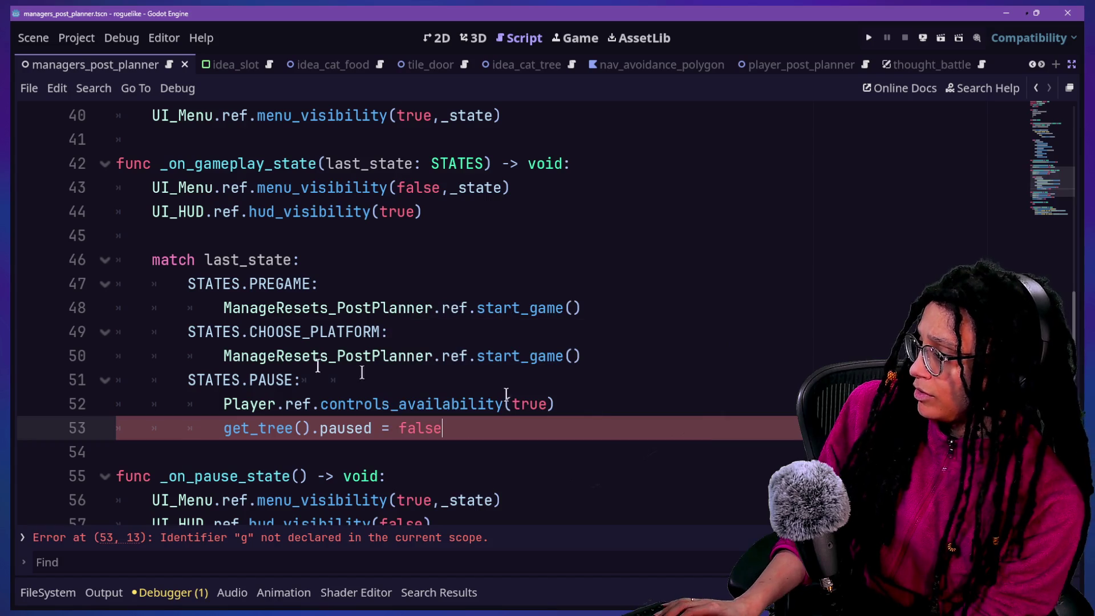
pyautogui.click(457, 356)
pyautogui.scroll(-2, 474, 426)
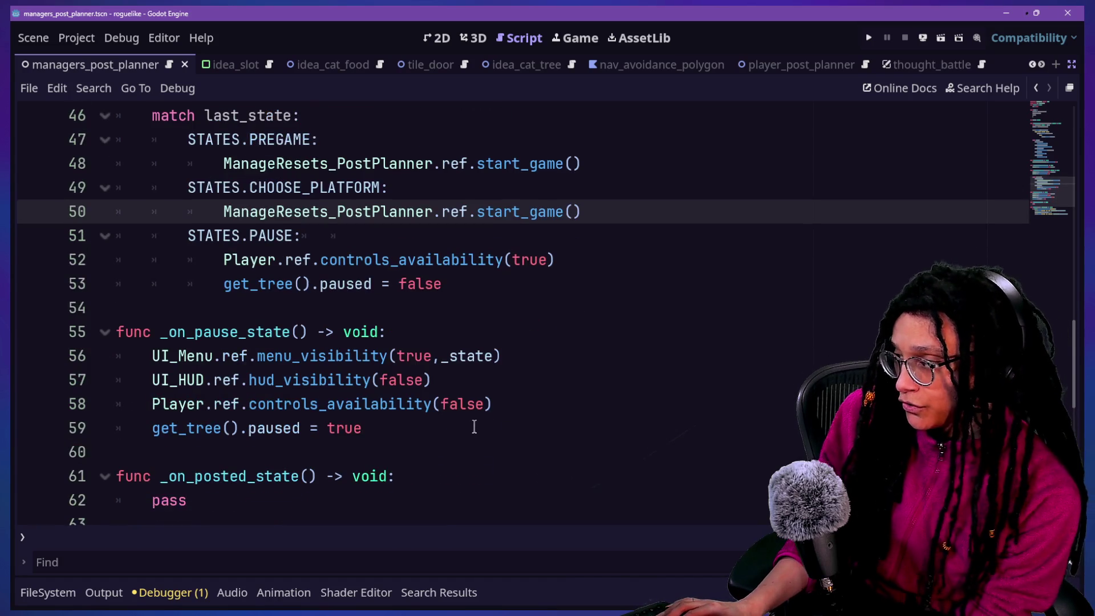
pyautogui.click(482, 286)
pyautogui.scroll(4, 482, 285)
pyautogui.hotkey('ctrl', 's')
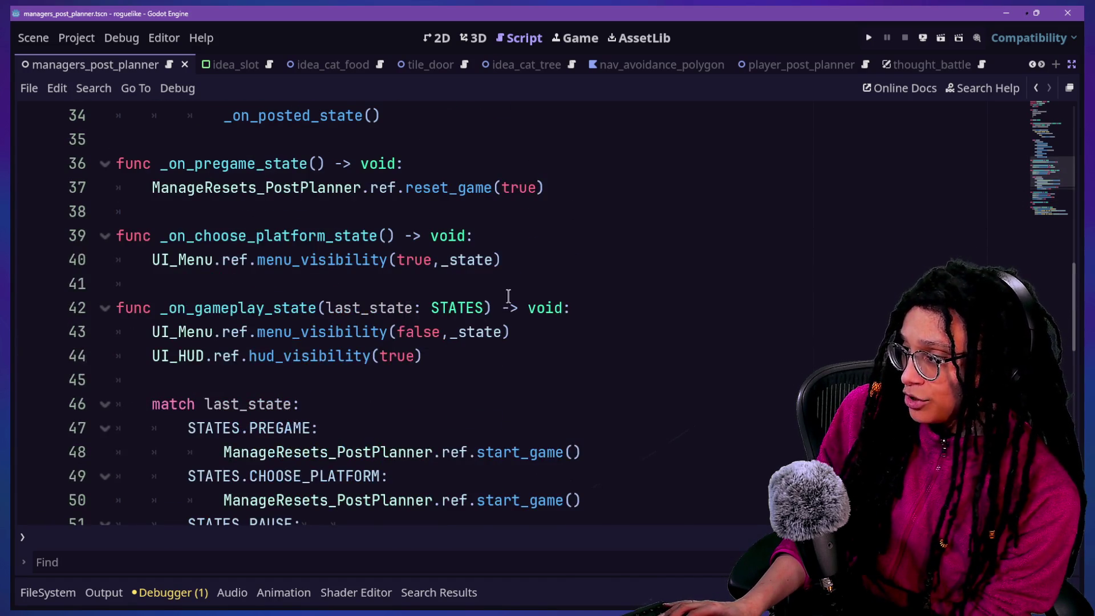
# Add a _ready function below _state making the manager always process while paused, and save.
pyautogui.scroll(10, 508, 296)
pyautogui.scroll(1, 508, 296)
pyautogui.scroll(-3, 508, 296)
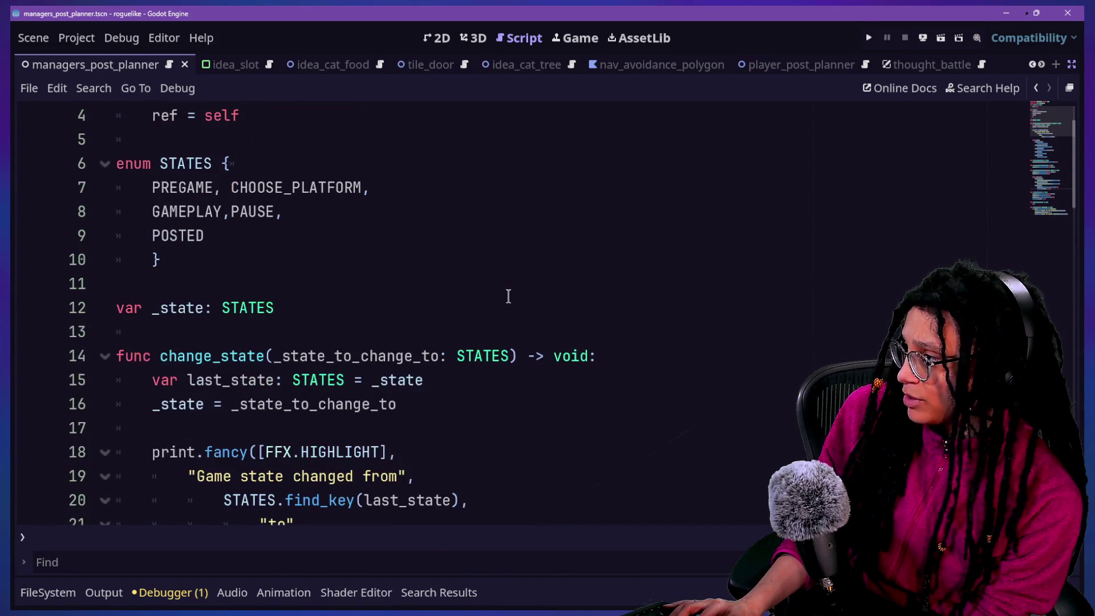
pyautogui.scroll(-7, 508, 296)
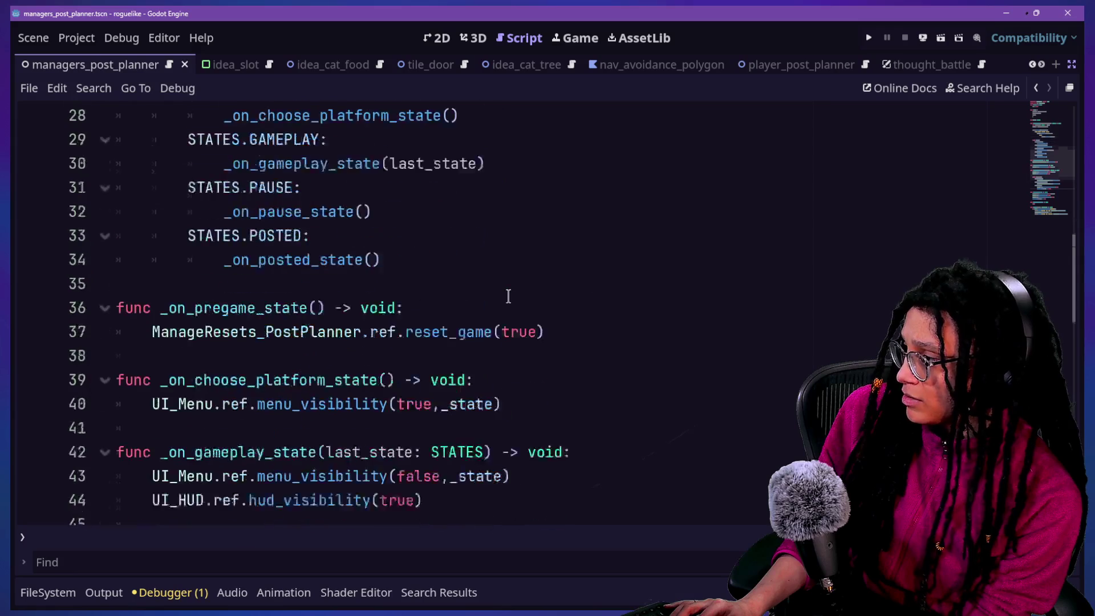
pyautogui.scroll(8, 509, 296)
pyautogui.scroll(2, 508, 296)
pyautogui.click(457, 377)
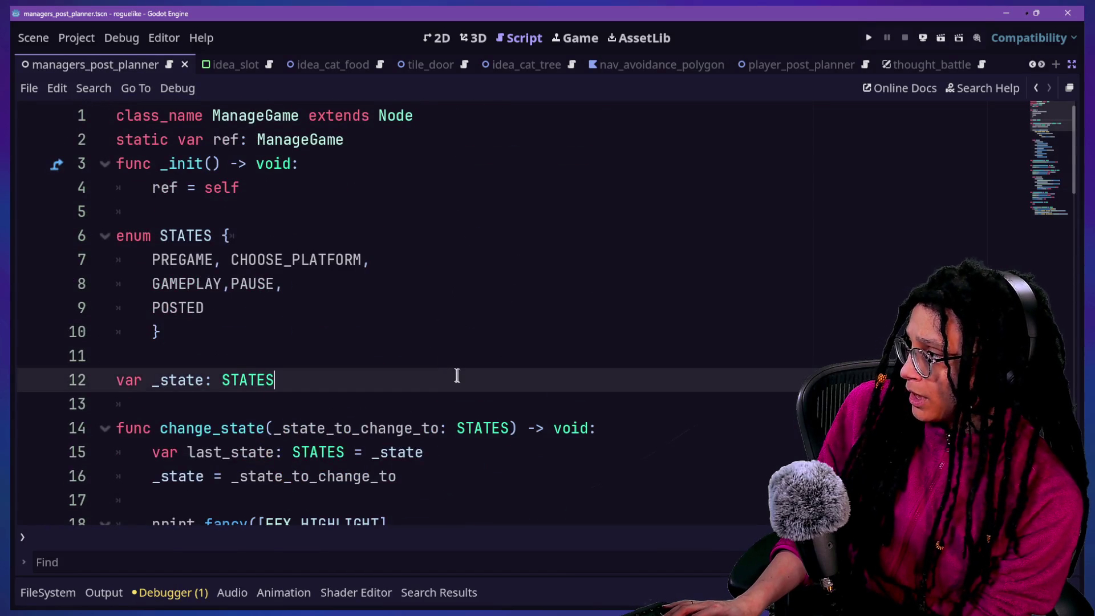
pyautogui.press('Return')
pyautogui.press('Return')
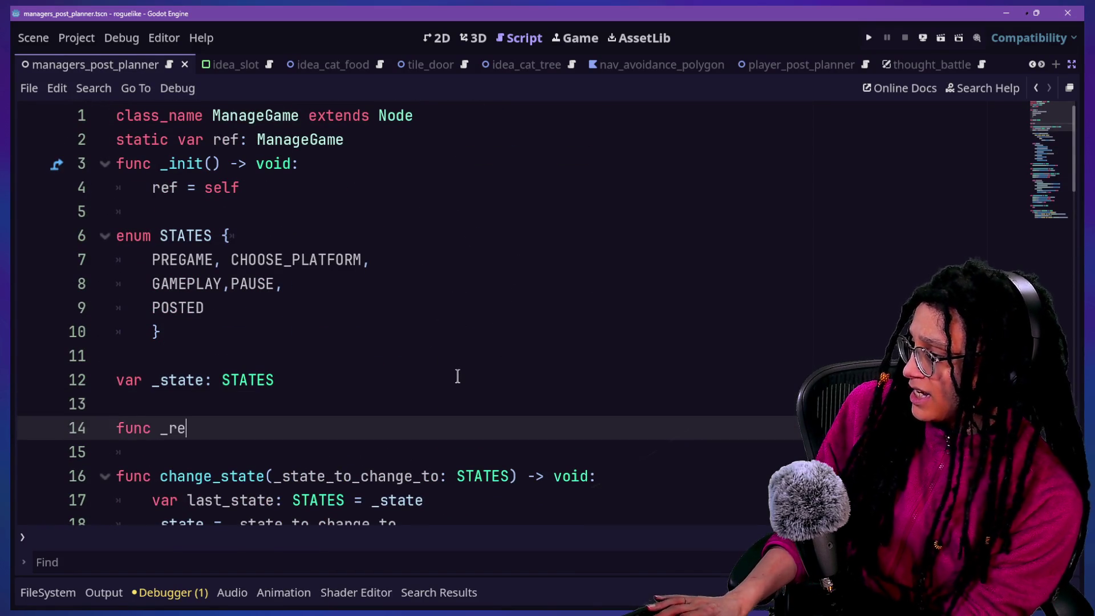
pyautogui.write('ad(')
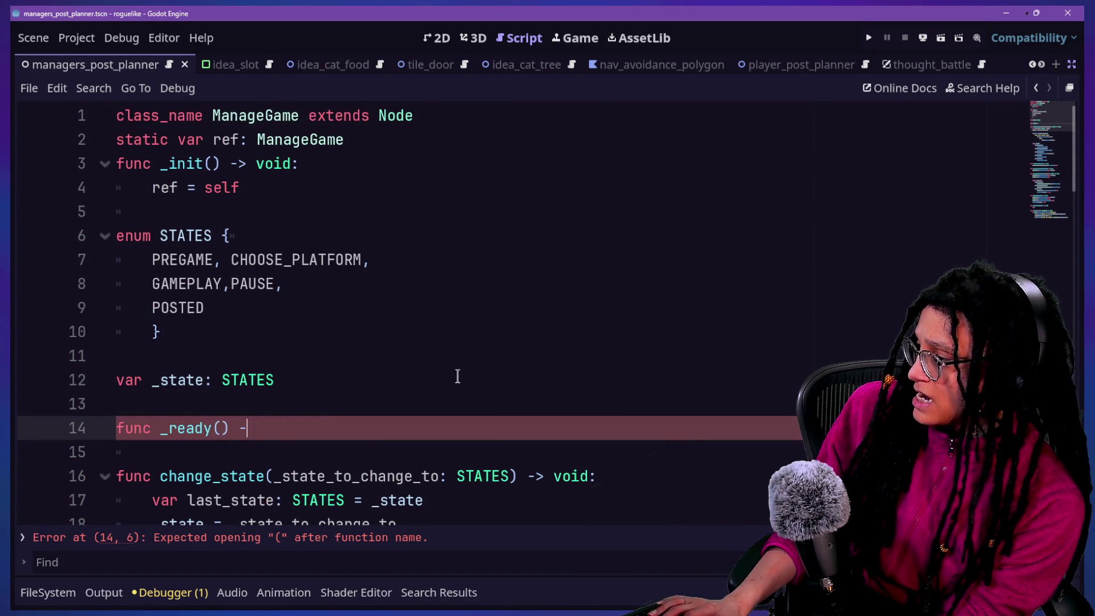
pyautogui.press('Return')
pyautogui.write('set_process_mode(Node.PROCESS_MODE_ALWAYS)')
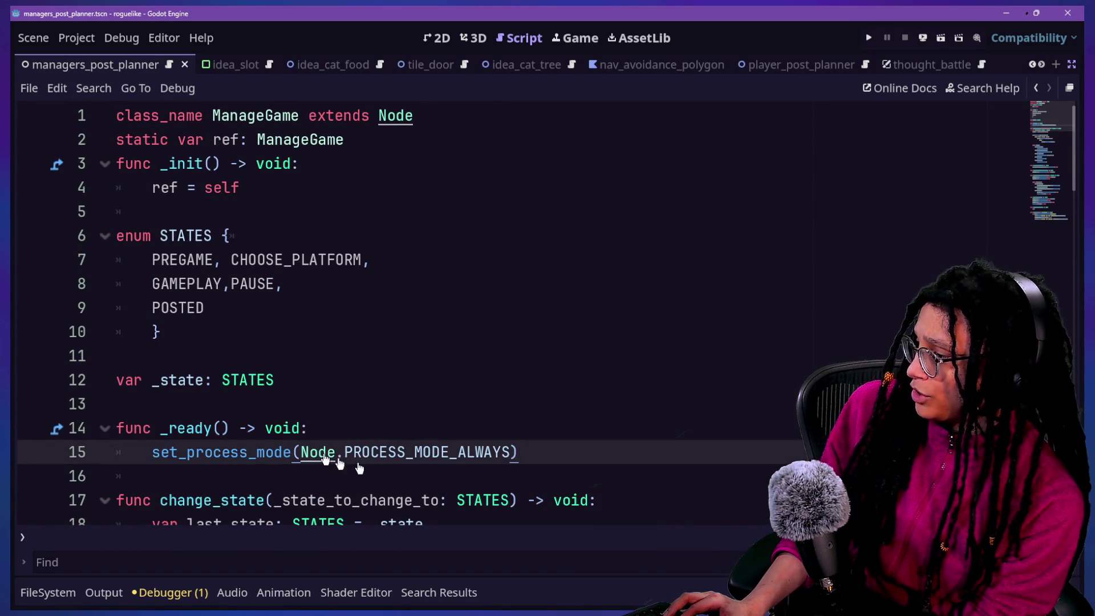
pyautogui.click(692, 394)
pyautogui.hotkey('ctrl', 's')
# Scroll to the hud_visibility line and Ctrl+click UI_Menu to open its script.
pyautogui.moveTo(345, 452); pyautogui.dragTo(628, 462)
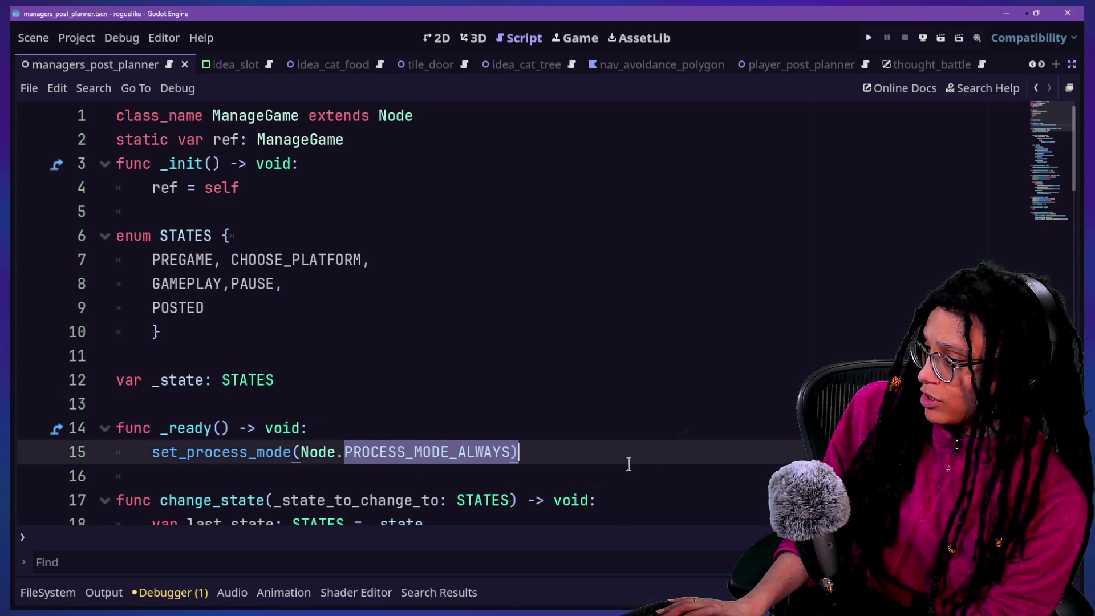
pyautogui.click(539, 390)
pyautogui.hotkey('shift', 'alt', 'o')
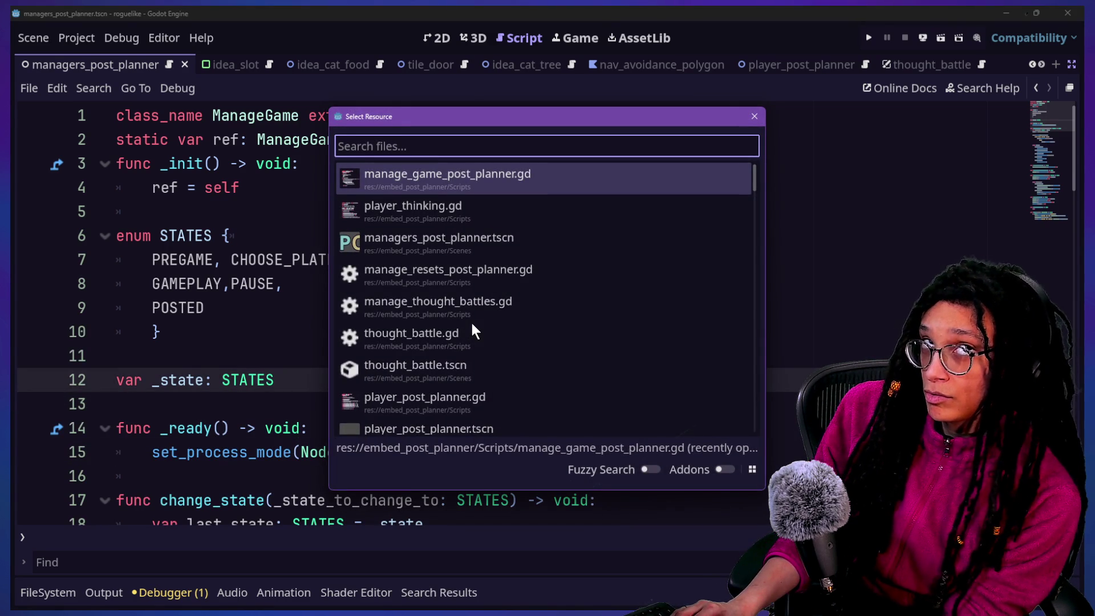
pyautogui.press('Escape')
pyautogui.scroll(-10, 437, 403)
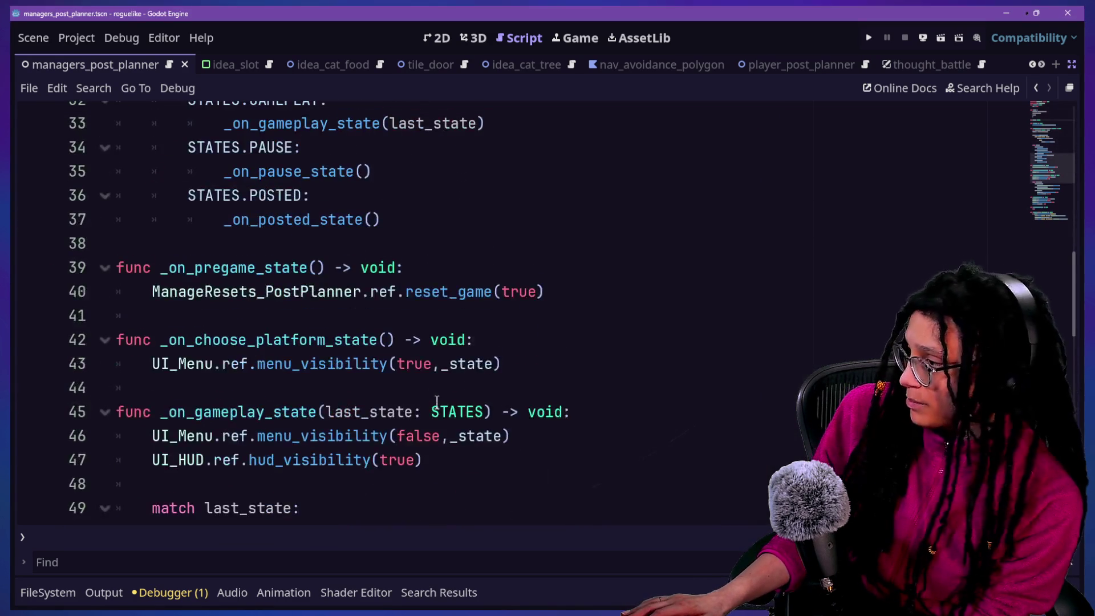
pyautogui.scroll(-1, 437, 403)
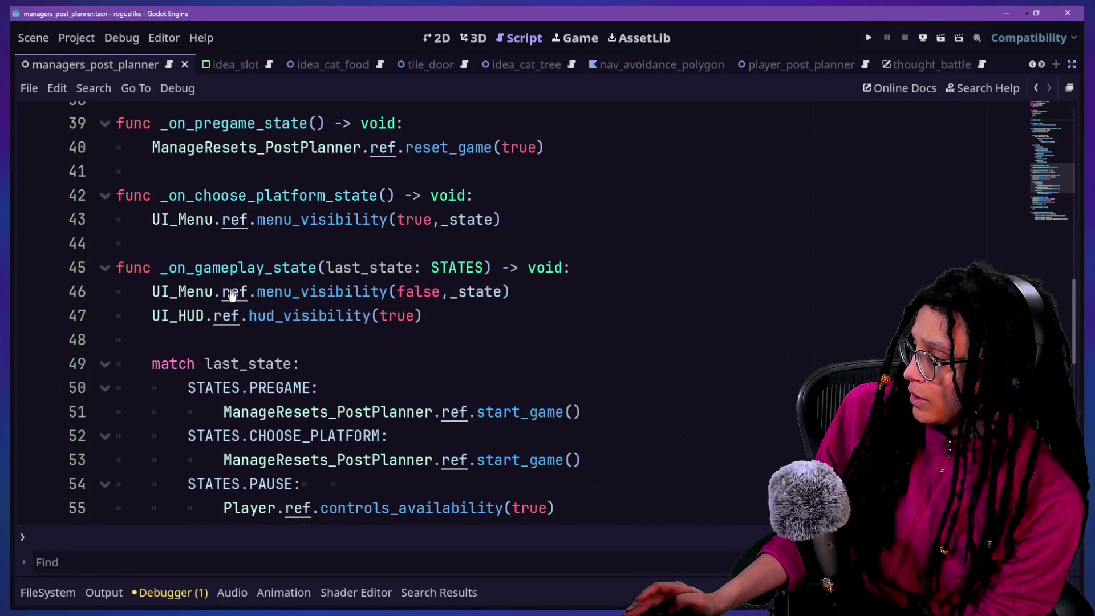
pyautogui.scroll(-4, 234, 303)
pyautogui.scroll(-3, 234, 303)
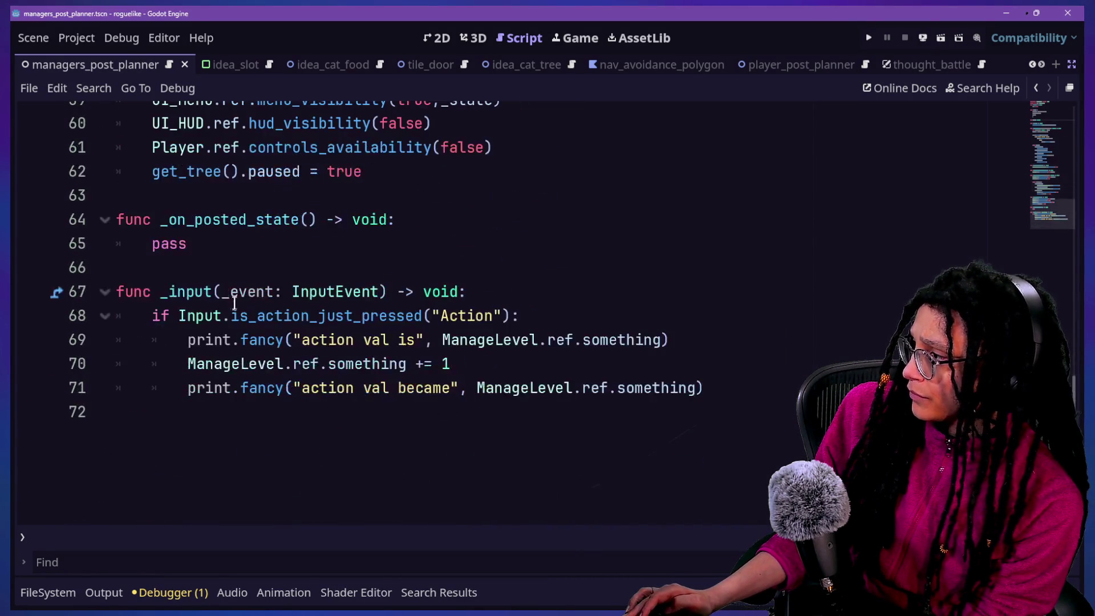
pyautogui.scroll(2, 312, 143)
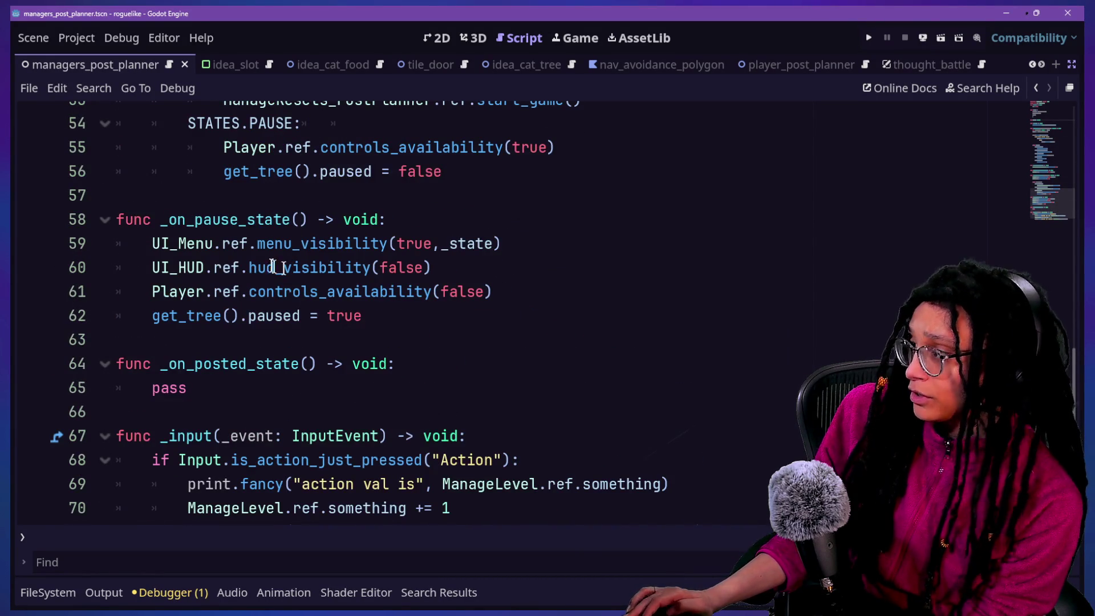
pyautogui.click(257, 242)
pyautogui.click(287, 266)
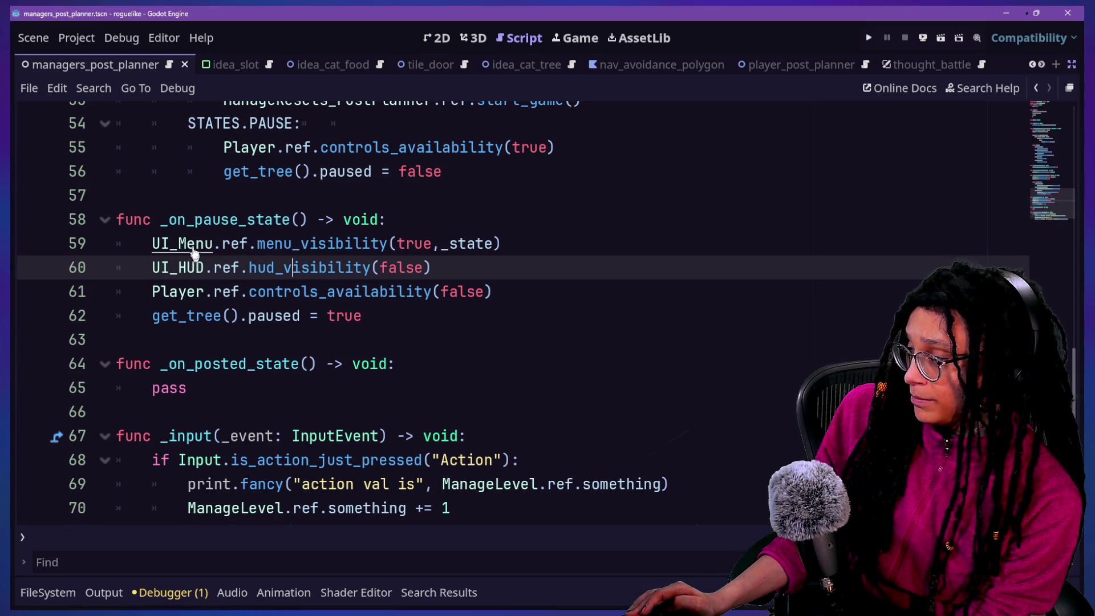
pyautogui.keyDown('ctrl'); pyautogui.click(194, 255); pyautogui.keyUp('ctrl')
# Paste set_process_mode(Node.PROCESS_MODE_ALWAYS) on a new line after _ready_connections() in UI_Menu's _ready.
pyautogui.click(342, 196)
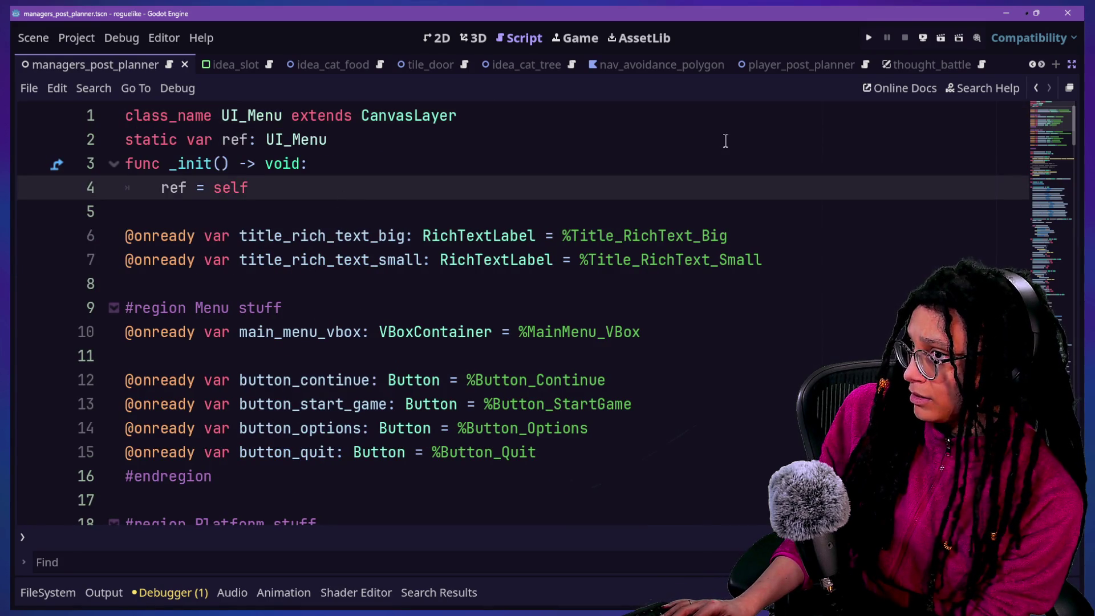
pyautogui.click(447, 354)
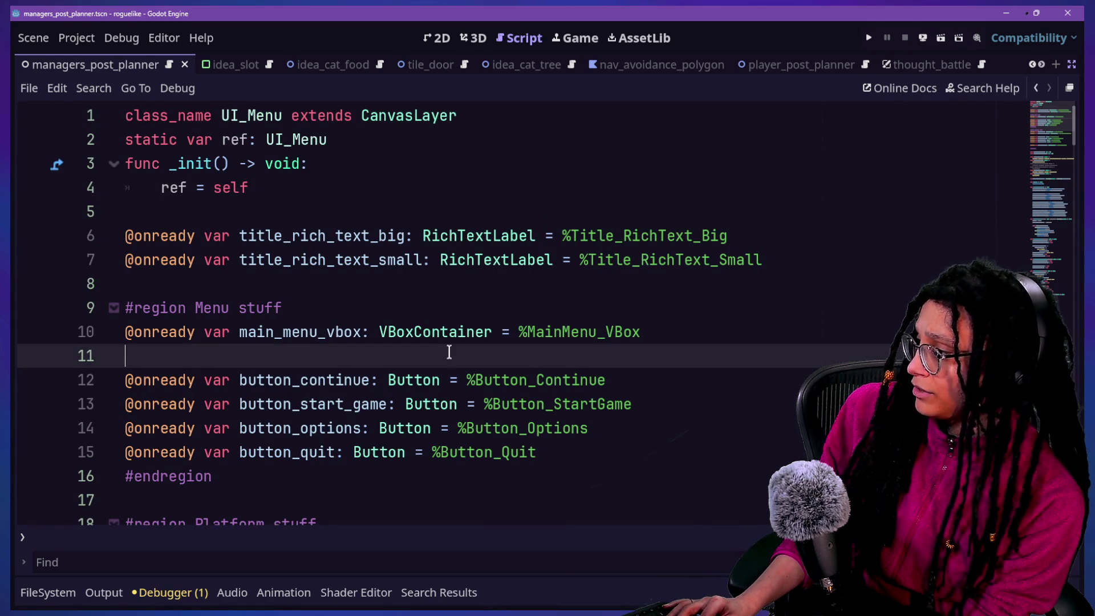
pyautogui.scroll(-5, 448, 353)
pyautogui.scroll(-8, 449, 352)
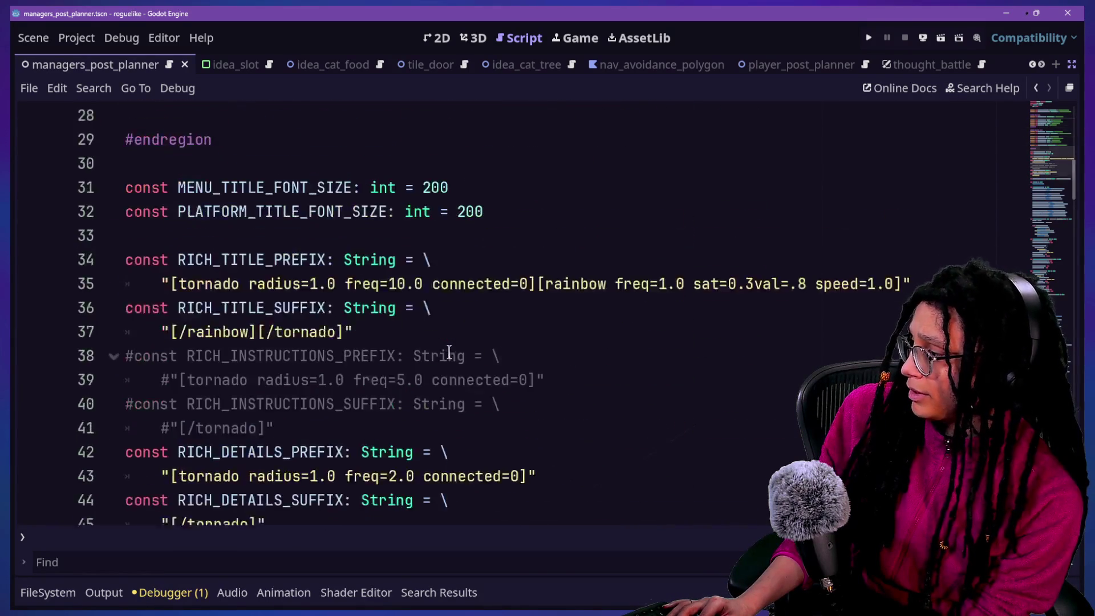
pyautogui.scroll(-1, 449, 352)
pyautogui.click(414, 280)
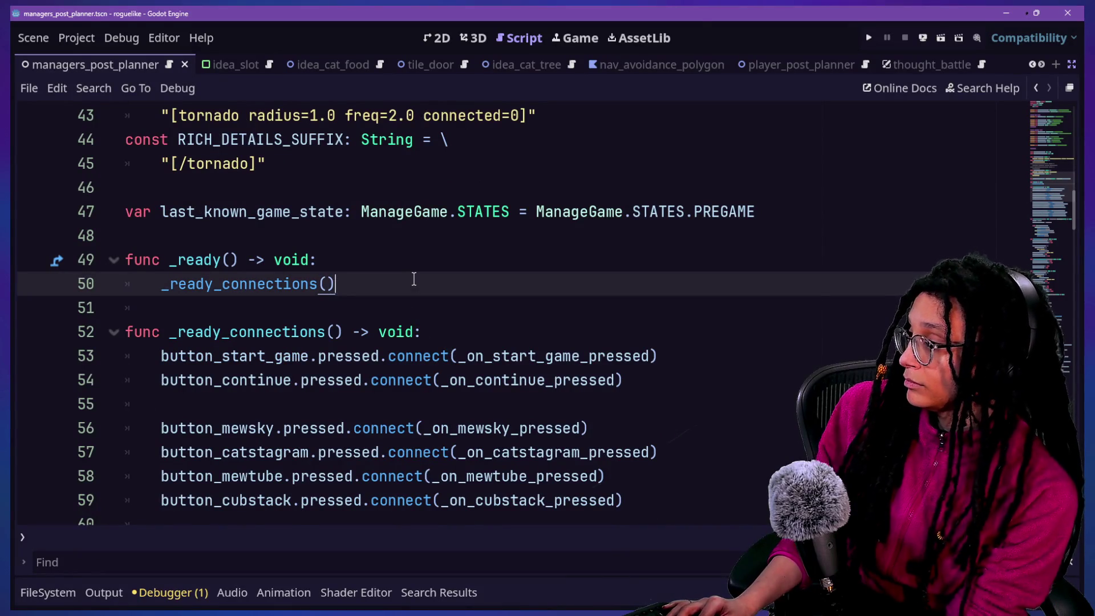
pyautogui.press('Return')
pyautogui.write('set_process_mode(Node.PROCESS_MODE_ALWAYS)')
pyautogui.click(504, 231)
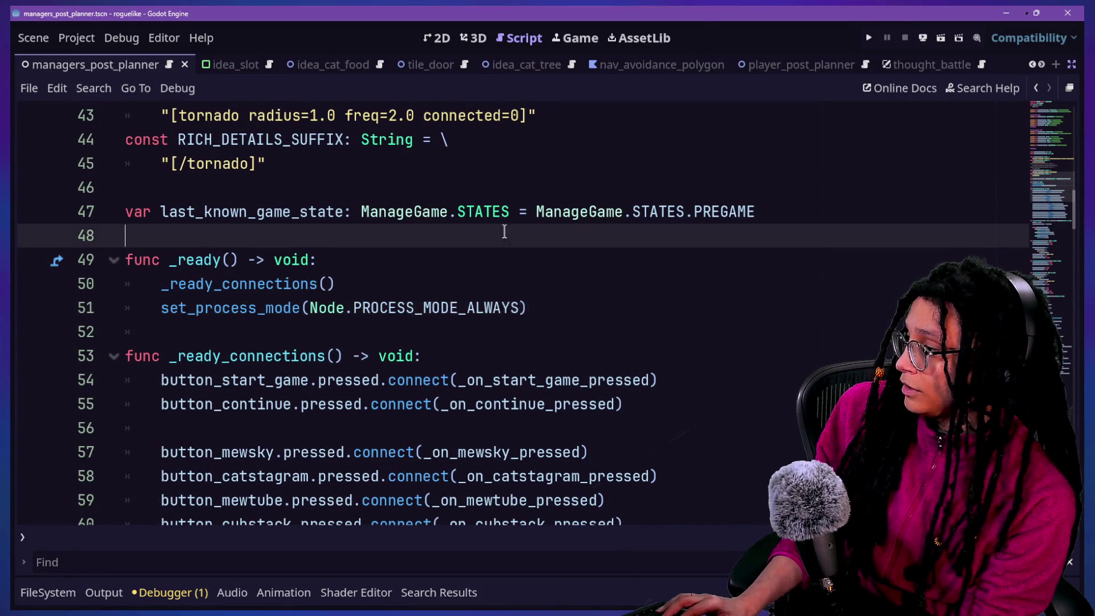
pyautogui.click(868, 38)
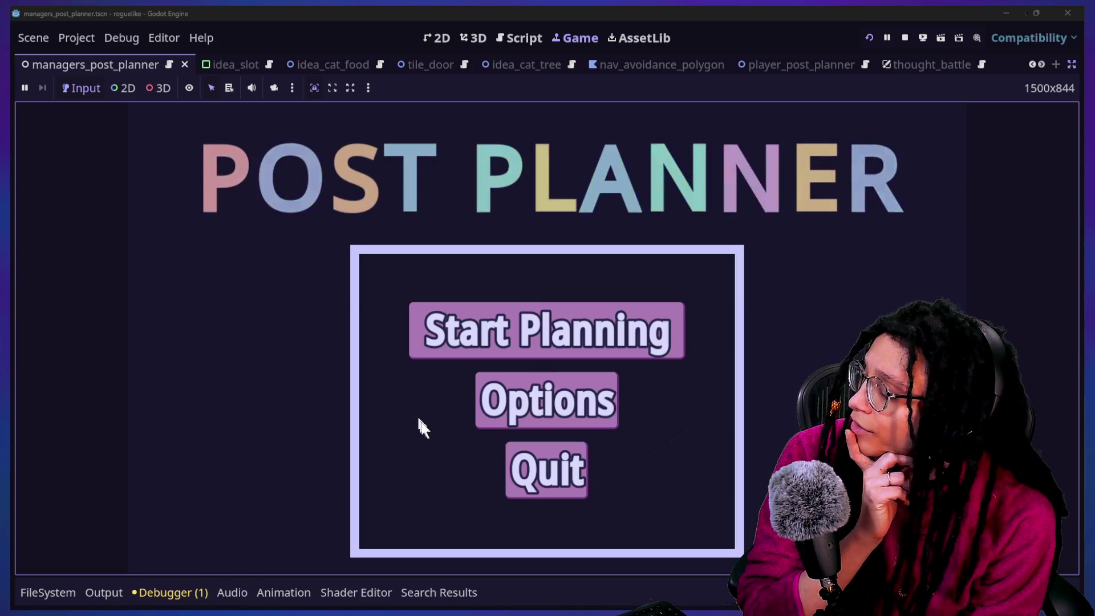
pyautogui.click(470, 348)
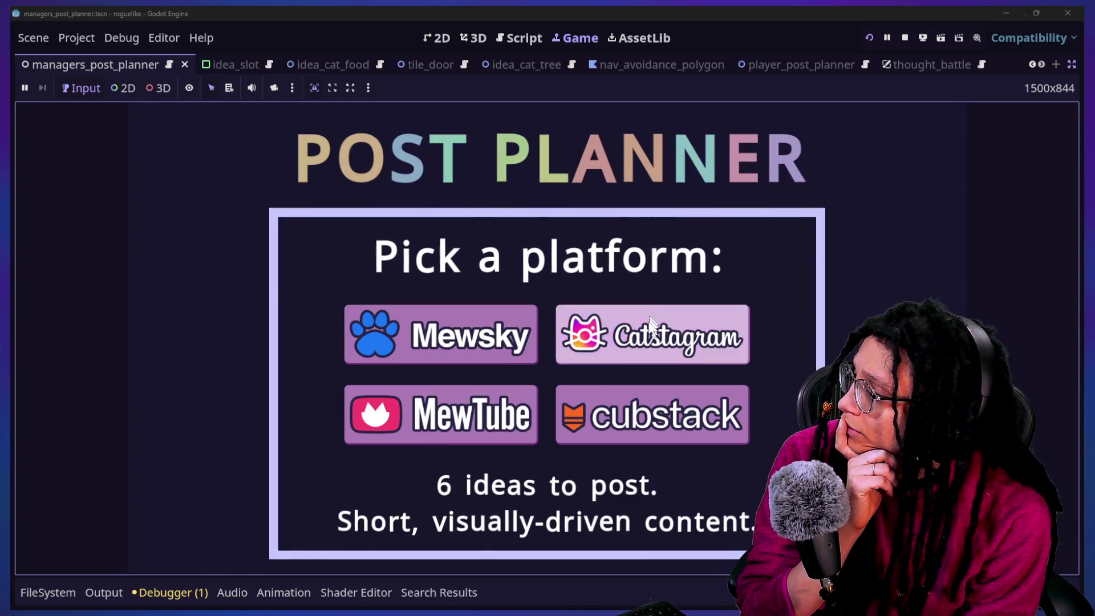
pyautogui.press('Return')
pyautogui.press('Escape')
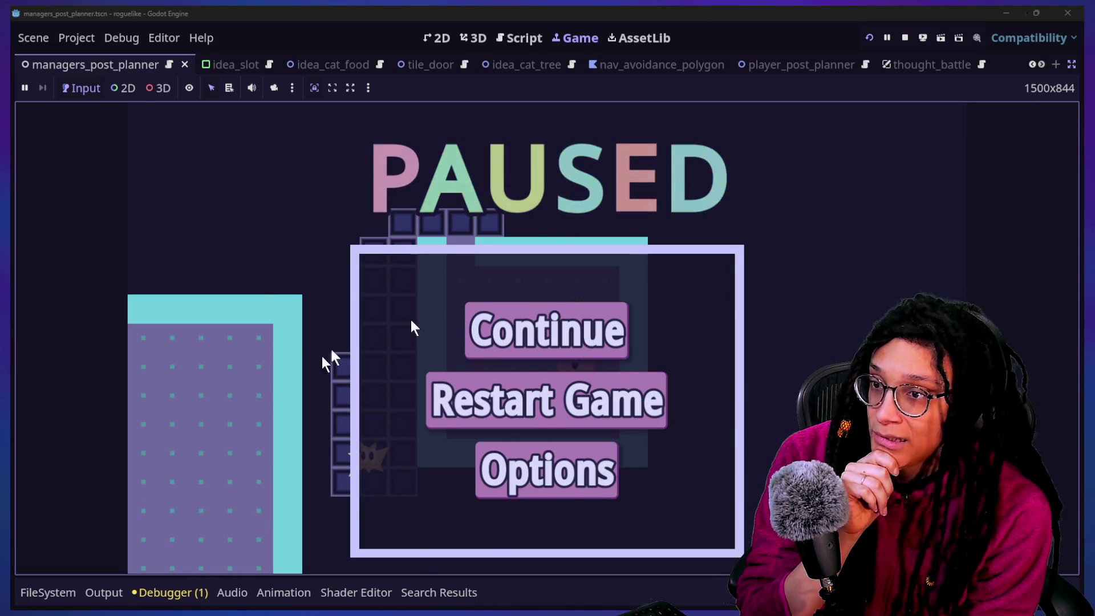
pyautogui.click(606, 315)
pyautogui.click(159, 529)
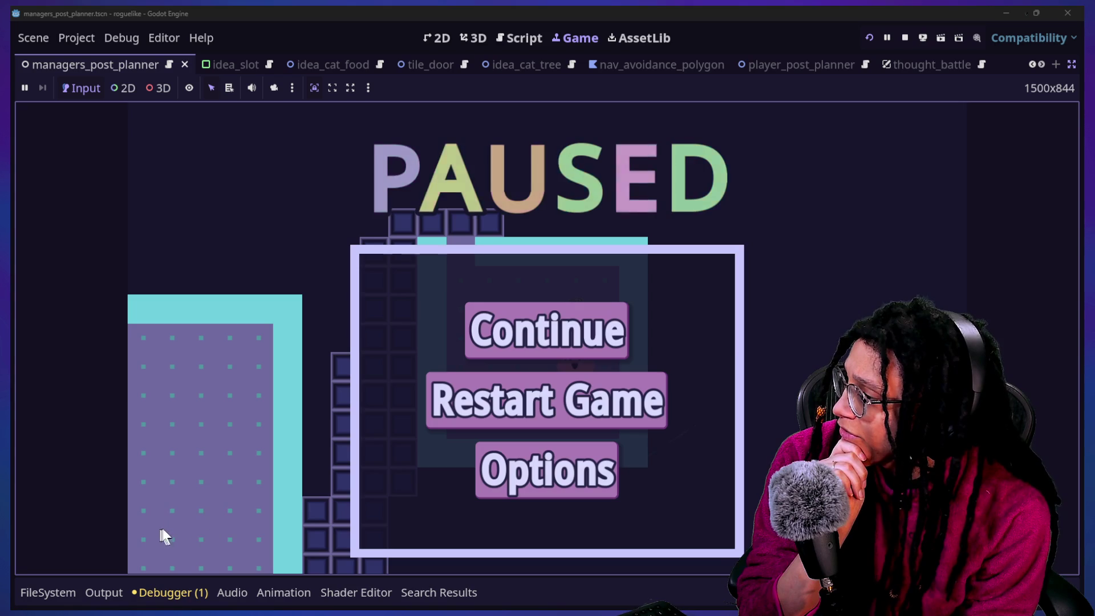
pyautogui.click(587, 314)
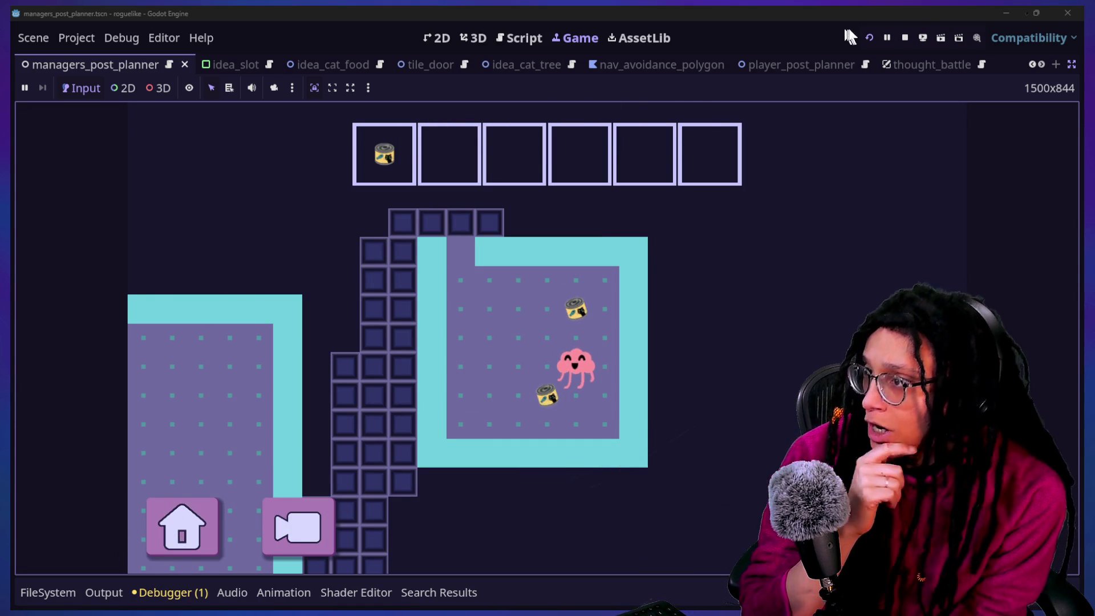
pyautogui.click(905, 38)
# Switch to manage_game_post_planner.gd and select the Action check block, lines 68–71, in _input.
pyautogui.click(429, 313)
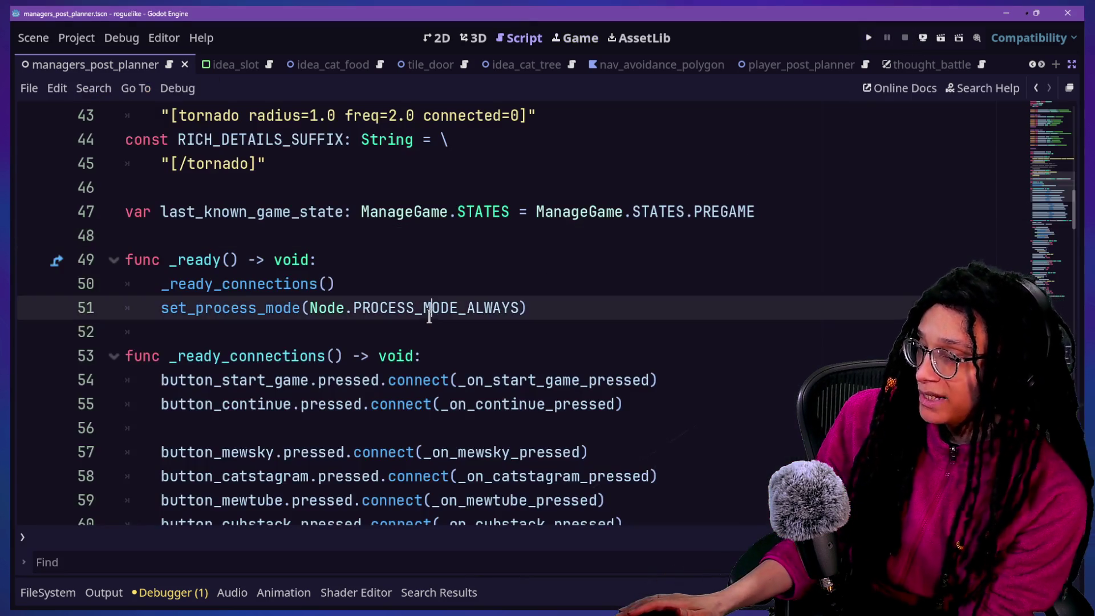
pyautogui.scroll(-20, 429, 317)
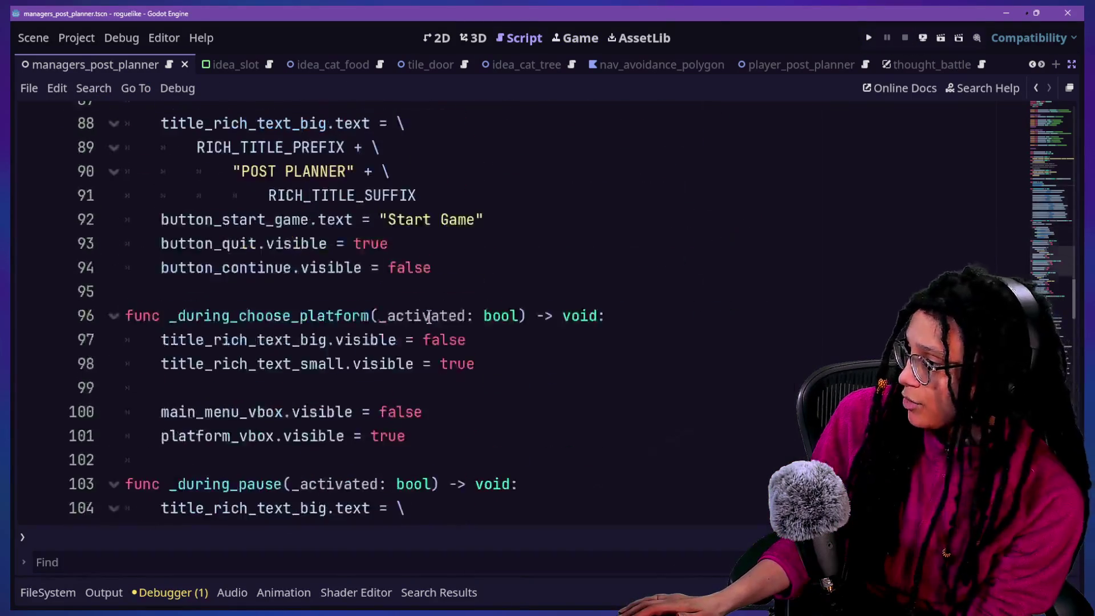
pyautogui.scroll(-20, 429, 317)
pyautogui.scroll(4, 429, 317)
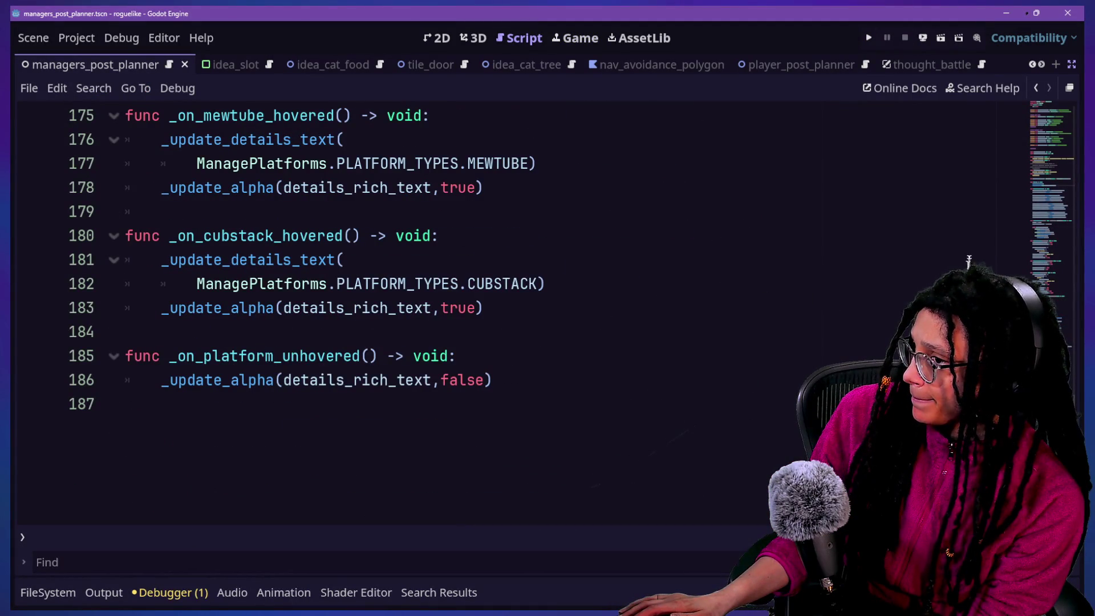
pyautogui.scroll(2, 543, 324)
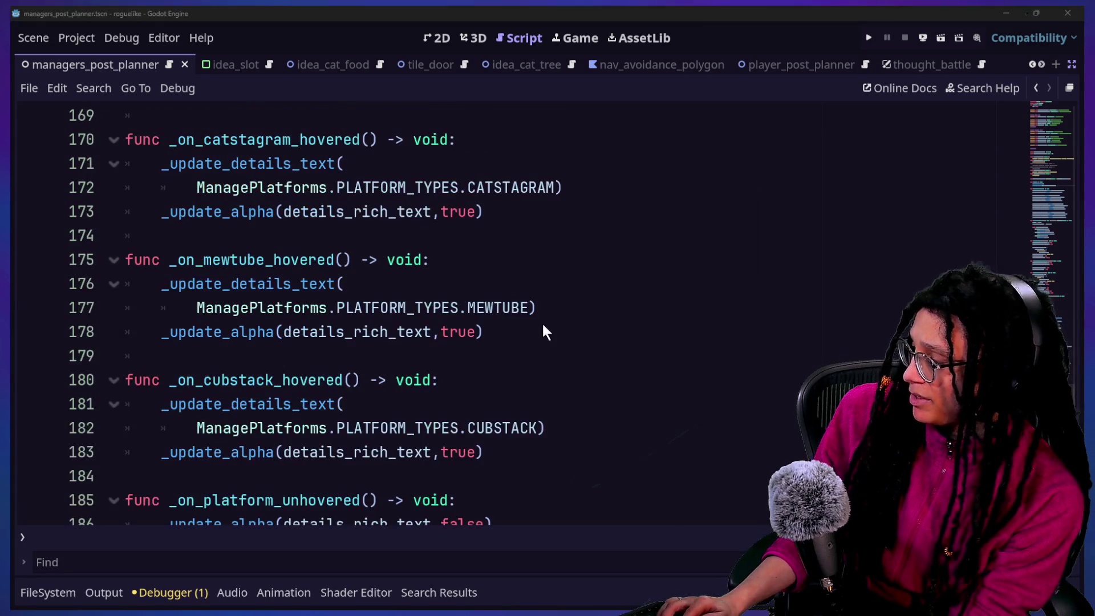
pyautogui.hotkey('shift', 'alt', 'o')
pyautogui.press('Up')
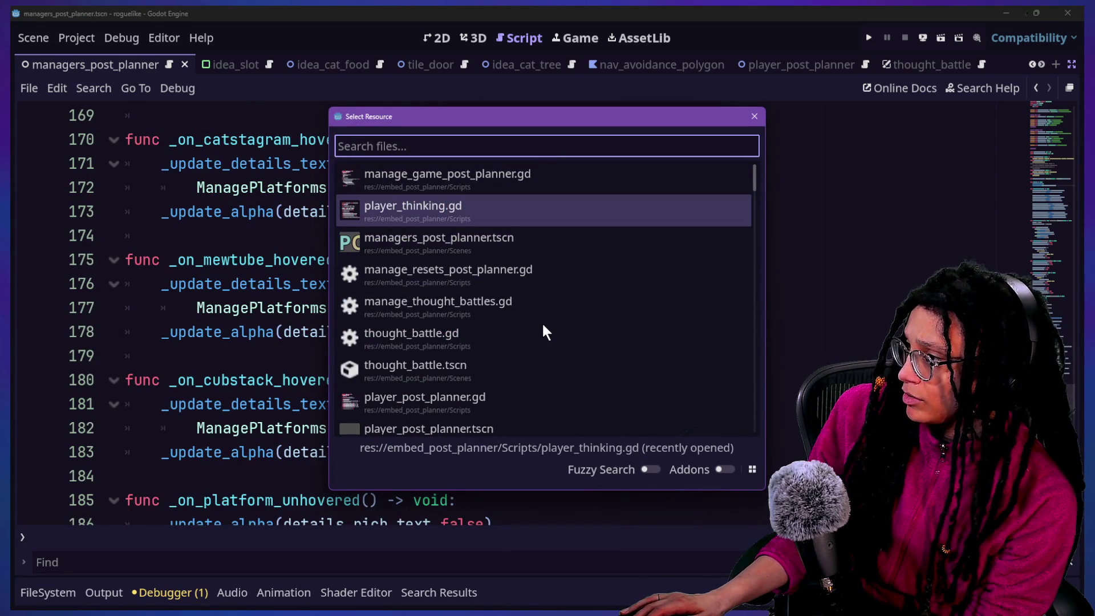
pyautogui.press('Up')
pyautogui.scroll(-3, 402, 384)
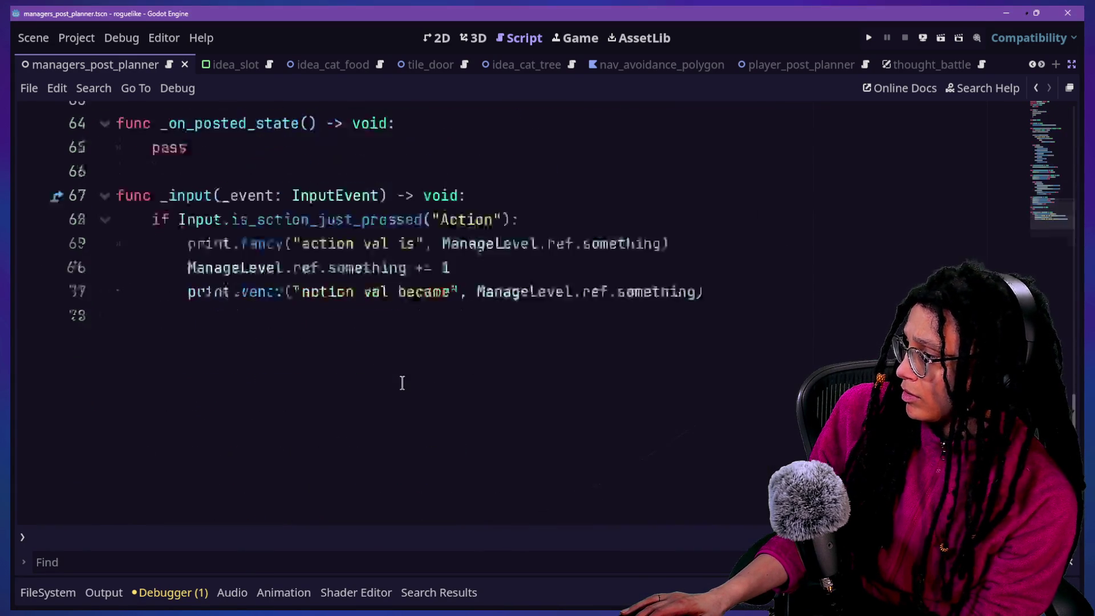
pyautogui.moveTo(785, 378); pyautogui.dragTo(733, 280)
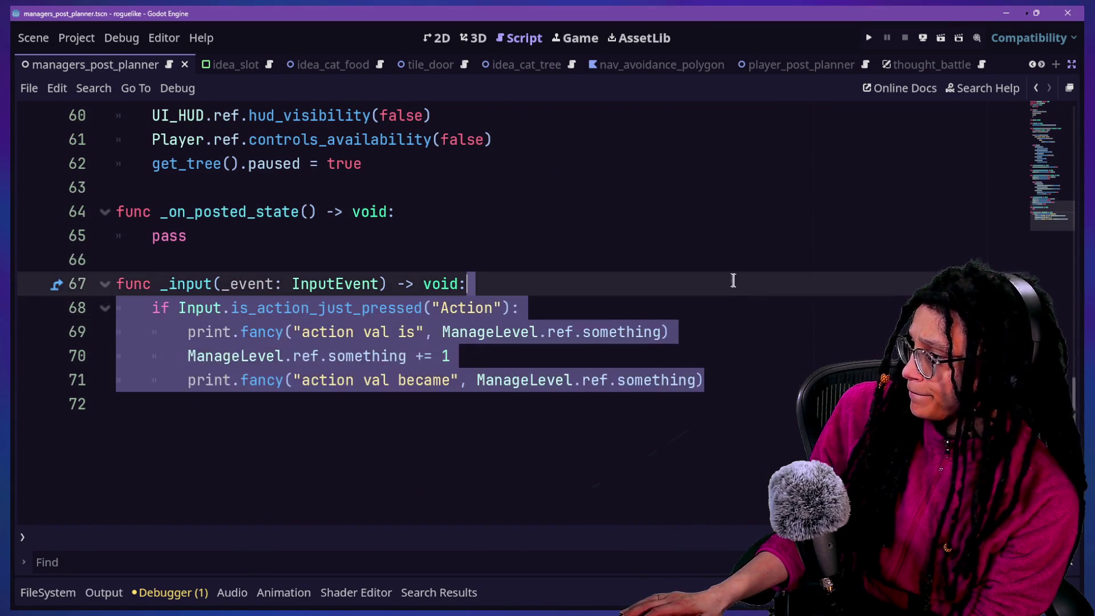
# Duplicate the Action check block and rename the copy's action to "Pause".
pyautogui.hotkey('ctrl', 'shift', 'd')
pyautogui.click(516, 403)
pyautogui.click(473, 391)
pyautogui.doubleClick(484, 404)
pyautogui.write('Pause')
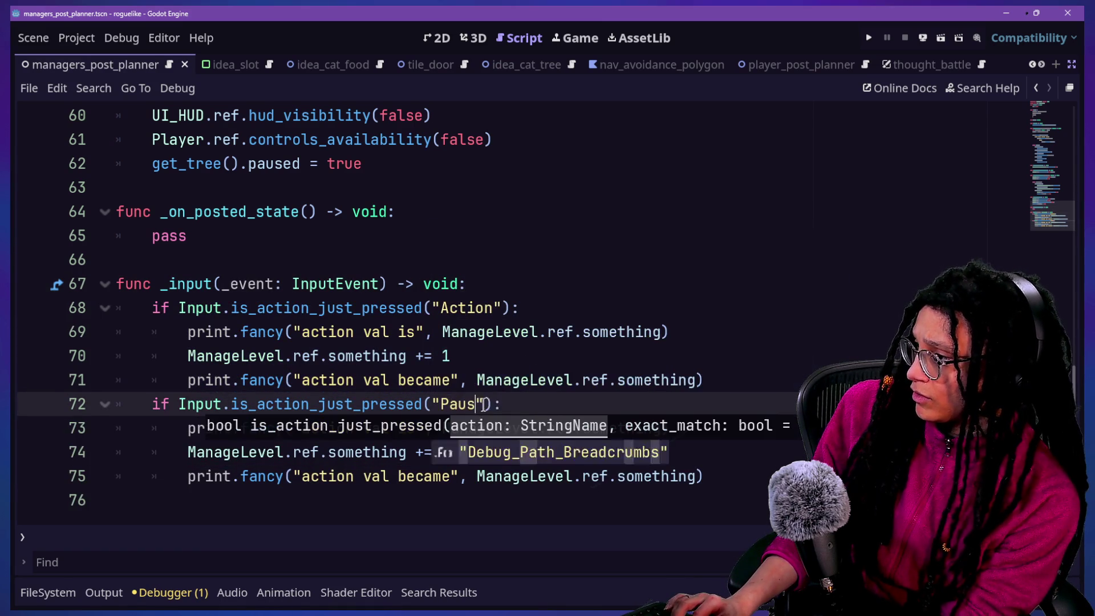
# Add a Pause input action bound to the P key in the Project Settings Input Map.
pyautogui.click(77, 38)
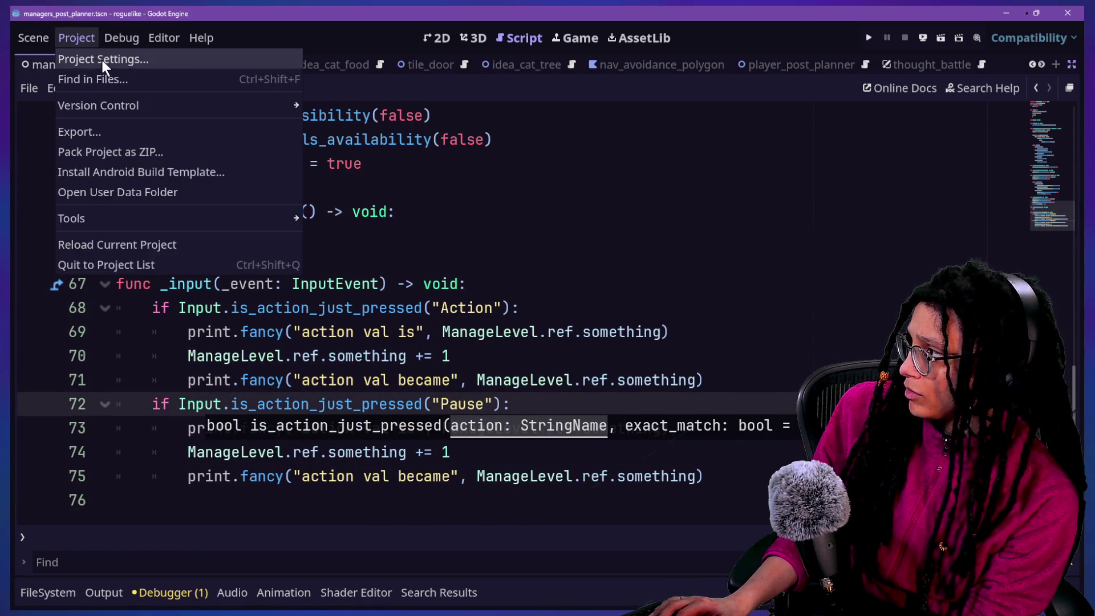
pyautogui.click(91, 57)
pyautogui.click(425, 114)
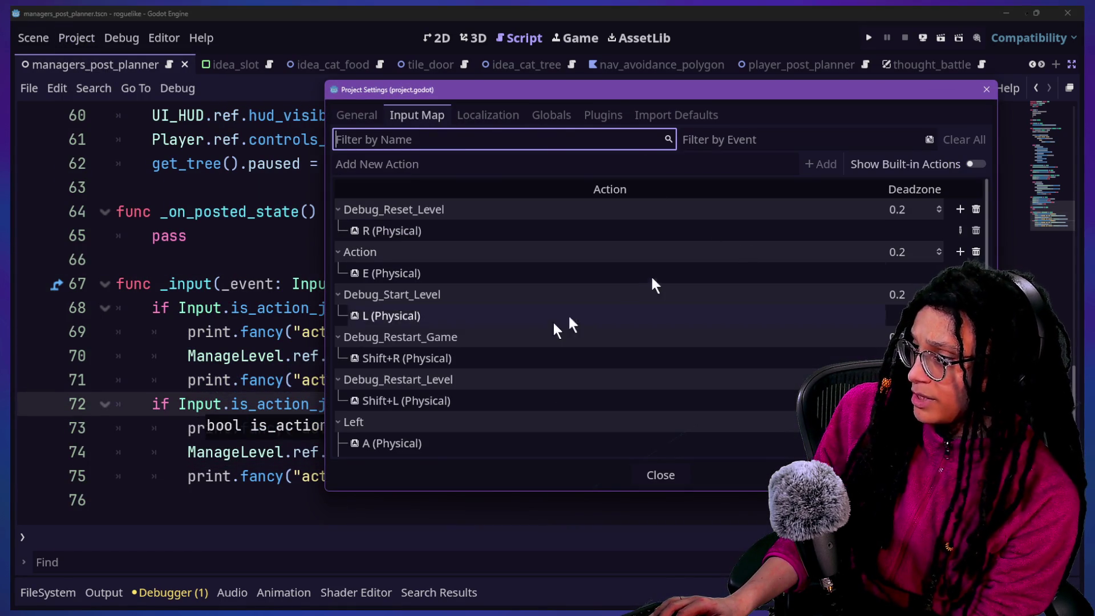
pyautogui.scroll(-5, 560, 235)
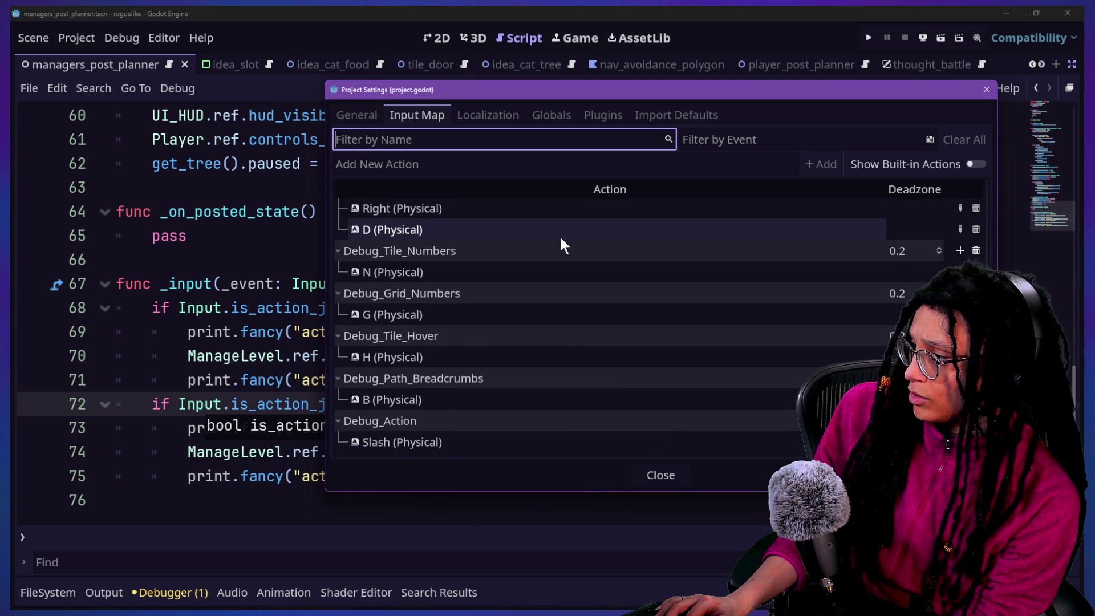
pyautogui.scroll(5, 560, 235)
pyautogui.click(470, 161)
pyautogui.write('P')
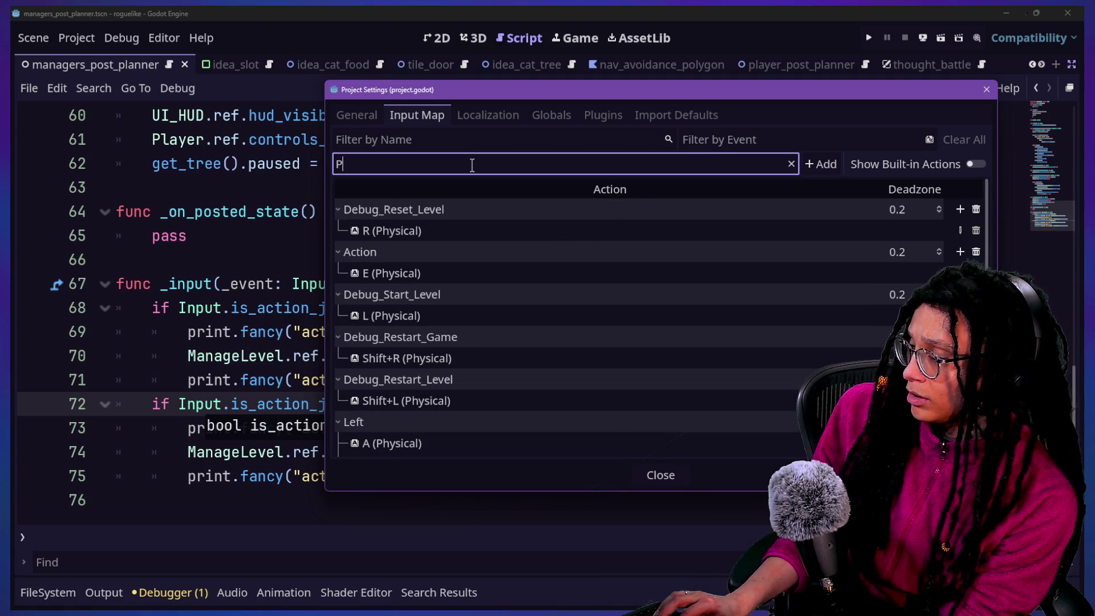
pyautogui.press('Return')
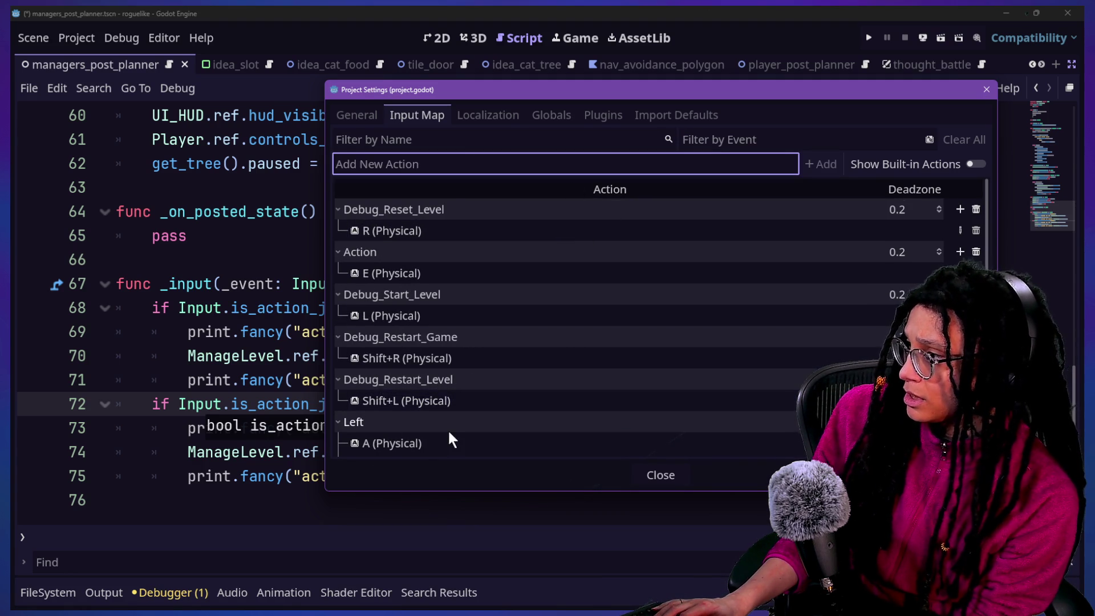
pyautogui.scroll(-10, 572, 451)
pyautogui.click(960, 442)
pyautogui.press('p')
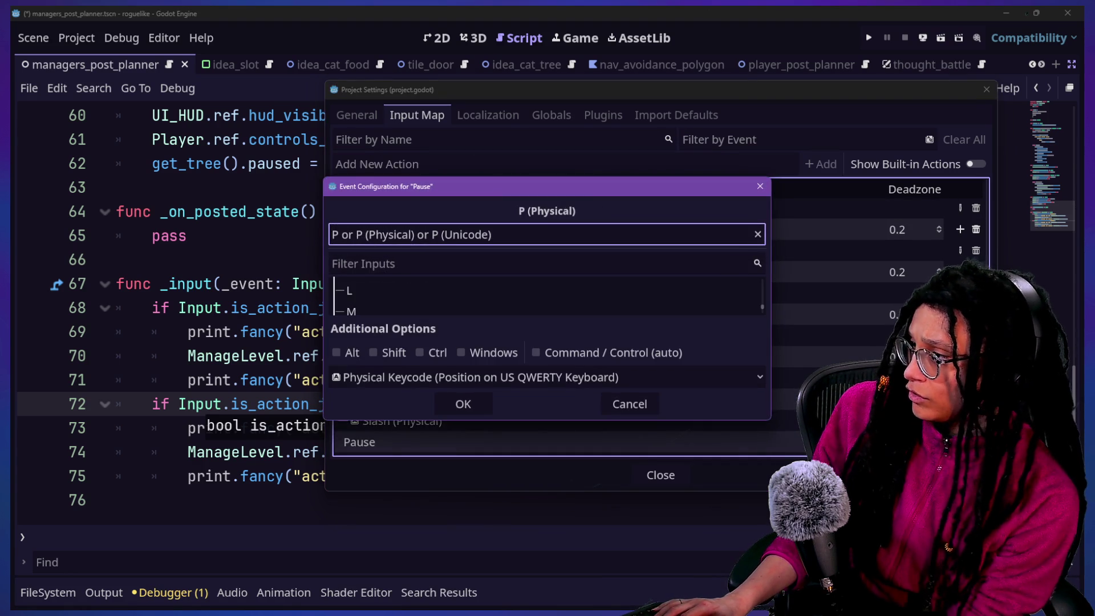
pyautogui.click(485, 406)
pyautogui.click(643, 478)
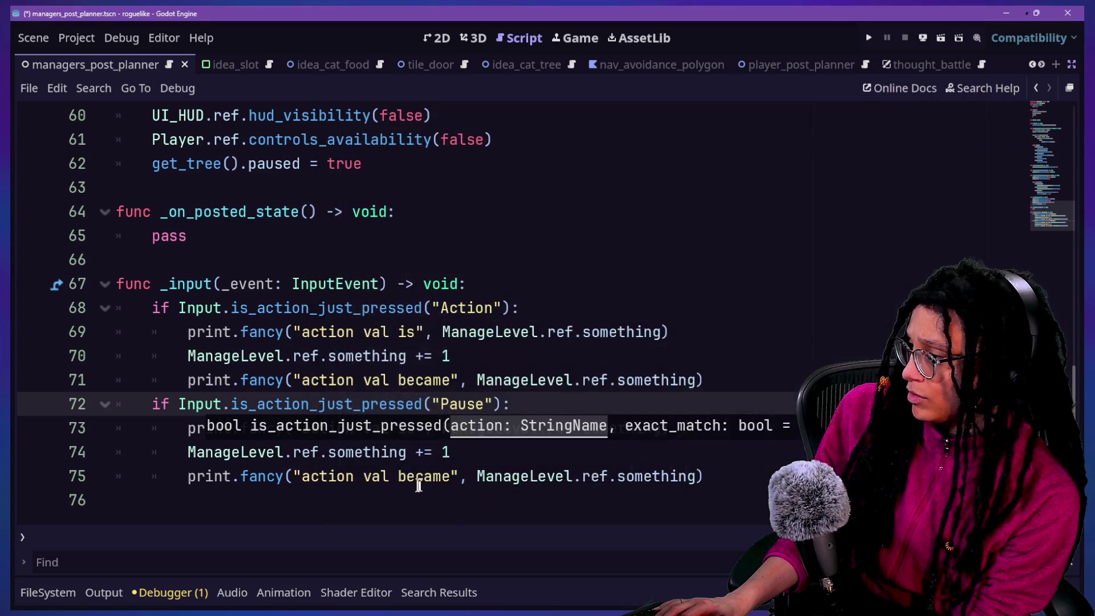
# Delete the copied debug print lines under the Pause check.
pyautogui.click(337, 335)
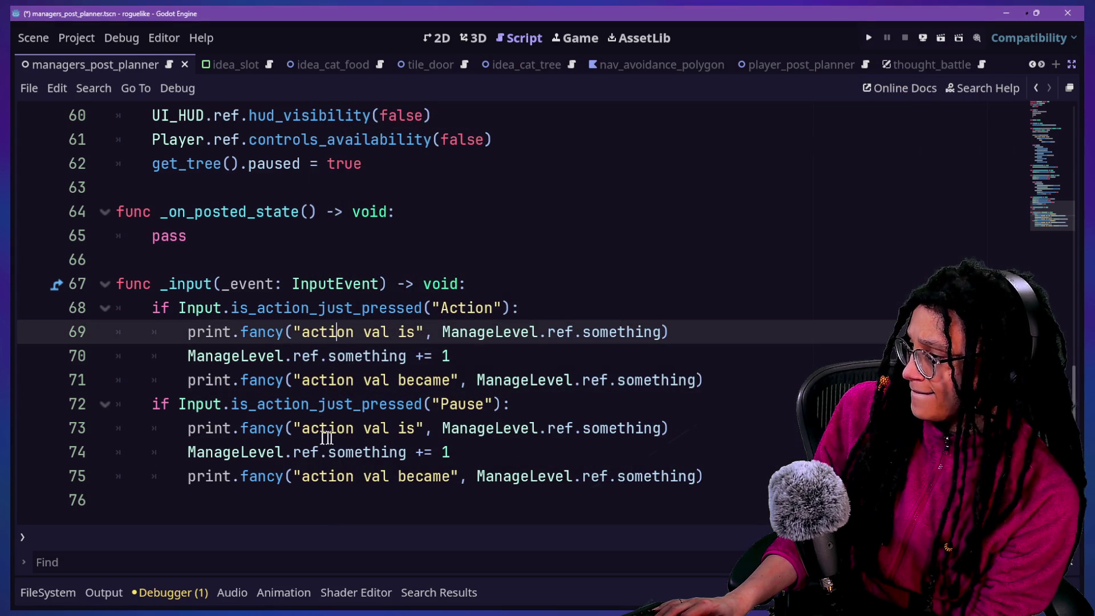
pyautogui.click(683, 425)
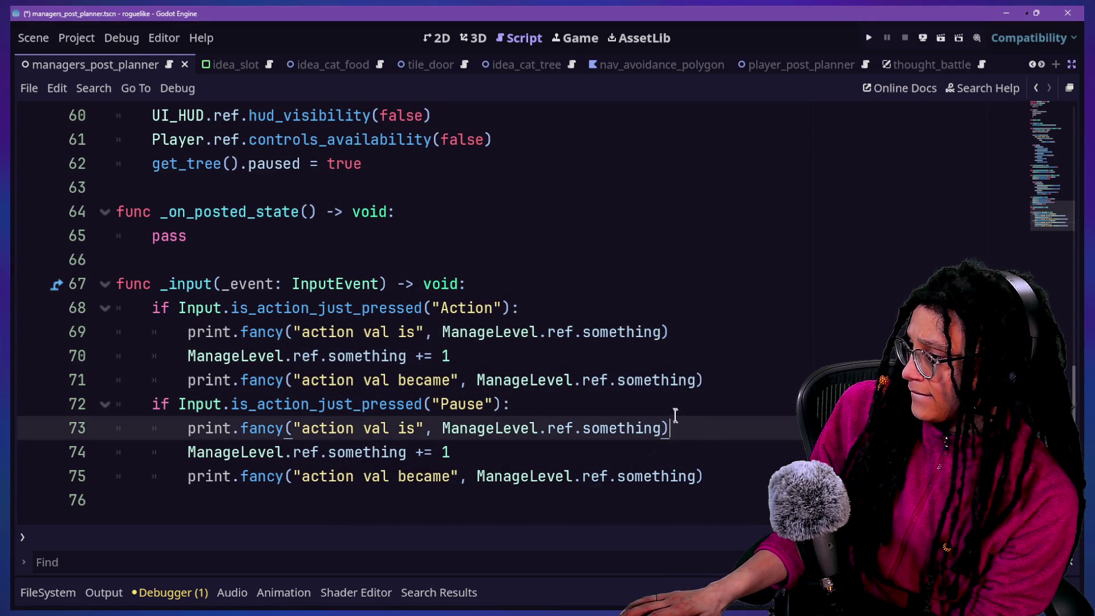
pyautogui.hotkey('shift', 'Up')
pyautogui.moveTo(715, 468)
pyautogui.mouseDown()
pyautogui.moveTo(675, 429)
pyautogui.moveTo(672, 401)
pyautogui.mouseUp()
pyautogui.moveTo(377, 345); pyautogui.dragTo(444, 357)
pyautogui.click(594, 394)
pyautogui.moveTo(467, 311); pyautogui.dragTo(542, 378)
pyautogui.click(654, 394)
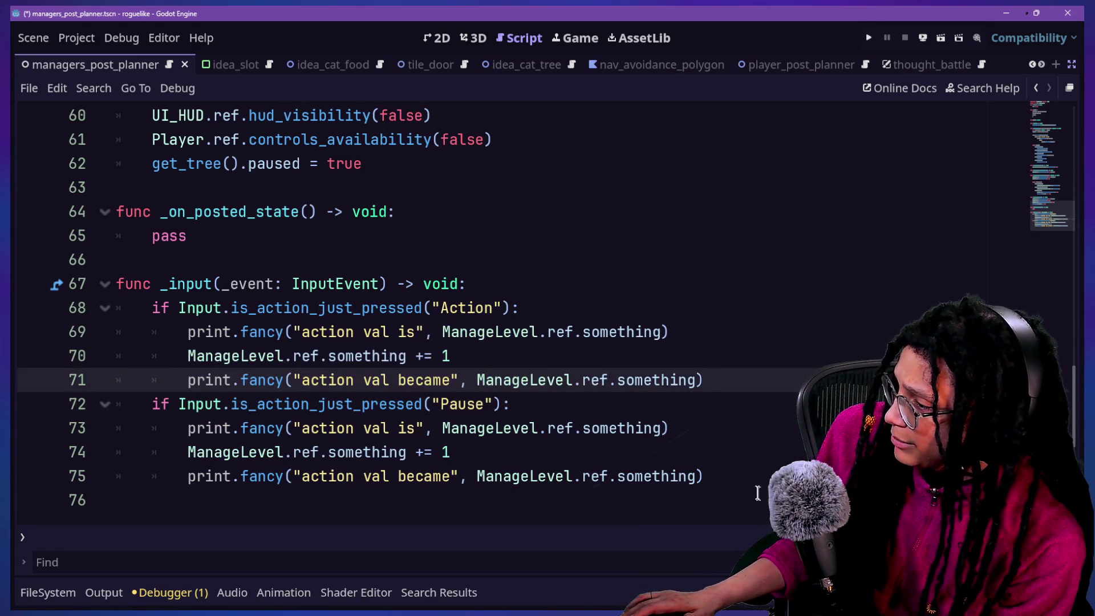
pyautogui.moveTo(757, 485); pyautogui.dragTo(687, 409)
pyautogui.press('Return')
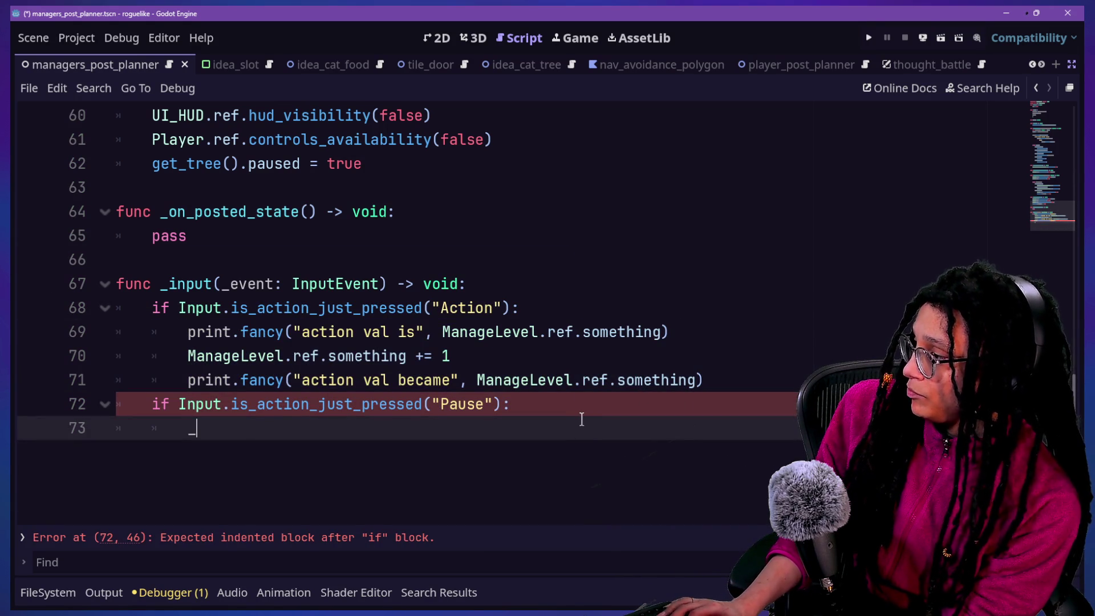
# Write change_state(STATES.PAUSE) in the Pause branch using autocomplete and save the script.
pyautogui.write('chang')
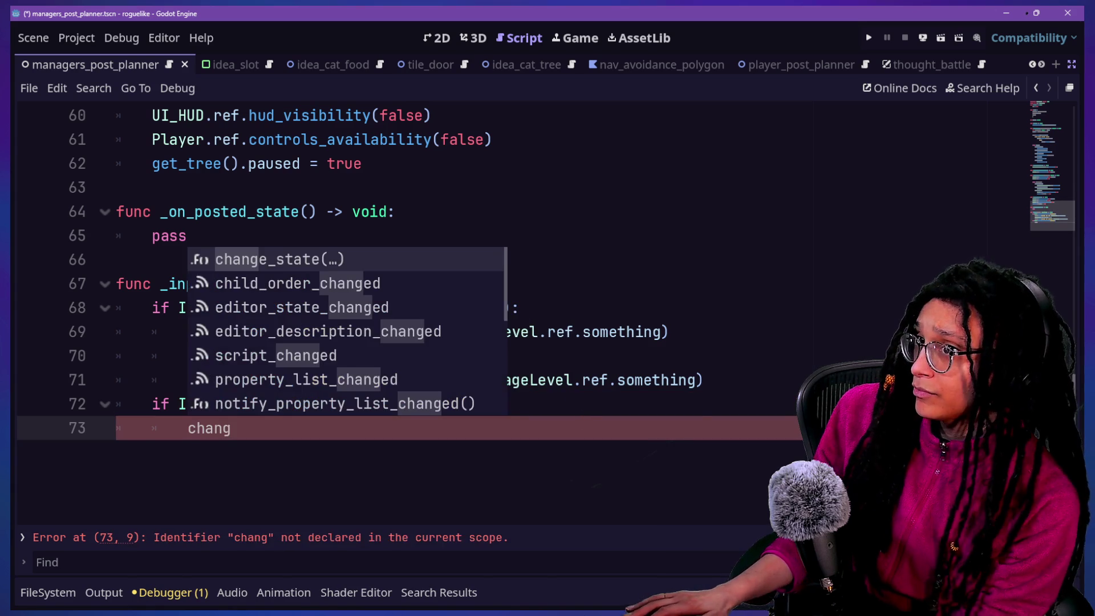
pyautogui.doubleClick(399, 261)
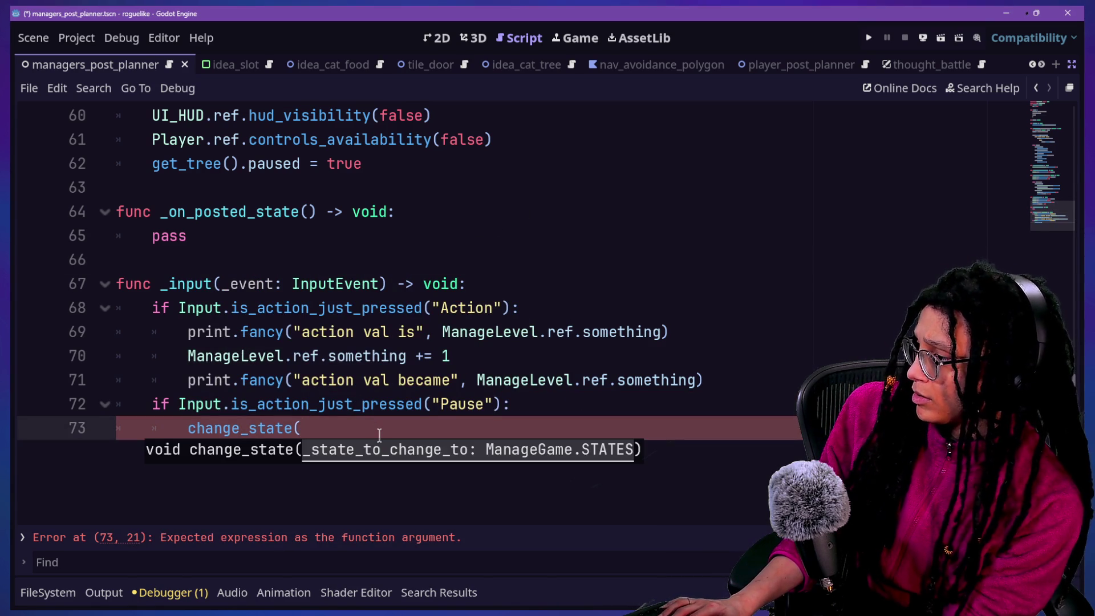
pyautogui.press('BackSpace')
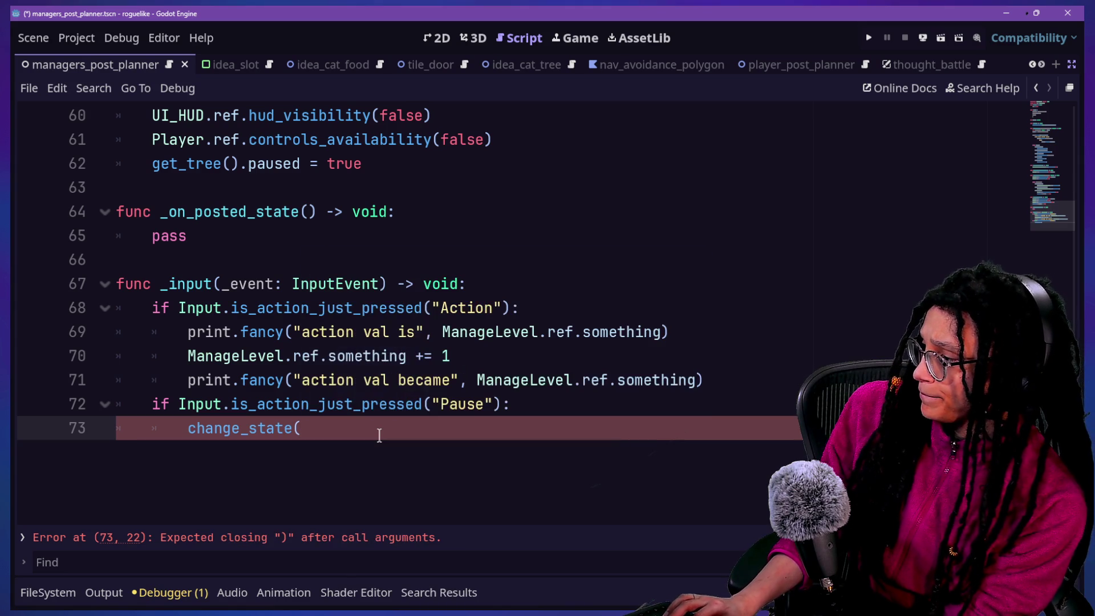
pyautogui.write('STATES.pa')
pyautogui.press('Return')
pyautogui.hotkey('ctrl', 's')
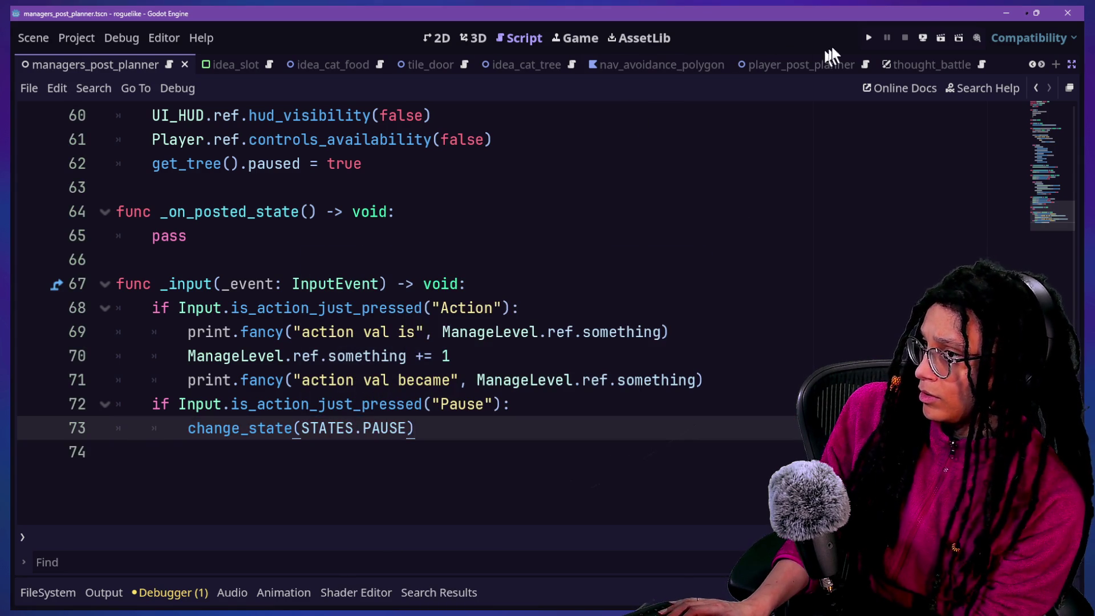
pyautogui.click(868, 39)
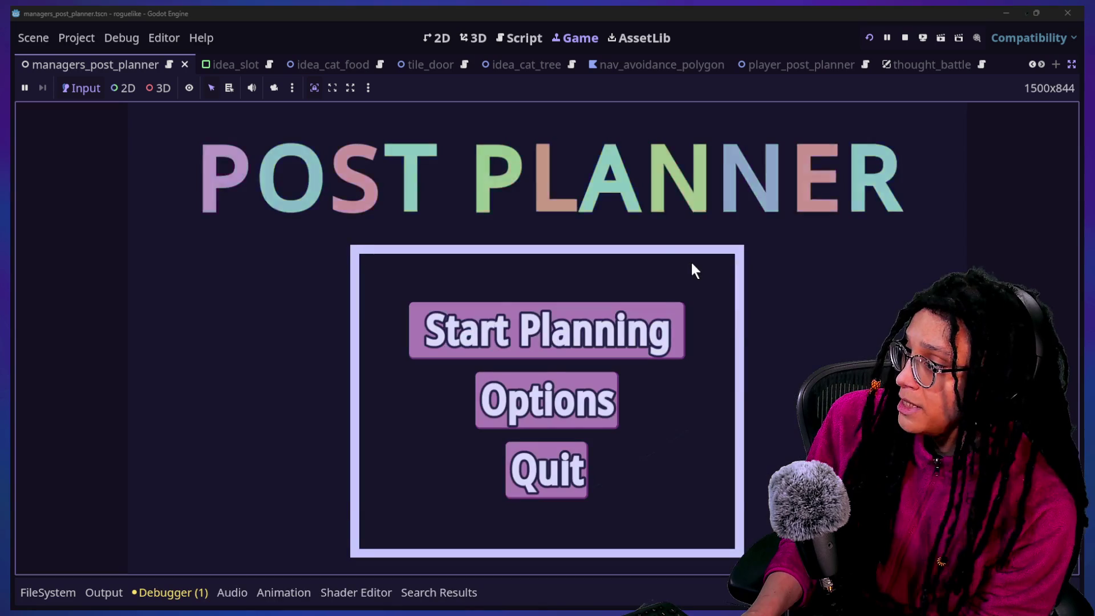
# Start a game and press Escape to confirm the PAUSED menu appears.
pyautogui.click(635, 311)
pyautogui.click(635, 311)
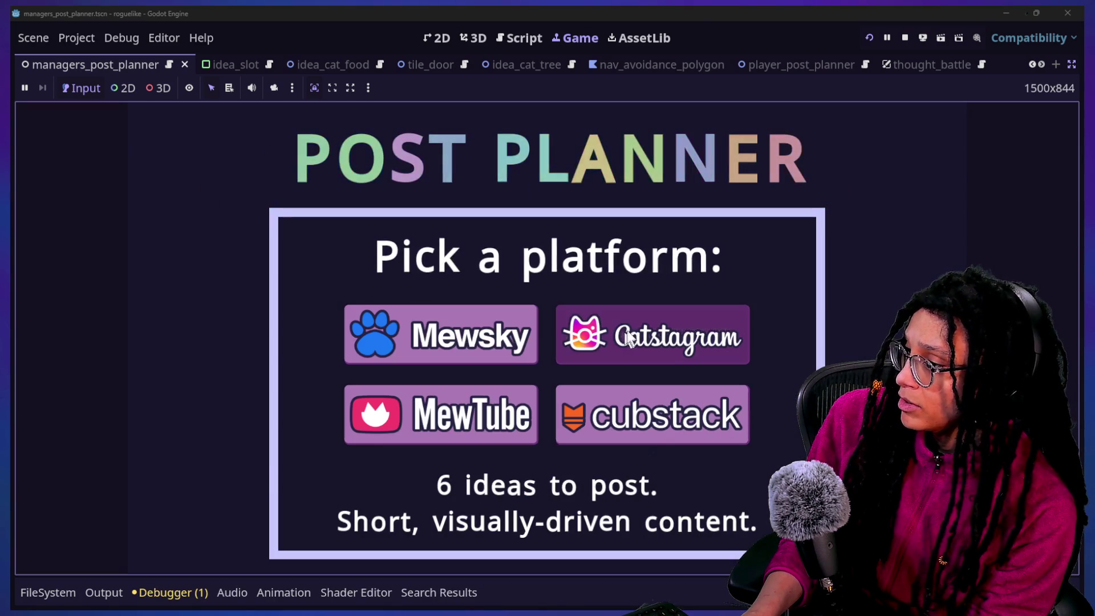
pyautogui.press('Escape')
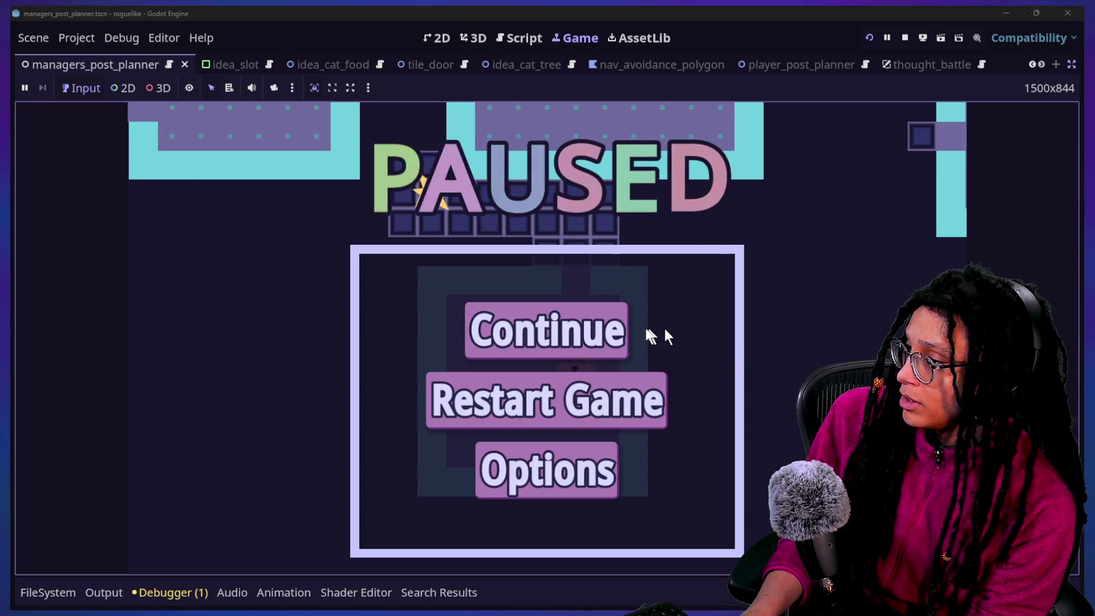
# Back in the script, start a new 'if curr' line above change_state(STATES.PAUSE).
pyautogui.click(515, 39)
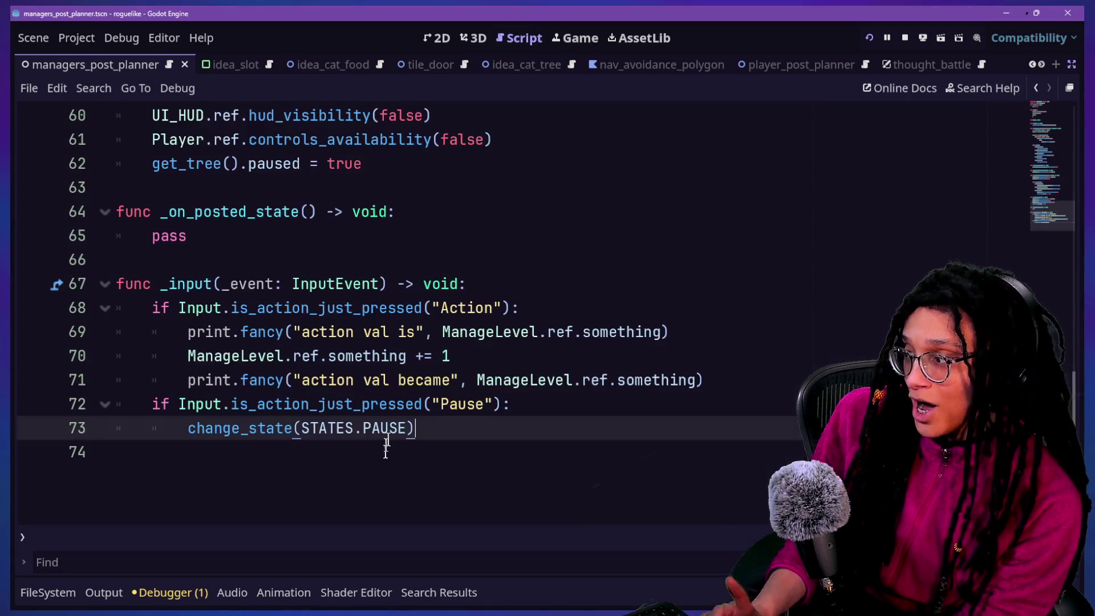
pyautogui.click(522, 406)
pyautogui.press('Return')
pyautogui.write('if c')
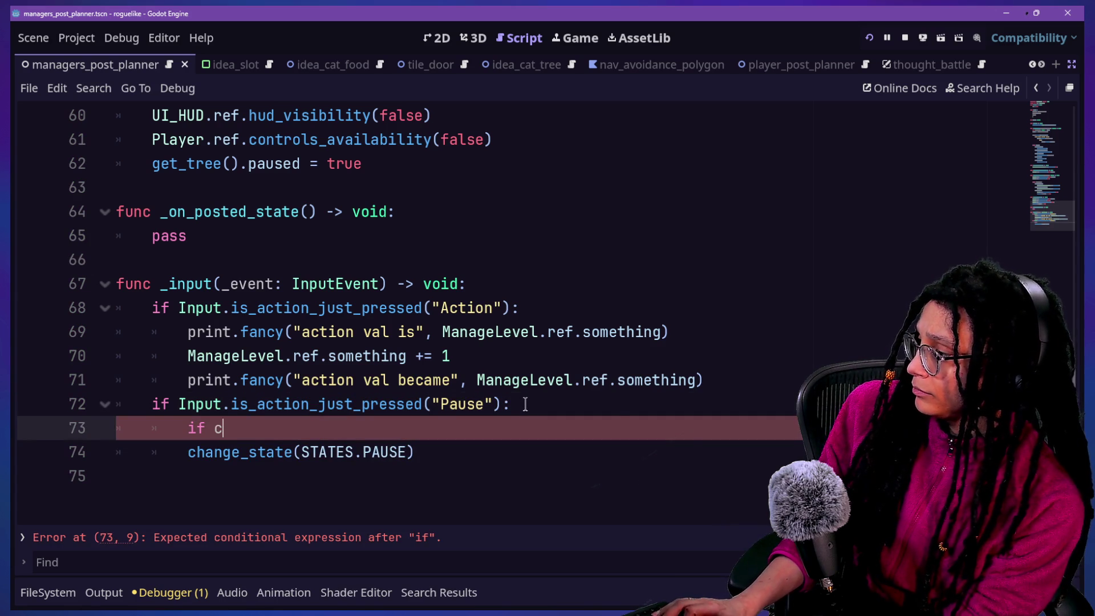
pyautogui.write('urr')
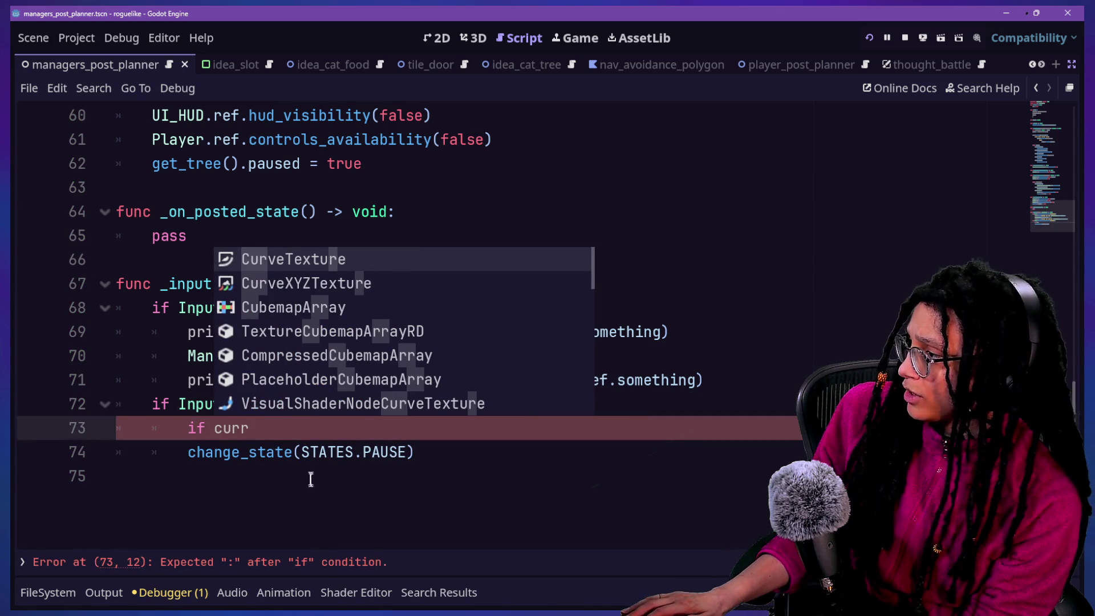
# Search the script for 'last' to find where last_state is assigned.
pyautogui.press('Escape')
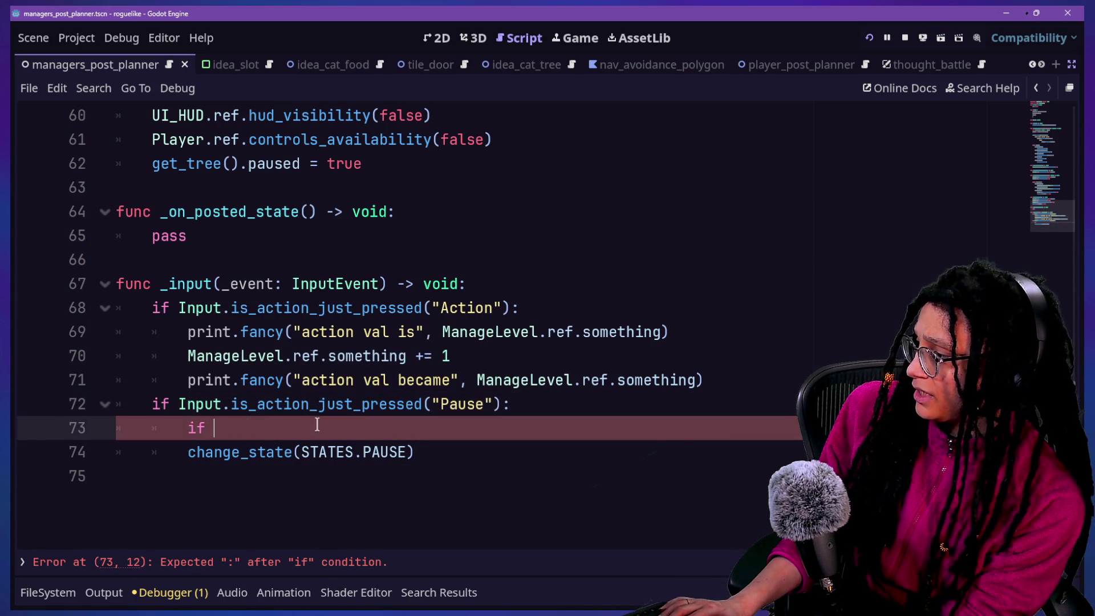
pyautogui.write('_las')
pyautogui.press('BackSpace')
pyautogui.press('BackSpace')
pyautogui.press('BackSpace')
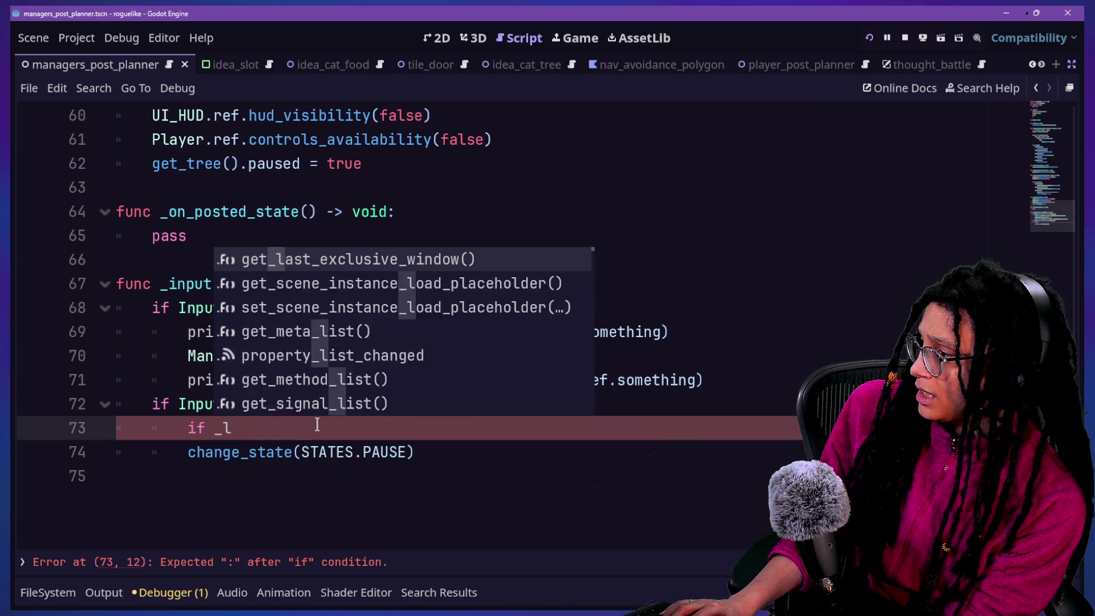
pyautogui.click(189, 234)
pyautogui.scroll(5, 189, 229)
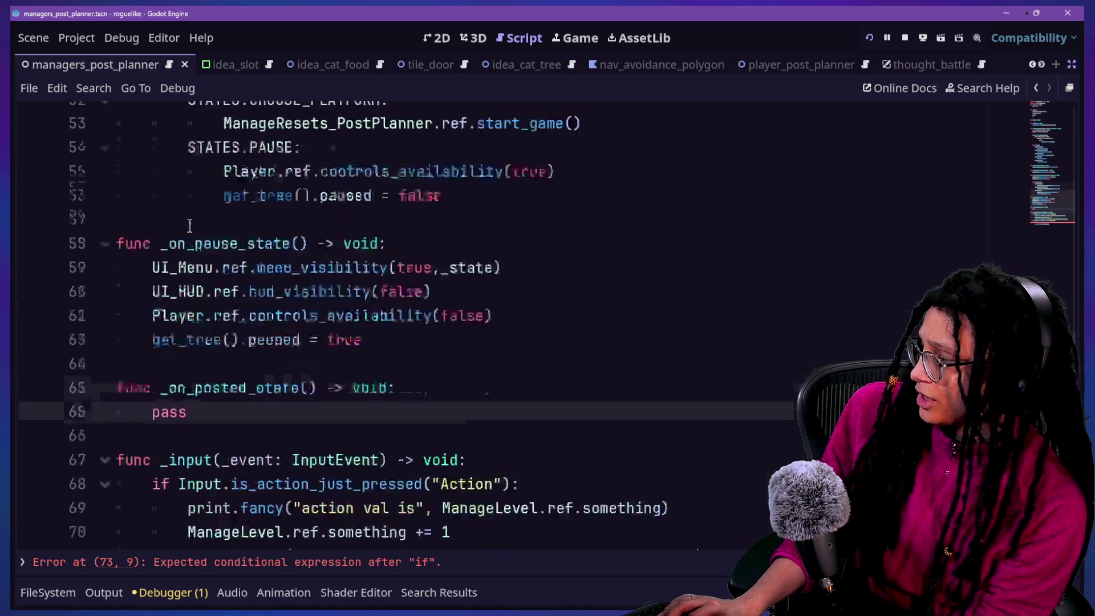
pyautogui.scroll(2, 189, 225)
pyautogui.hotkey('ctrl', 'f')
pyautogui.write('last')
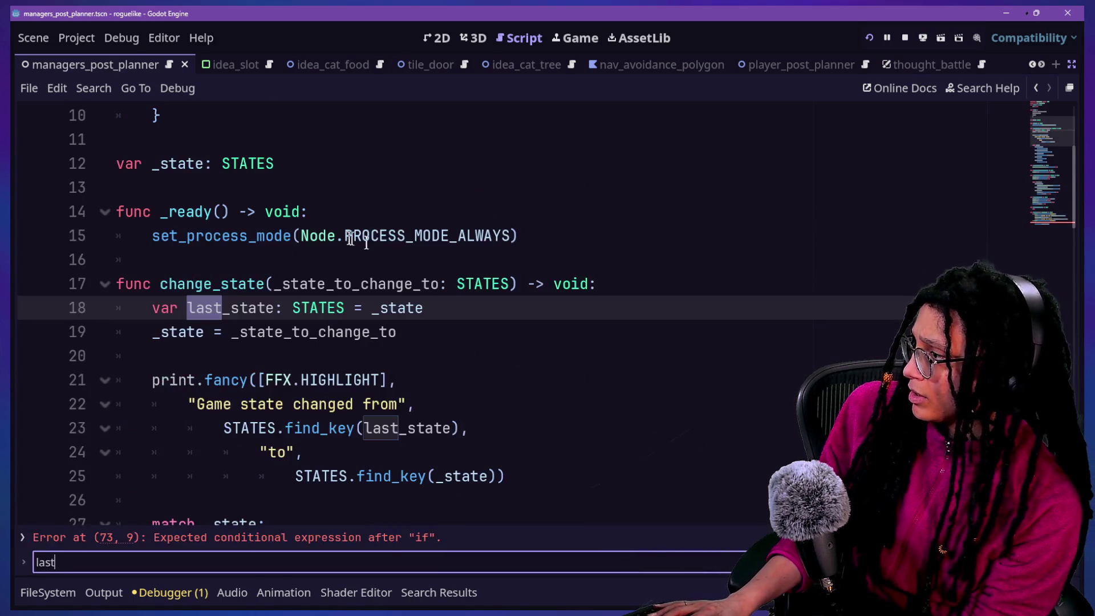
pyautogui.click(188, 309)
pyautogui.click(370, 331)
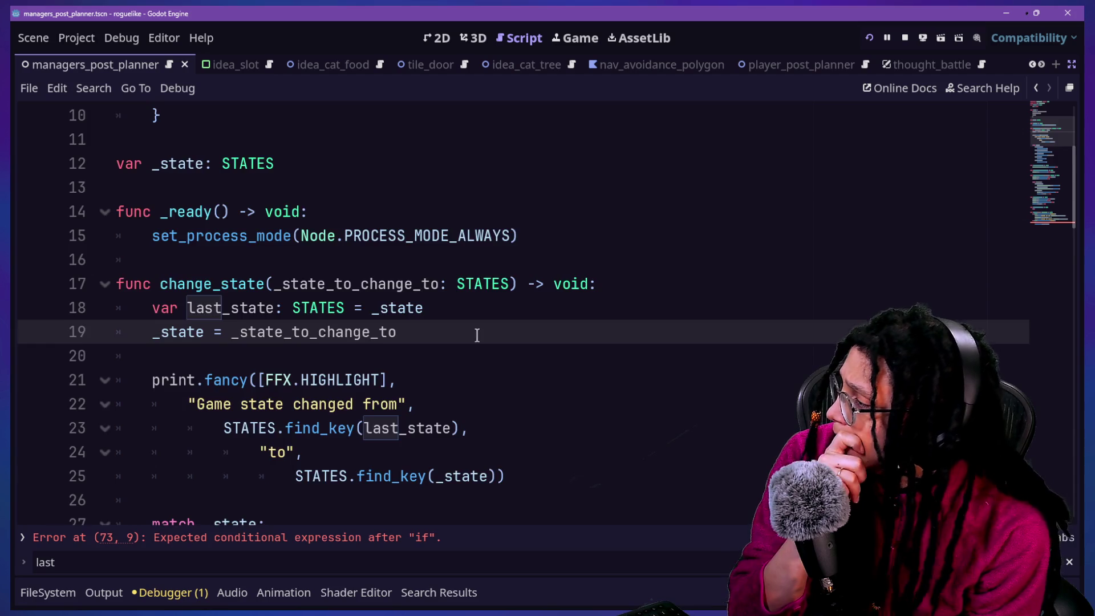
# Delete the unfinished if line from the Pause branch.
pyautogui.scroll(-3, 476, 336)
pyautogui.scroll(-14, 477, 335)
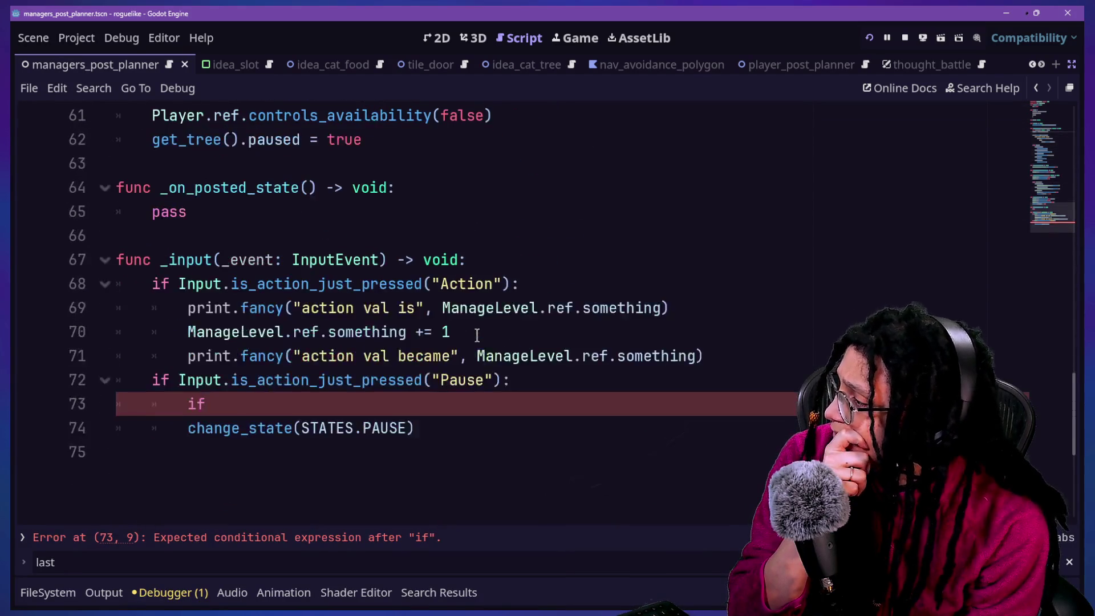
pyautogui.click(569, 404)
pyautogui.press('BackSpace')
pyautogui.press('BackSpace')
pyautogui.press('BackSpace')
# Scroll through change_state's match _state block to the PAUSE case.
pyautogui.scroll(15, 582, 387)
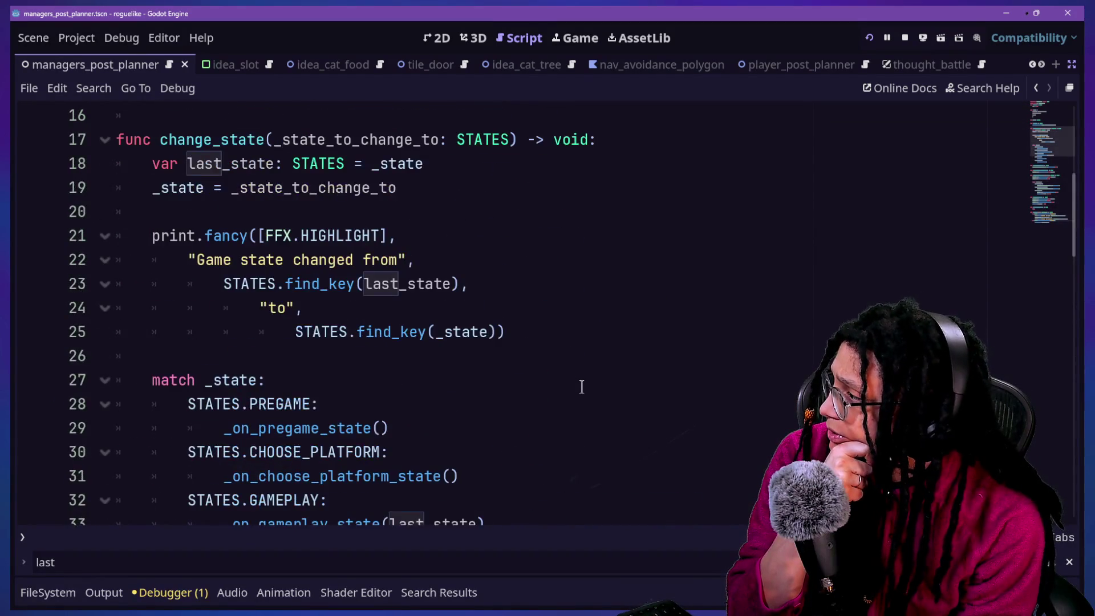
pyautogui.scroll(2, 581, 387)
pyautogui.scroll(-3, 334, 350)
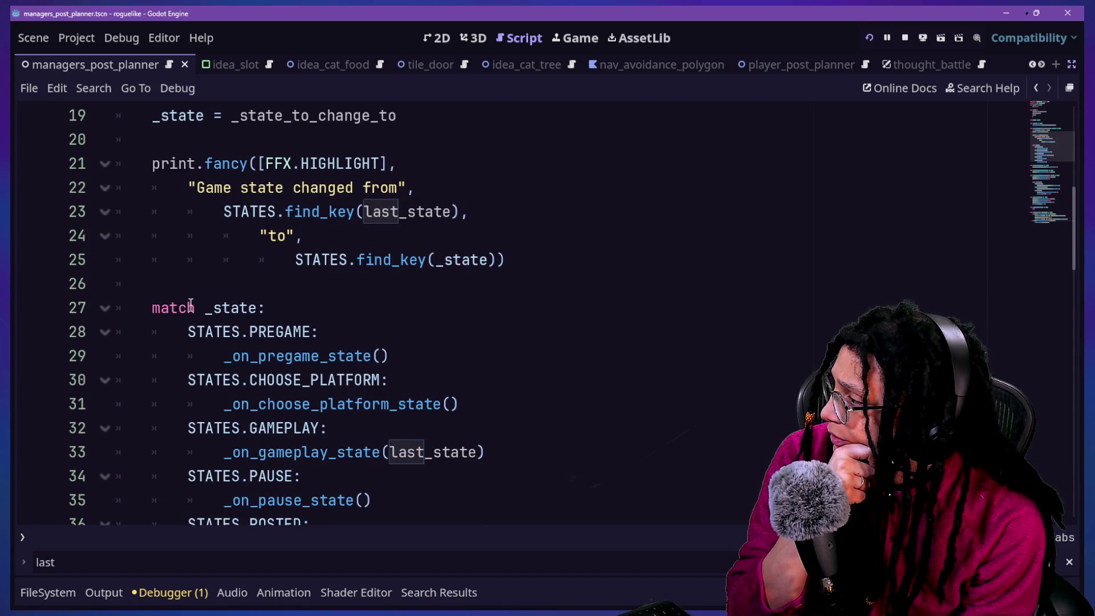
pyautogui.scroll(2, 192, 303)
pyautogui.scroll(-5, 261, 320)
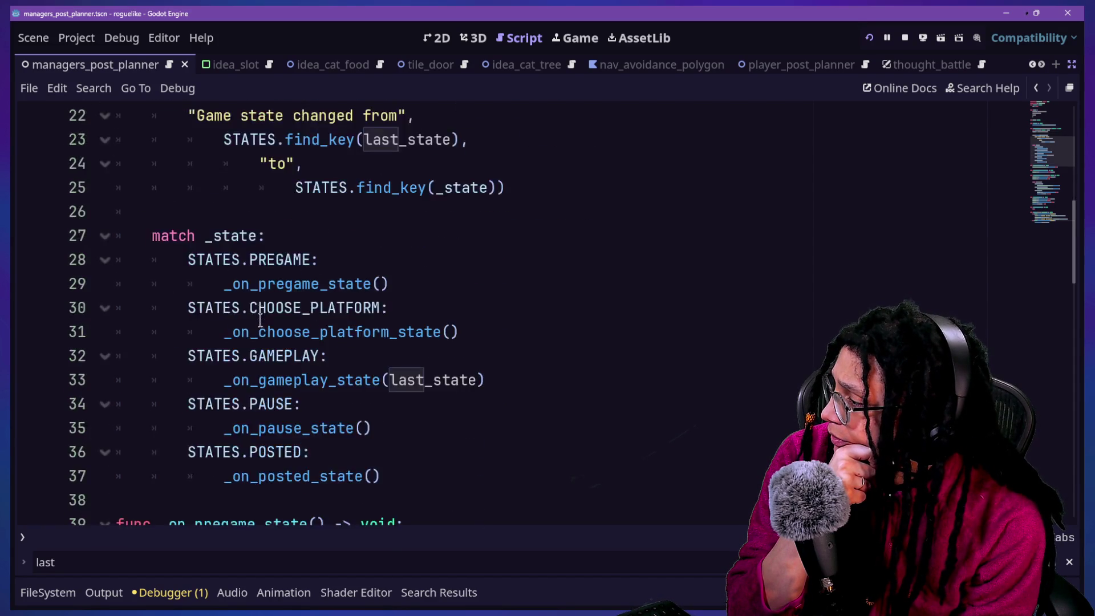
pyautogui.scroll(1, 261, 320)
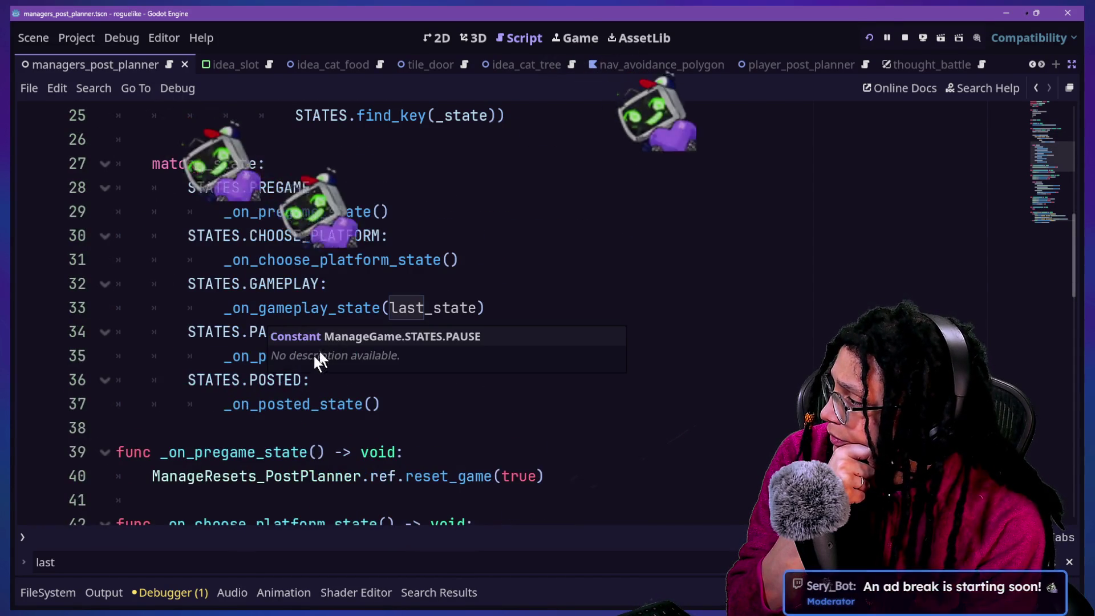
pyautogui.click(313, 380)
# Pass last_state into the _on_pause_state() call in the PAUSE case.
pyautogui.click(364, 356)
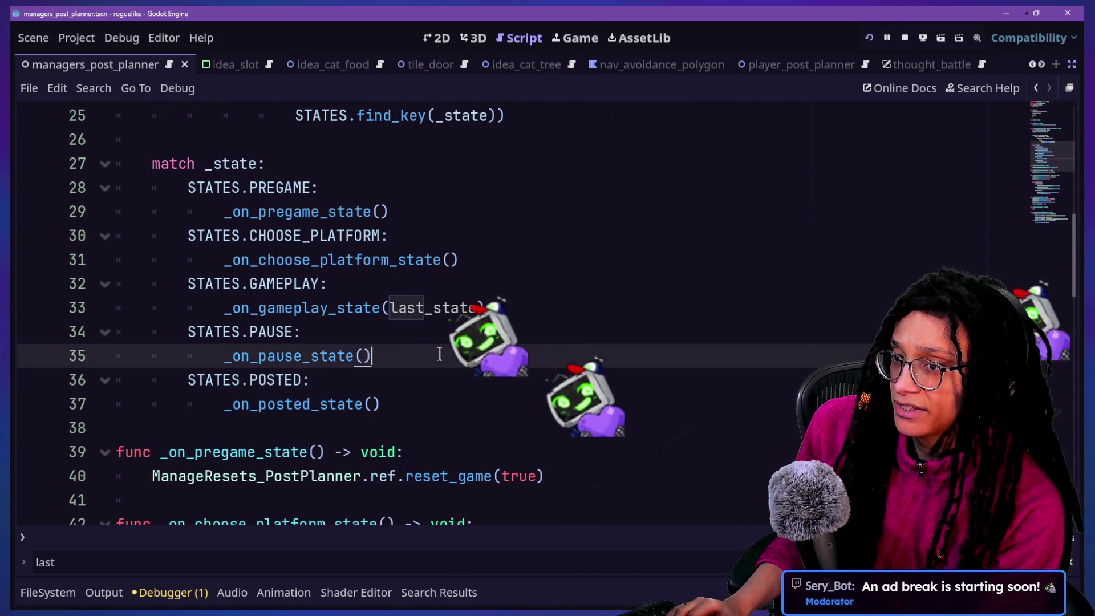
pyautogui.write('last')
pyautogui.write('_state')
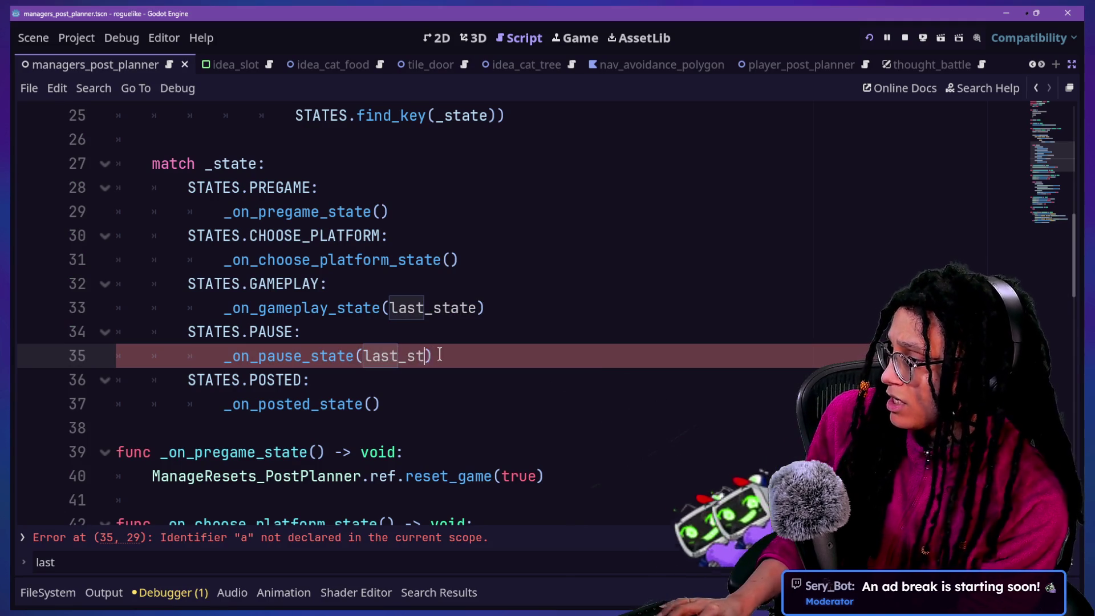
pyautogui.click(267, 280)
pyautogui.keyDown('ctrl'); pyautogui.click(271, 364); pyautogui.keyUp('ctrl')
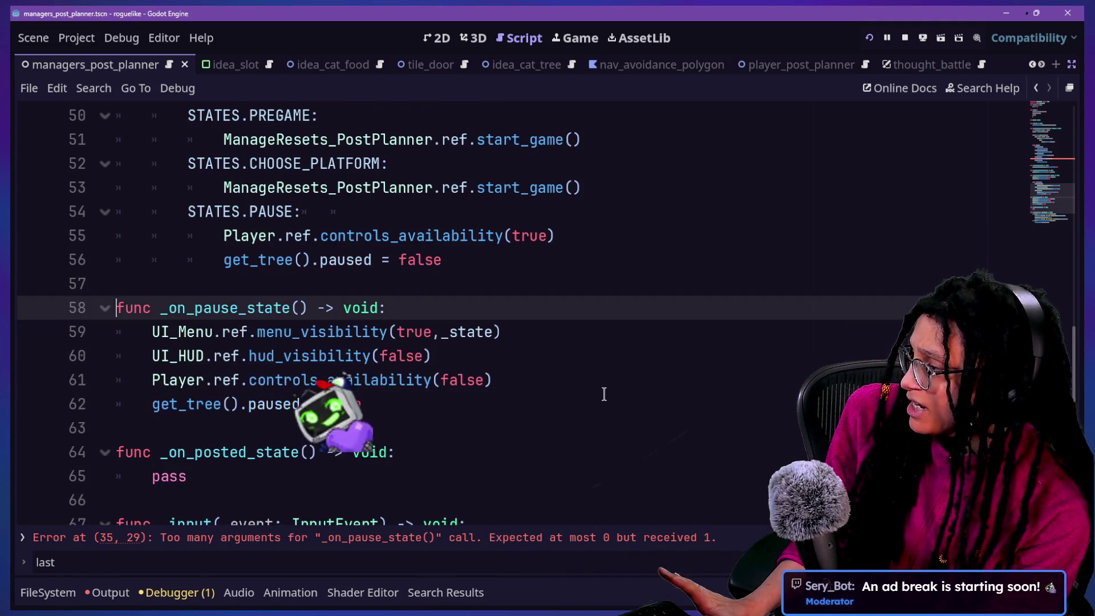
# Enlarge the code font and review the _on_pause_state definition and the _input function.
pyautogui.scroll(-1, 399, 430)
pyautogui.click(344, 334)
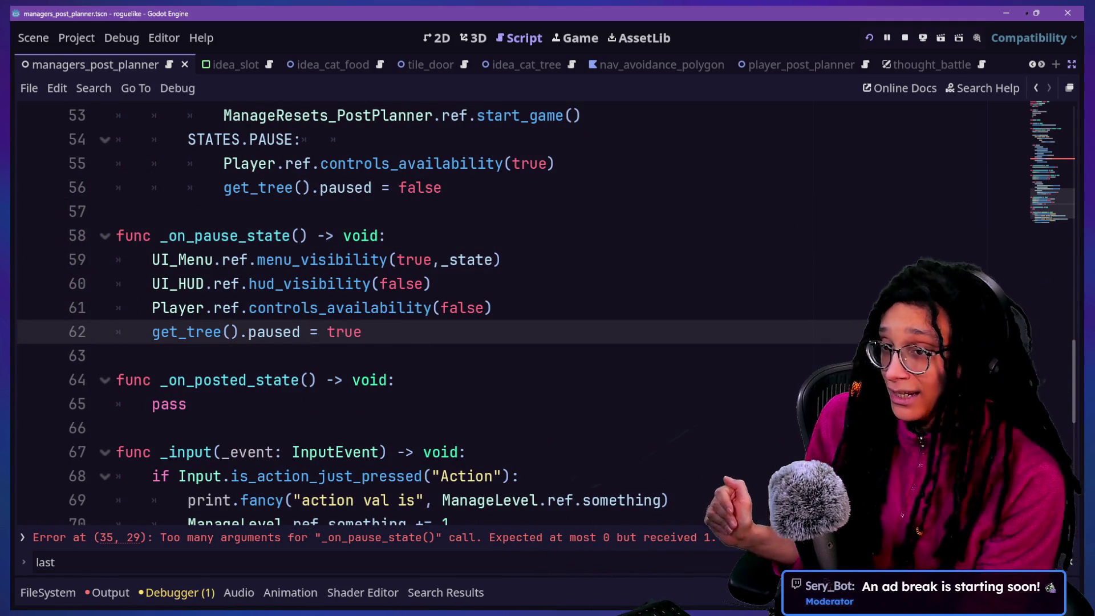
pyautogui.click(188, 404)
pyautogui.hotkey('ctrl', '=')
pyautogui.hotkey('ctrl', '=')
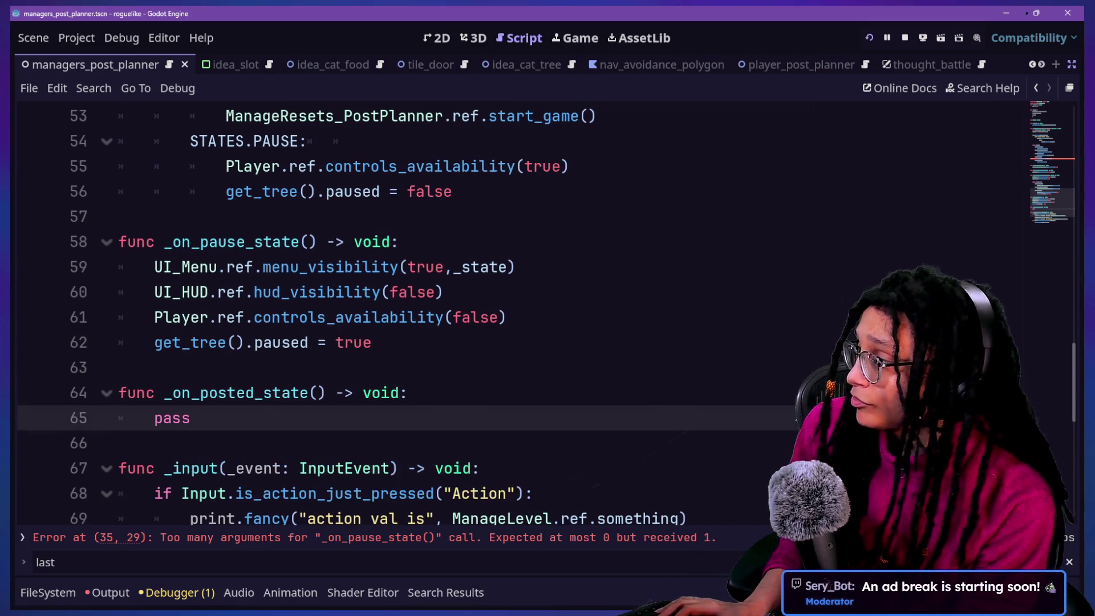
pyautogui.press('Down')
pyautogui.press('Down')
pyautogui.press('Down')
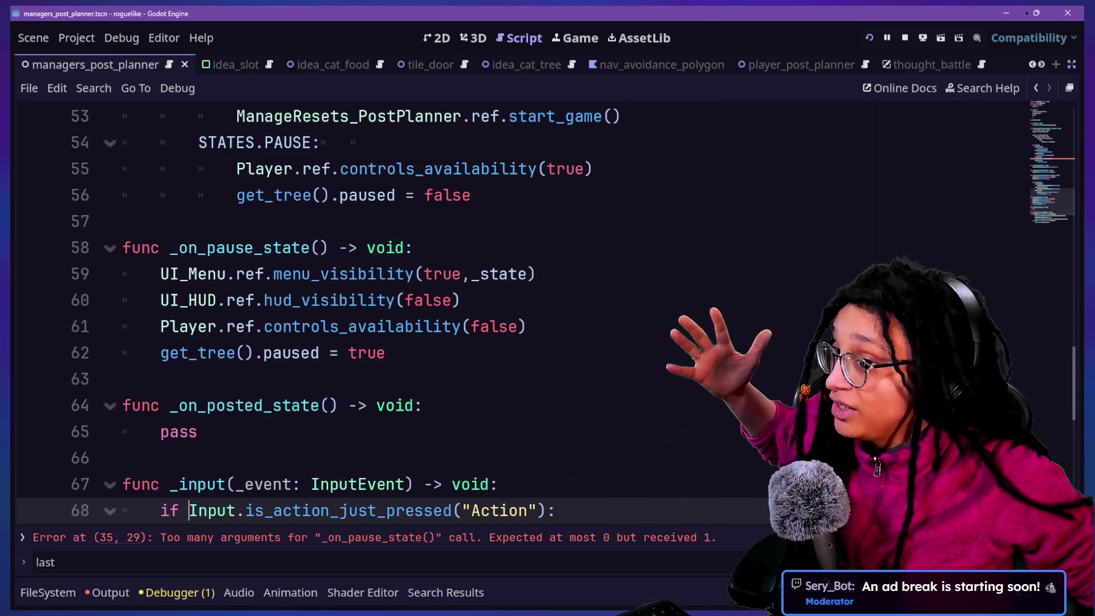
pyautogui.click(621, 406)
pyautogui.click(602, 433)
pyautogui.press('Down')
pyautogui.press('Down')
pyautogui.press('Down')
pyautogui.scroll(-2, 602, 433)
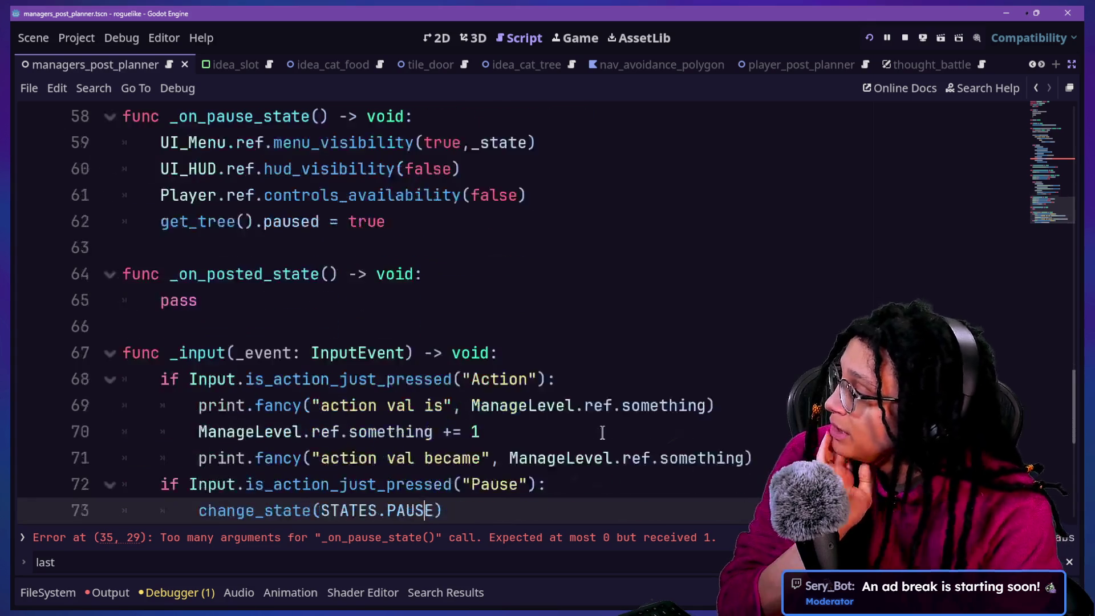
pyautogui.press('Up')
pyautogui.press('Up')
pyautogui.press('Up')
pyautogui.press('Up')
pyautogui.press('Up')
pyautogui.press('Up')
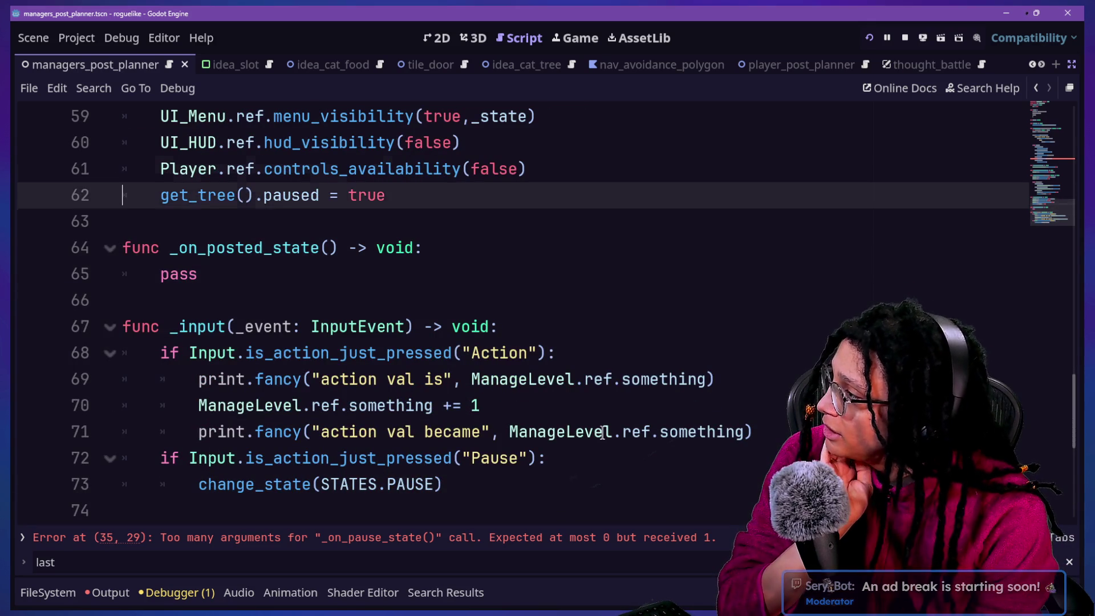
pyautogui.press('Up')
pyautogui.press('Up')
pyautogui.press('Up')
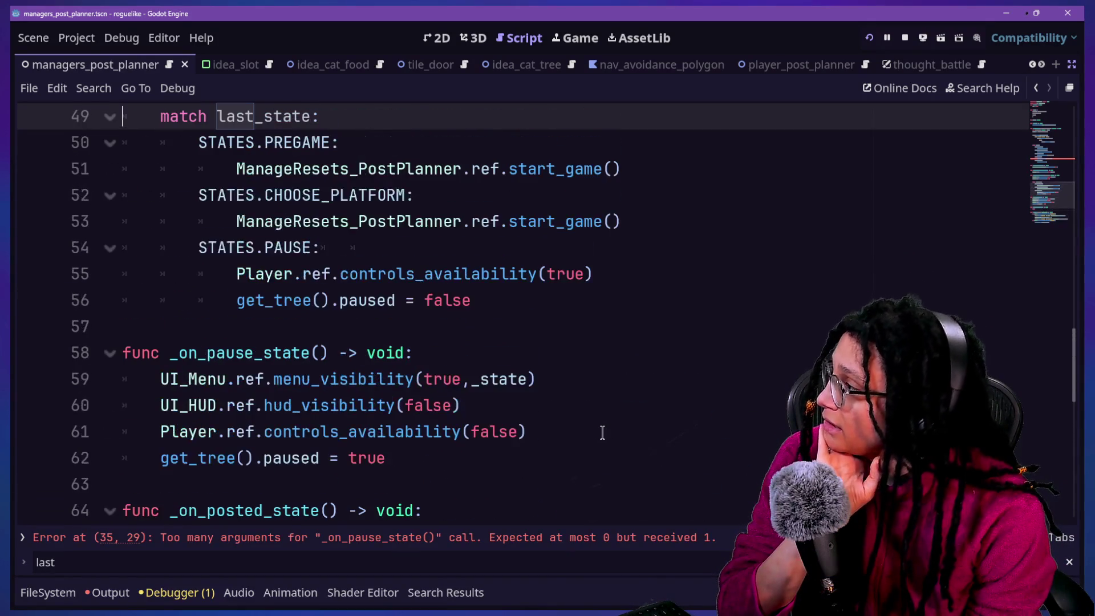
pyautogui.press('Down')
pyautogui.press('Down')
pyautogui.press('Down')
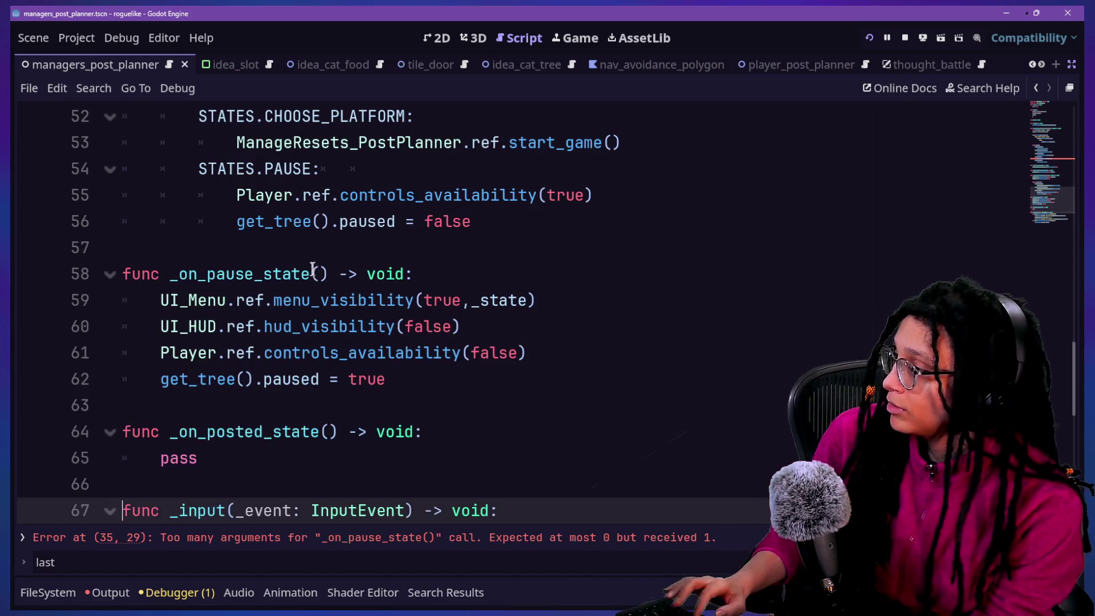
# Begin typing a STATES-typed parameter into the _on_pause_state signature.
pyautogui.click(317, 274)
pyautogui.write('ause_state')
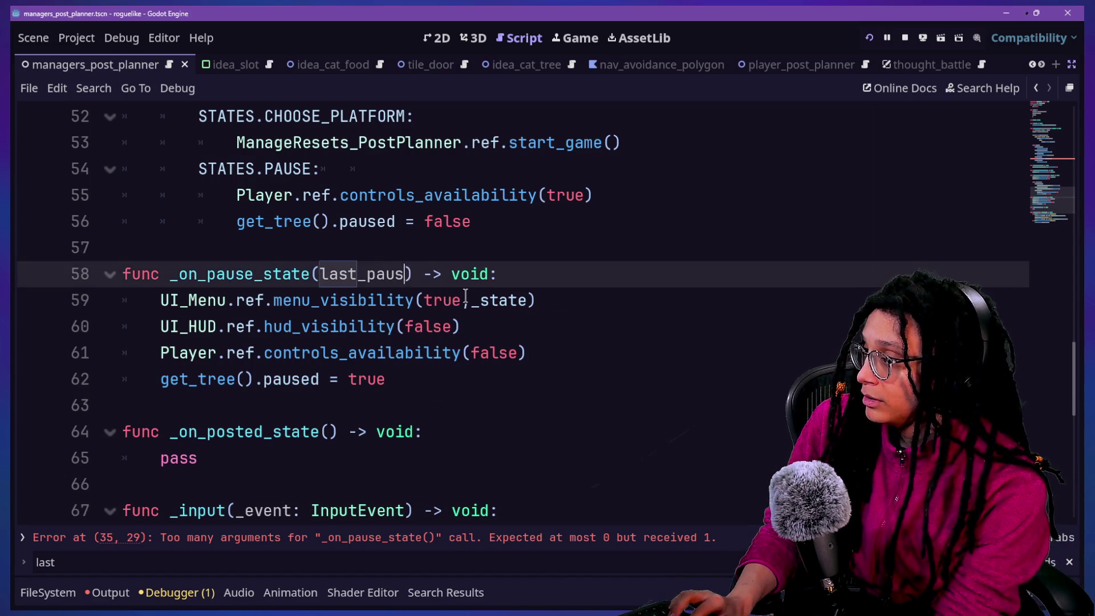
pyautogui.write(':STTES')
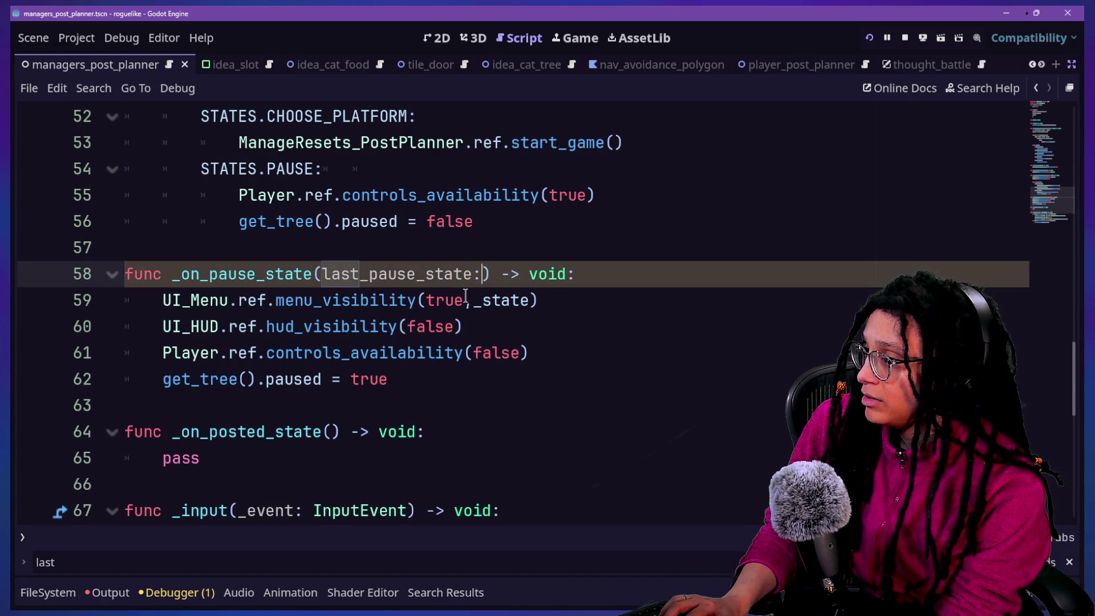
pyautogui.press('BackSpace')
pyautogui.press('BackSpace')
pyautogui.press('BackSpace')
pyautogui.write('ATES')
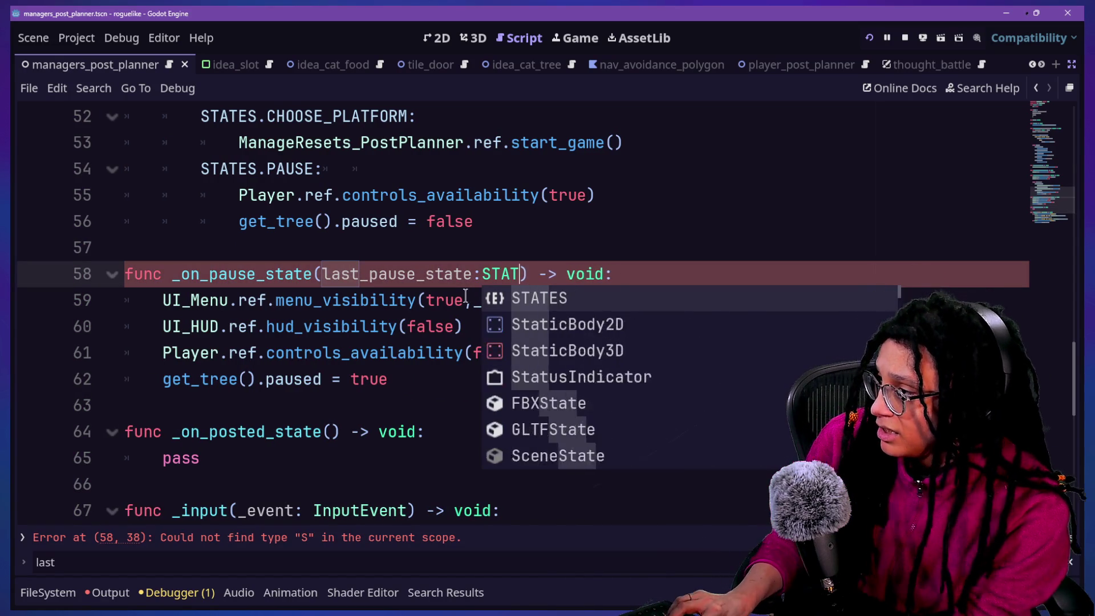
pyautogui.press('Escape')
# Give _on_pause_state the parameter last_state: STATES, matching the gameplay handler's declaration.
pyautogui.scroll(8, 404, 293)
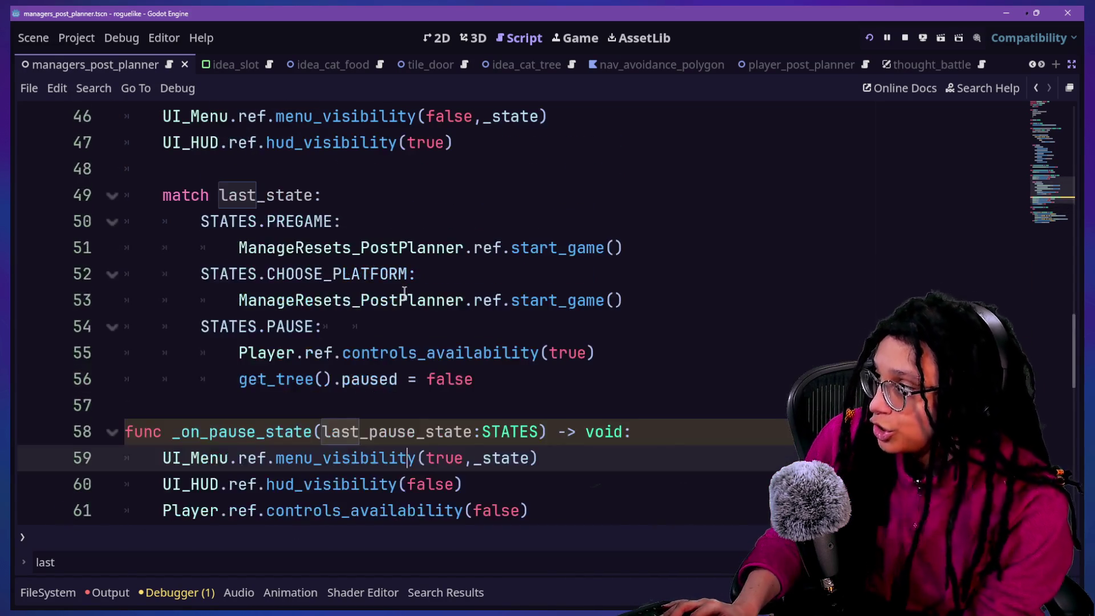
pyautogui.scroll(2, 405, 293)
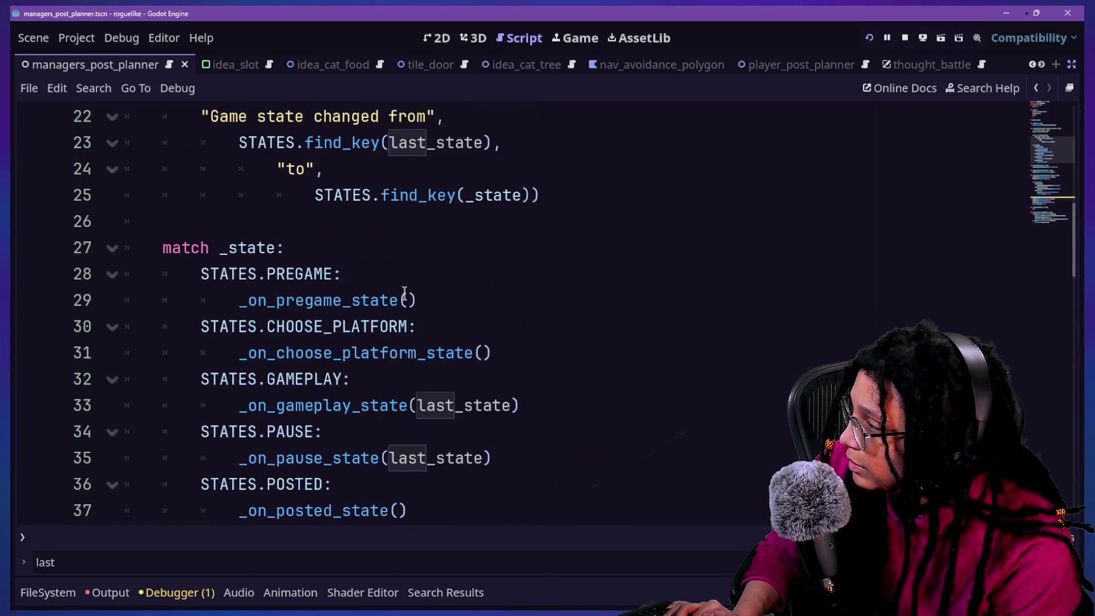
pyautogui.scroll(-1, 405, 293)
pyautogui.scroll(3, 404, 292)
pyautogui.scroll(-3, 405, 293)
pyautogui.scroll(-15, 405, 292)
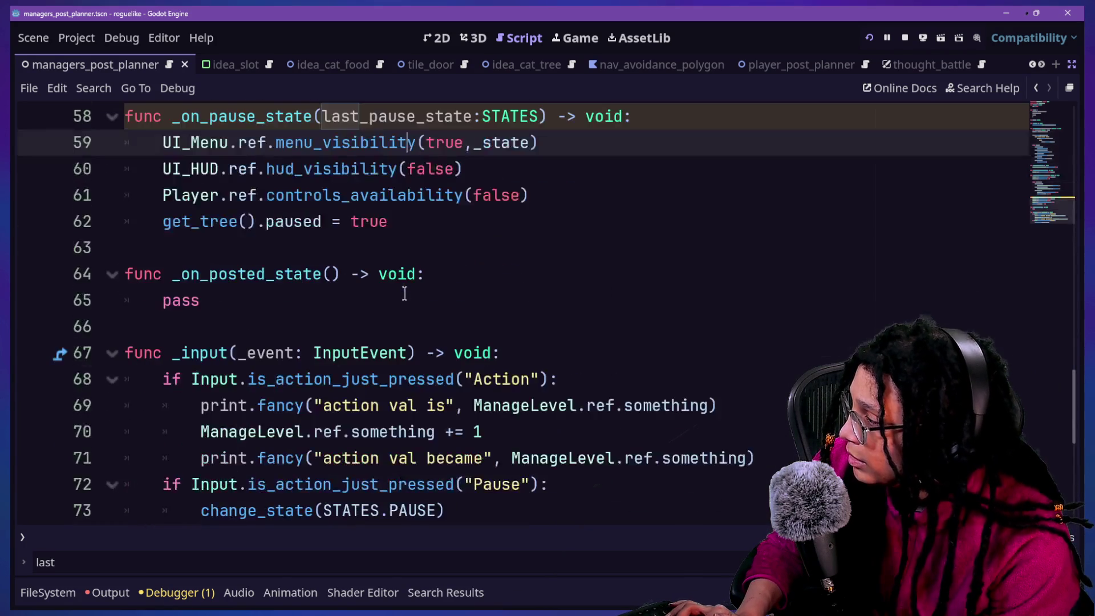
pyautogui.hotkey('ctrl', 'f')
pyautogui.write('gameplay')
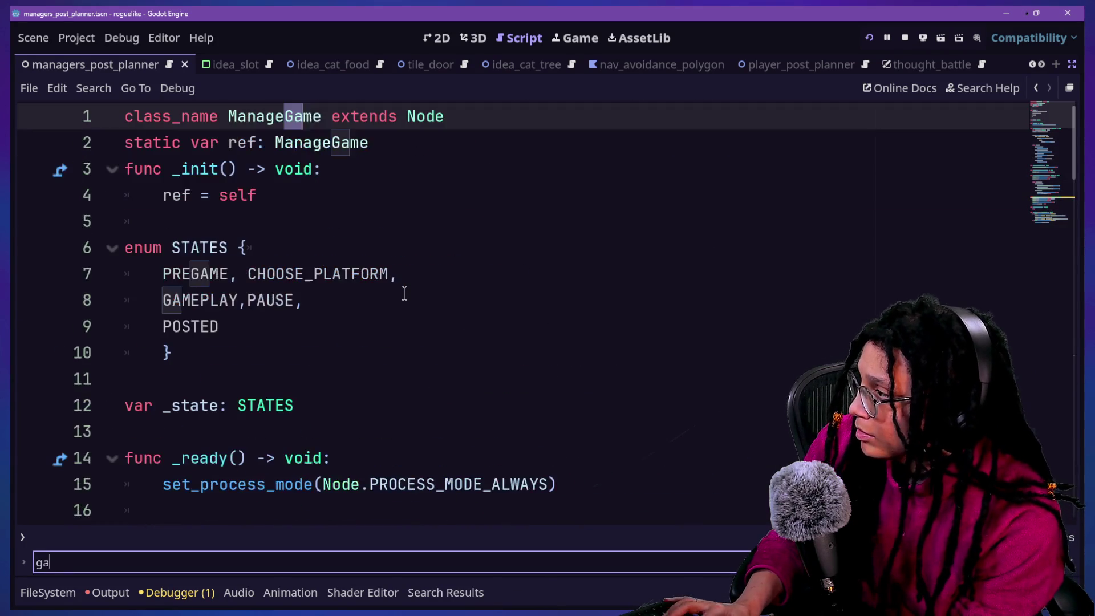
pyautogui.press('Return')
pyautogui.press('Return')
pyautogui.press('Return')
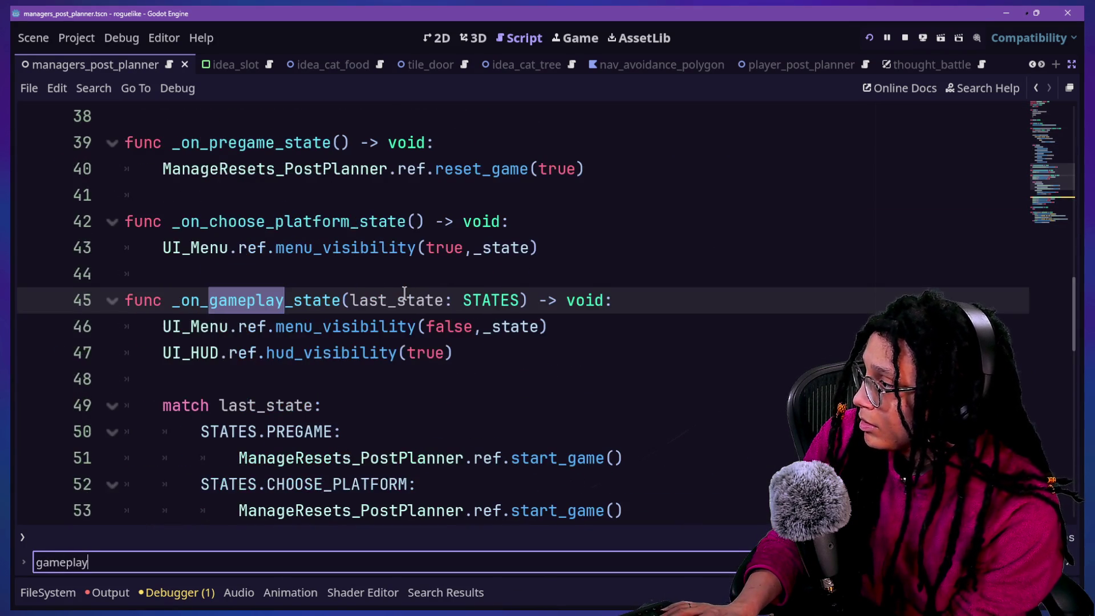
pyautogui.moveTo(350, 300); pyautogui.dragTo(500, 299)
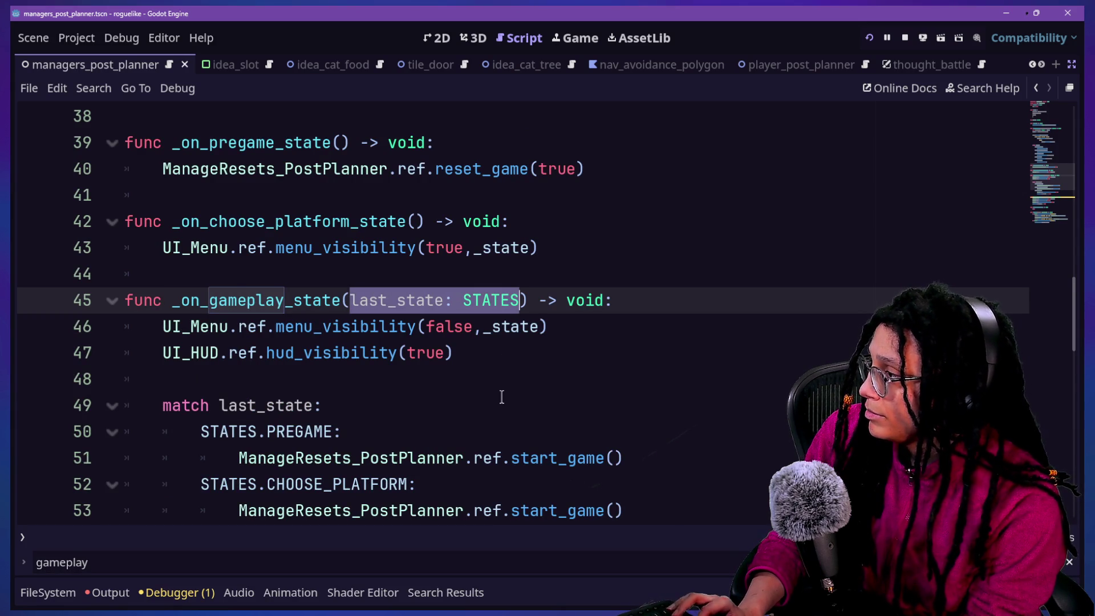
pyautogui.scroll(-5, 503, 397)
pyautogui.moveTo(321, 247); pyautogui.dragTo(539, 247)
pyautogui.write('last_state: STATES')
# Add 'if last_state == STATES.PAUSE:' as the first line of _on_pause_state.
pyautogui.click(584, 255)
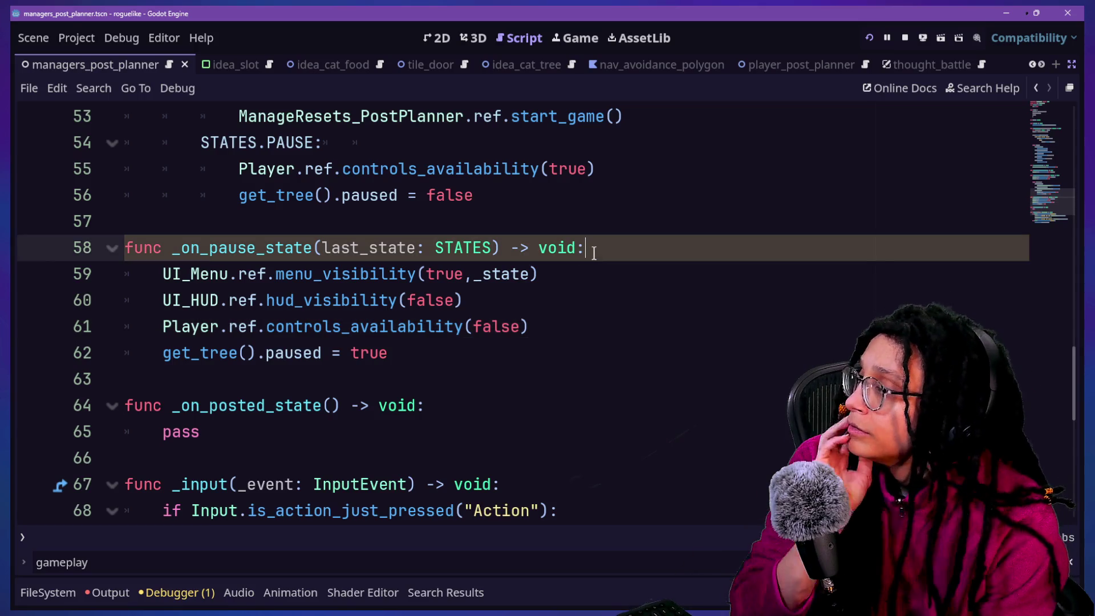
pyautogui.press('Return')
pyautogui.write('id')
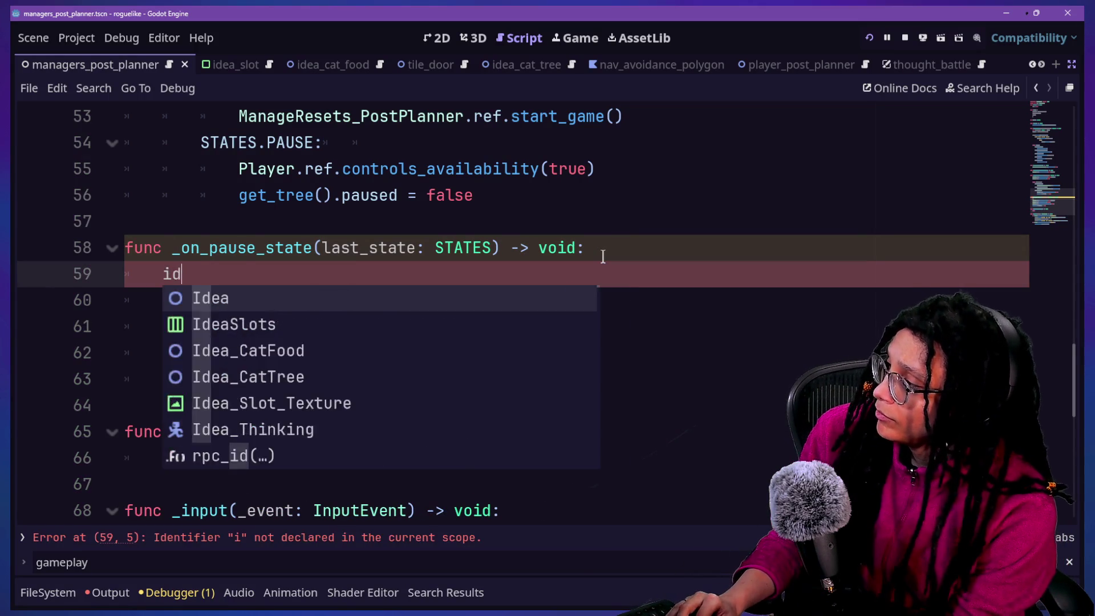
pyautogui.press('BackSpace')
pyautogui.write('f last_state =')
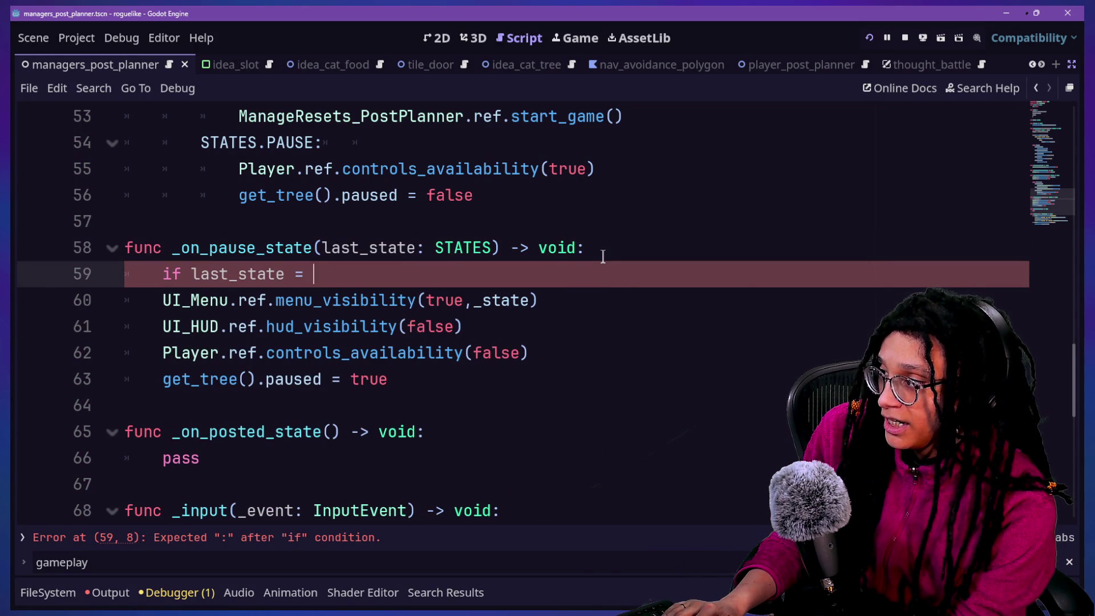
pyautogui.press('BackSpace')
pyautogui.write('= ')
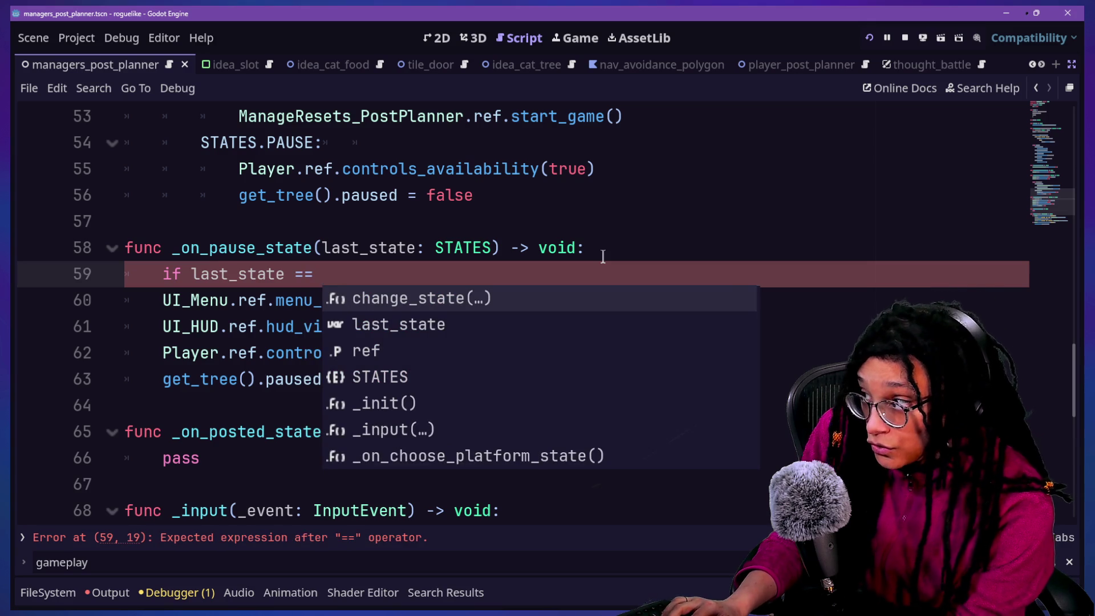
pyautogui.write('STATES.P')
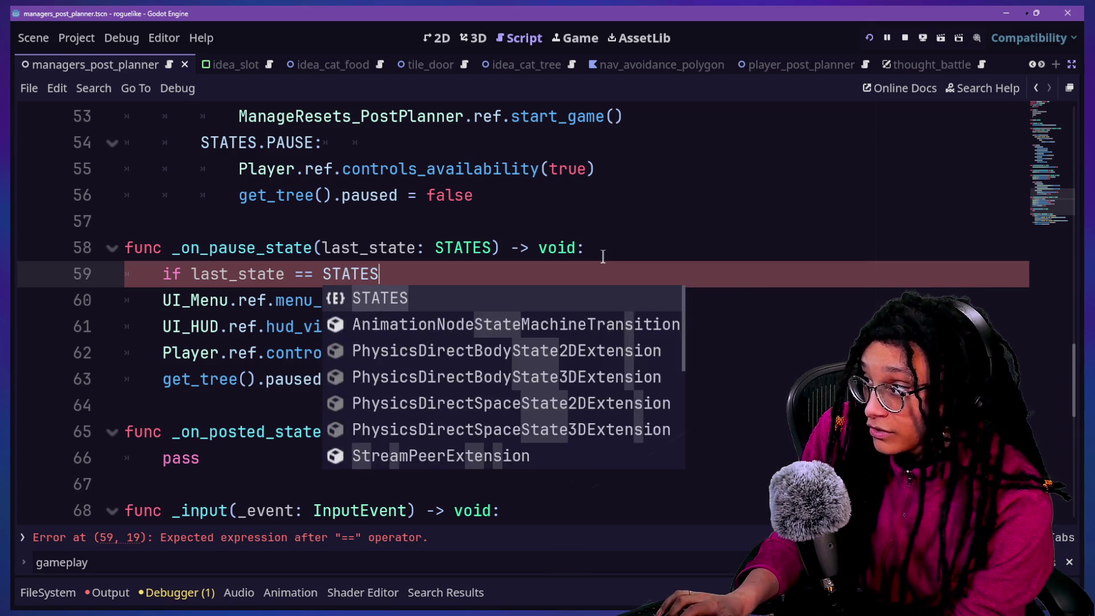
pyautogui.press('BackSpace')
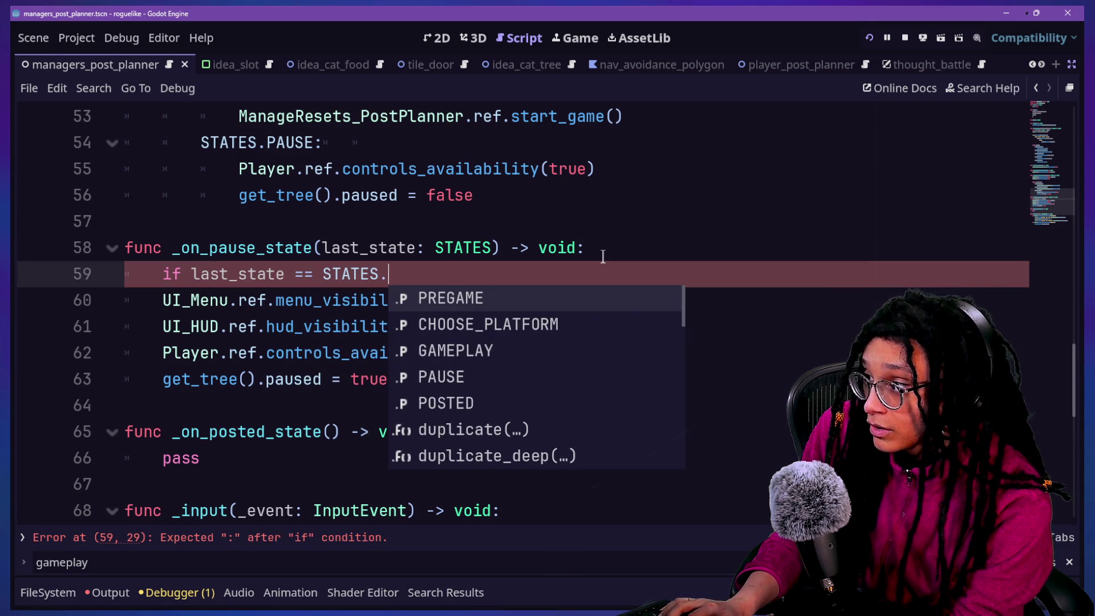
pyautogui.press('Down')
pyautogui.press('Down')
pyautogui.press('Down')
pyautogui.press('Return')
pyautogui.write(':')
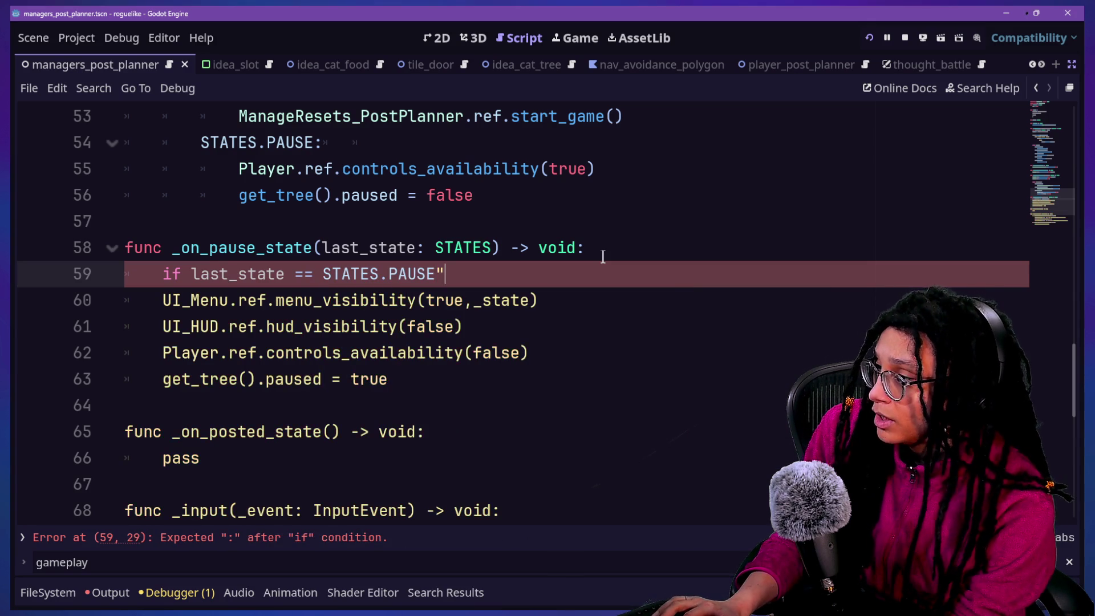
# Start a change_state(STATES. call inside the if body via autocomplete.
pyautogui.press('Return')
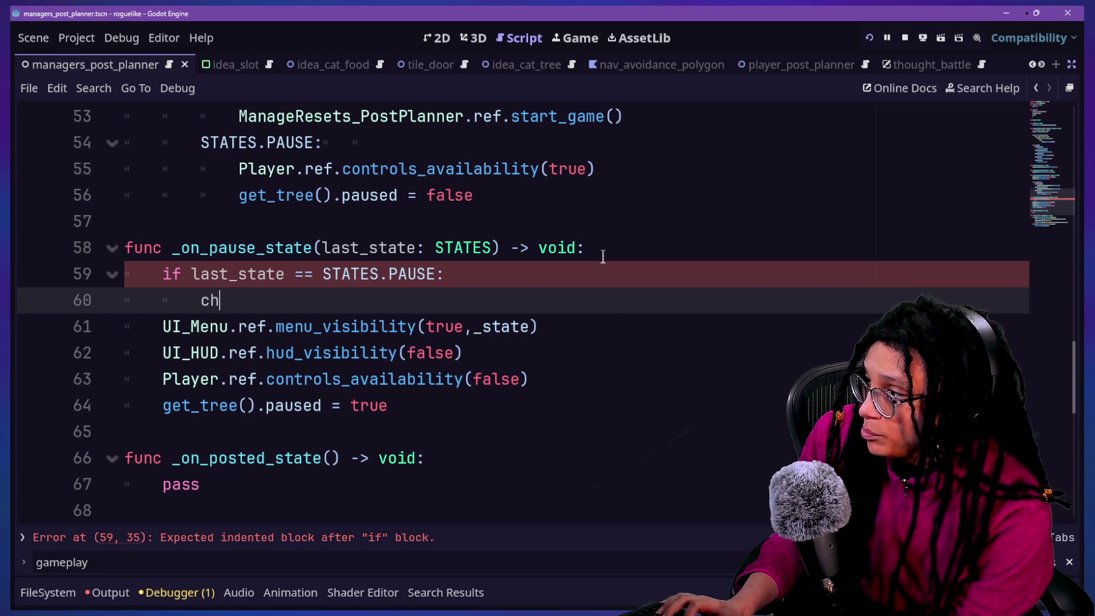
pyautogui.write('ang')
pyautogui.press('Return')
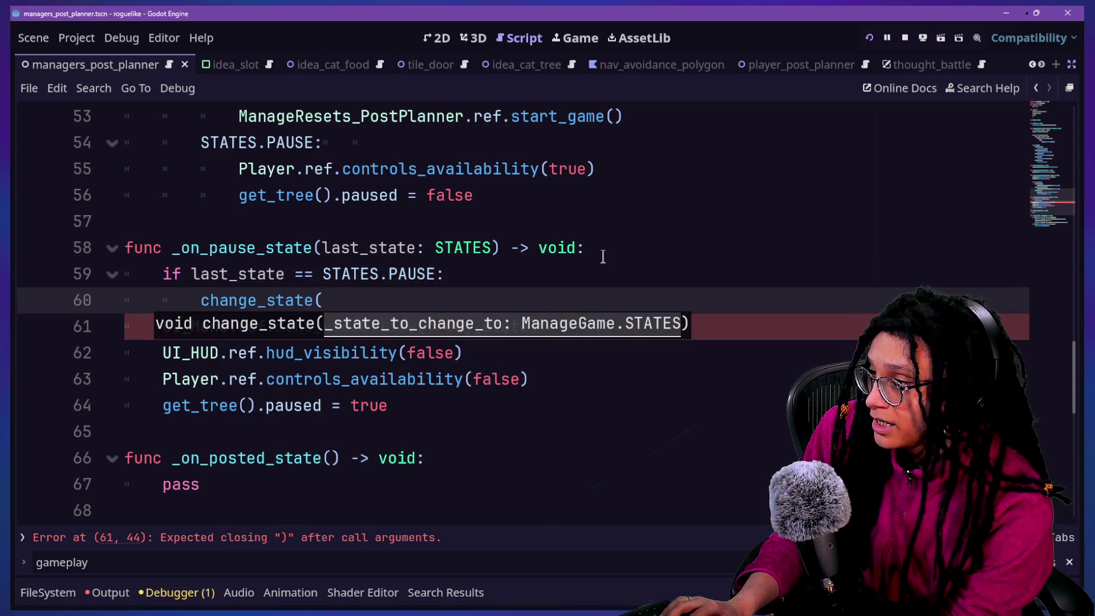
pyautogui.write('STATES.')
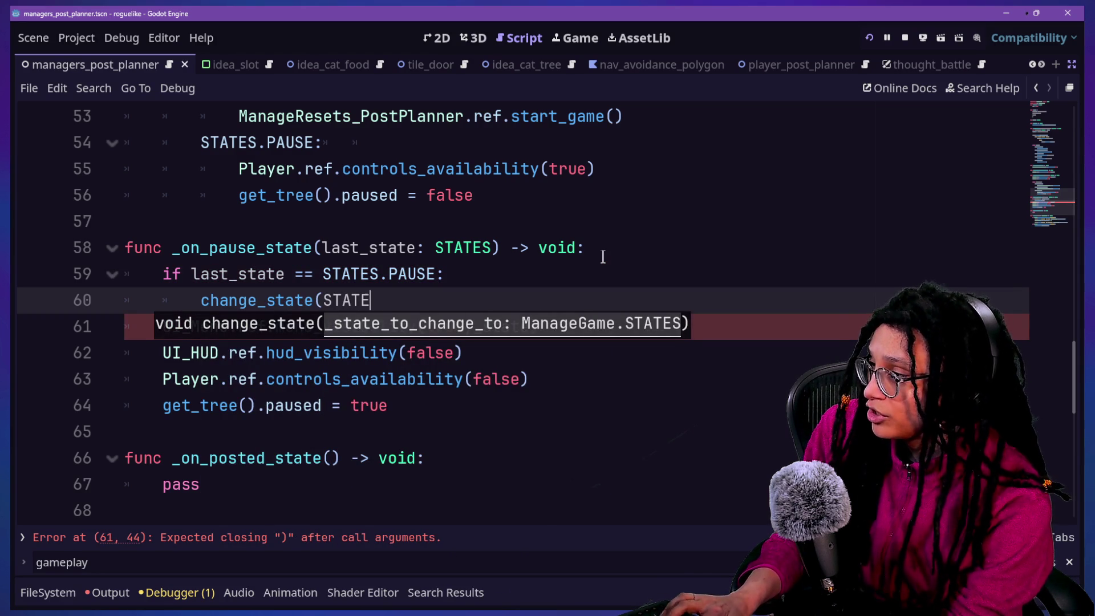
pyautogui.press('Down')
pyautogui.press('Down')
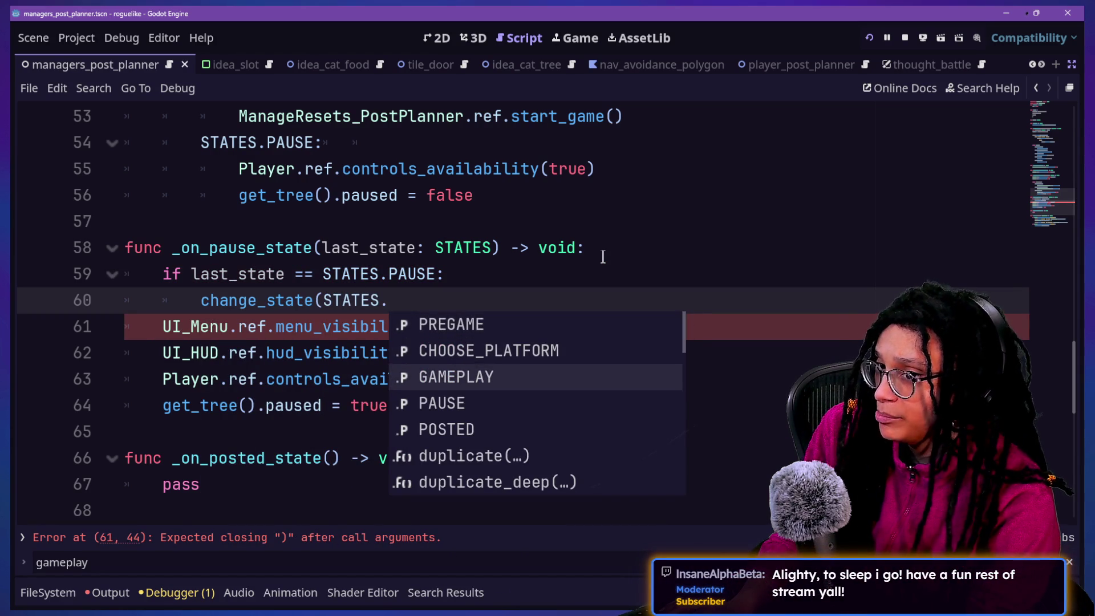
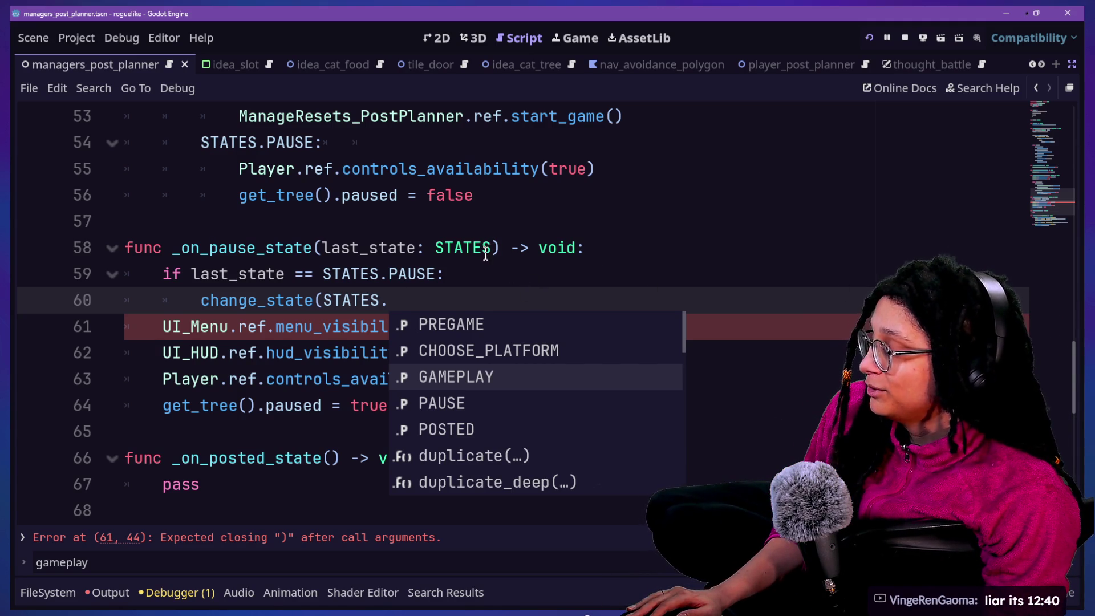
# Complete the resume call as change_state(STATES.GAMEPLAY).
pyautogui.press('Escape')
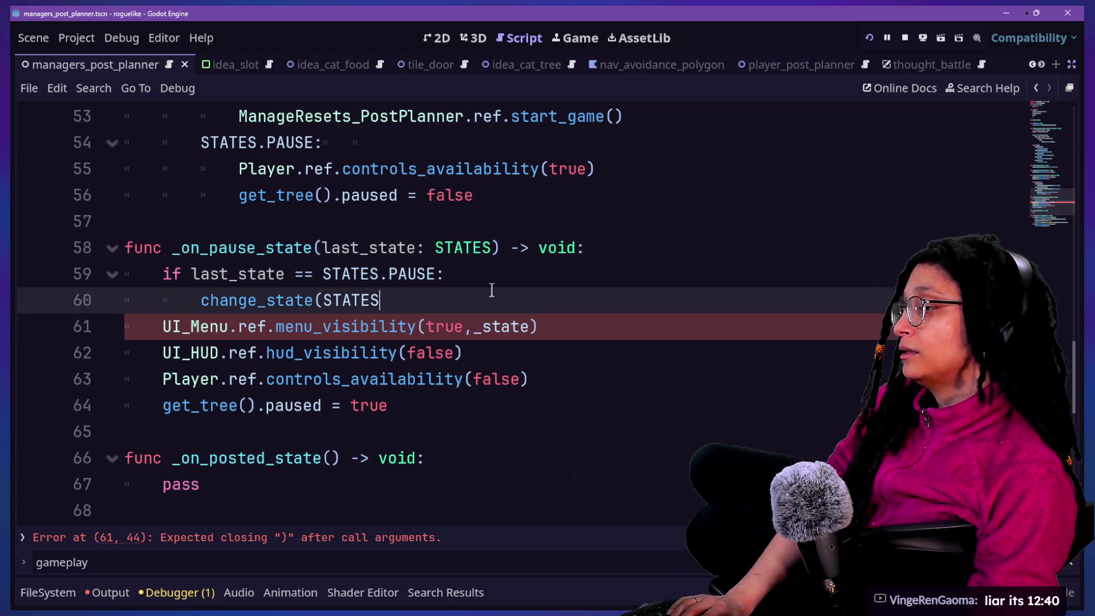
pyautogui.write('.GAME')
pyautogui.hotkey('ctrl', 'space')
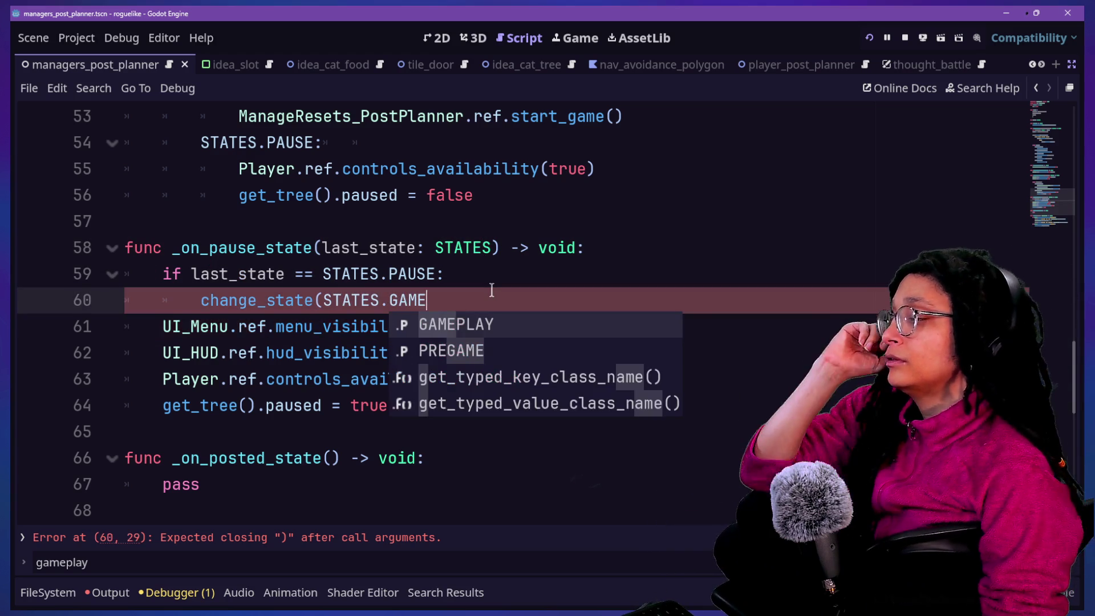
pyautogui.press('Return')
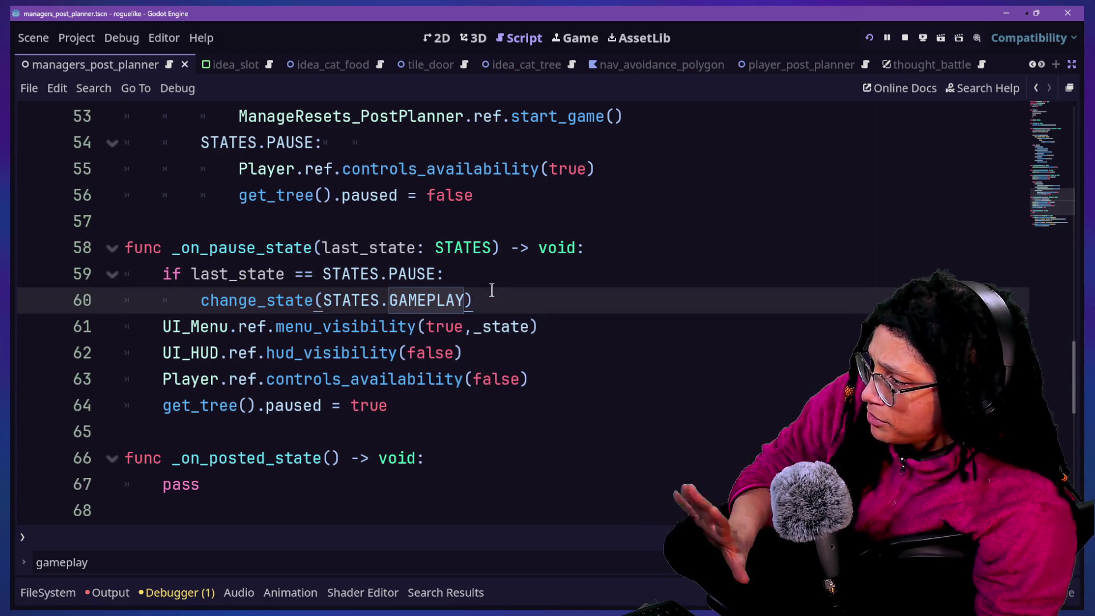
pyautogui.scroll(-3, 408, 297)
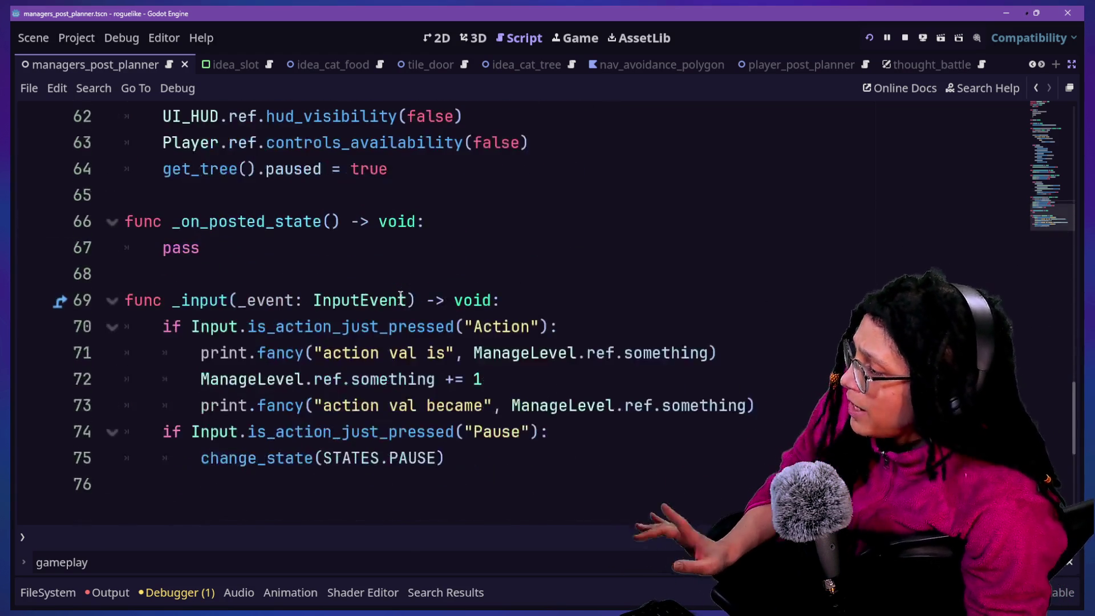
pyautogui.scroll(3, 403, 297)
pyautogui.scroll(-4, 401, 297)
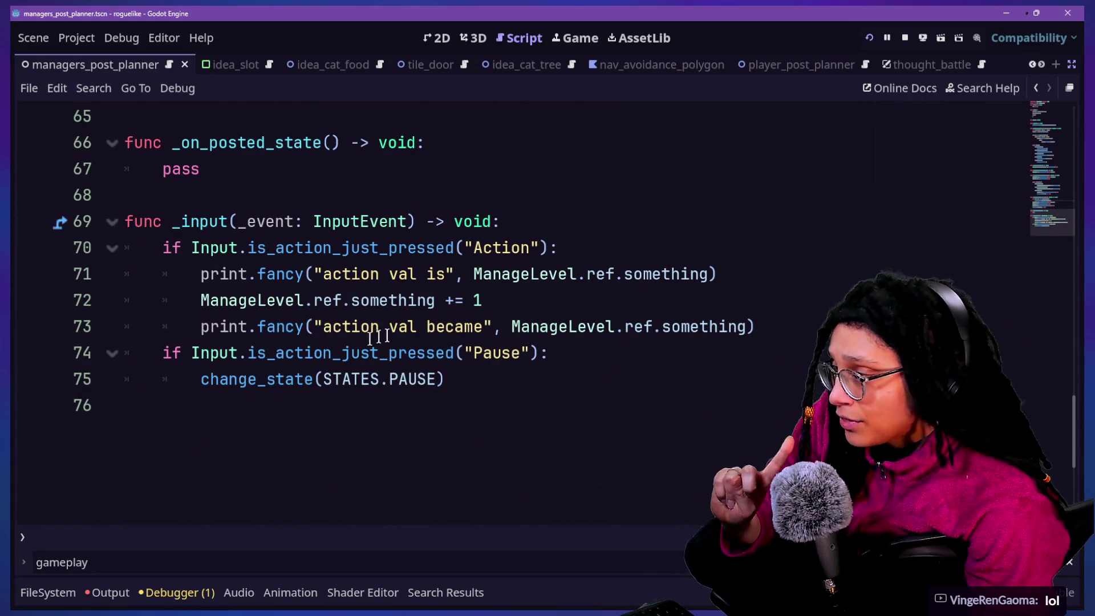
pyautogui.scroll(4, 368, 296)
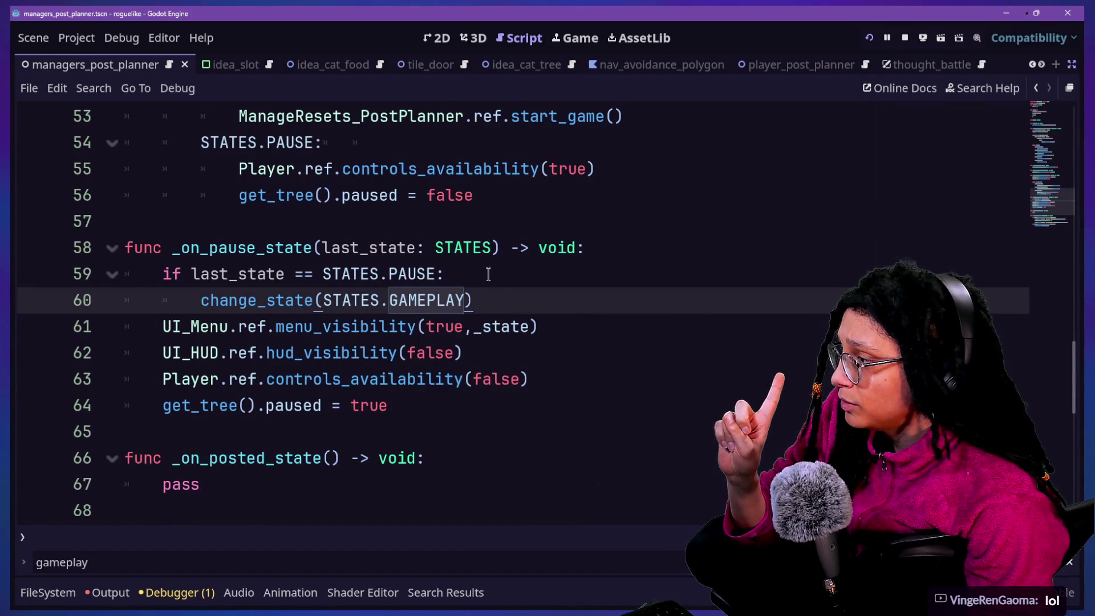
# Turn line 59's if comparison into match last_state:, with STATES.PAUSE: on its own line.
pyautogui.click(176, 276)
pyautogui.press('BackSpace')
pyautogui.press('BackSpace')
pyautogui.write('match')
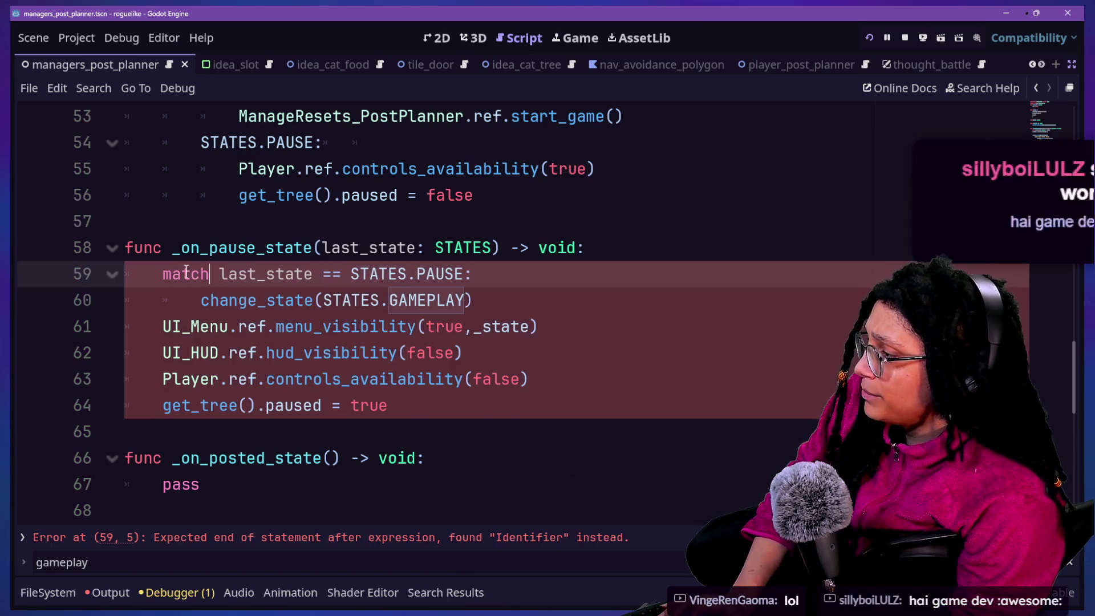
pyautogui.press('Escape')
pyautogui.moveTo(313, 274); pyautogui.dragTo(506, 304)
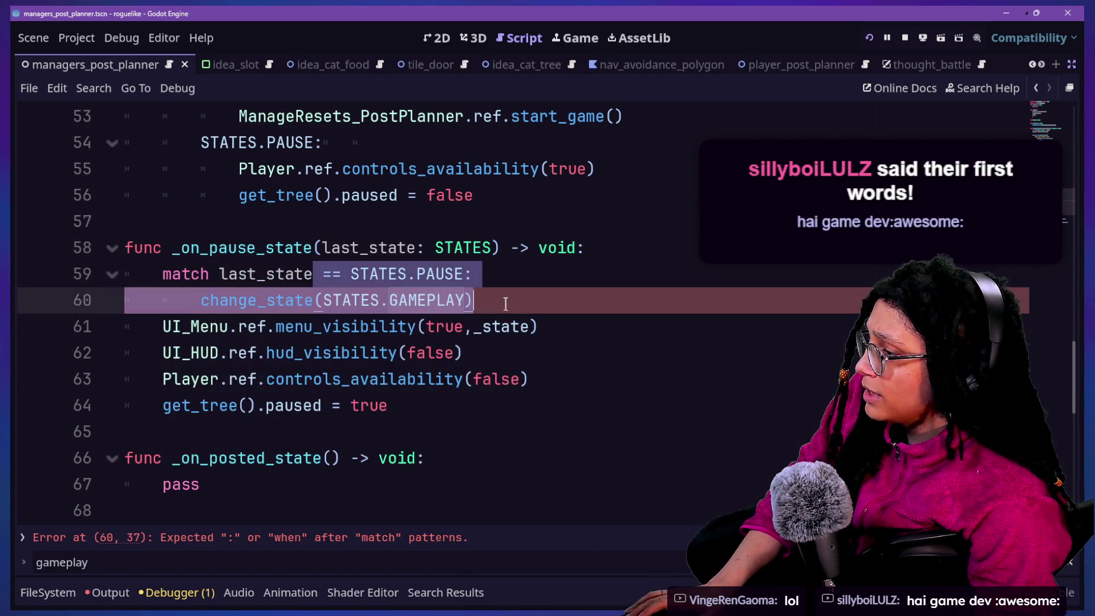
pyautogui.click(321, 275)
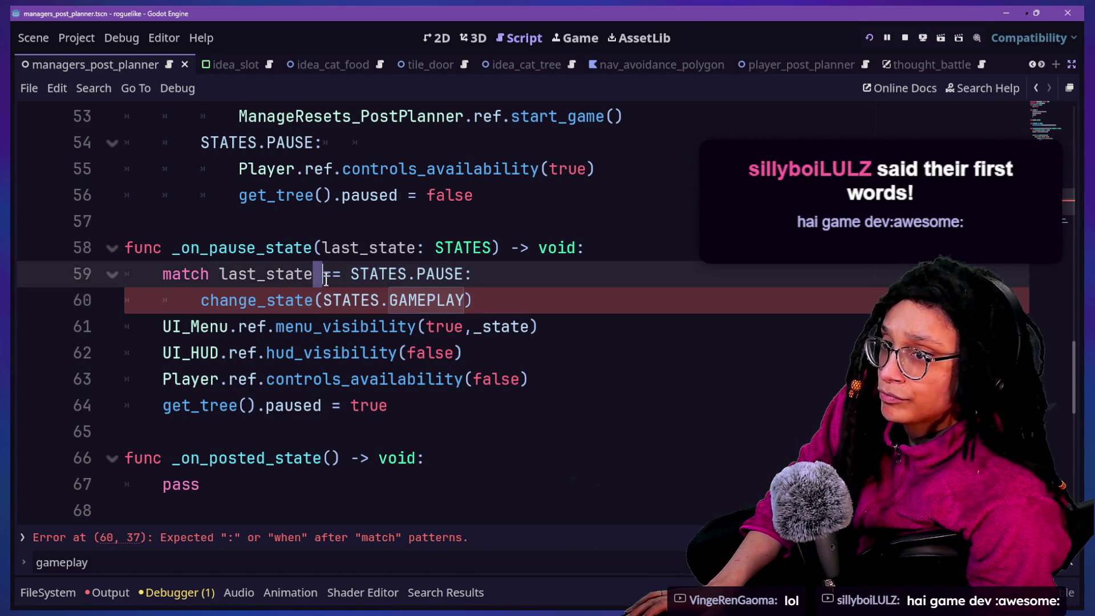
pyautogui.moveTo(325, 279); pyautogui.dragTo(332, 278)
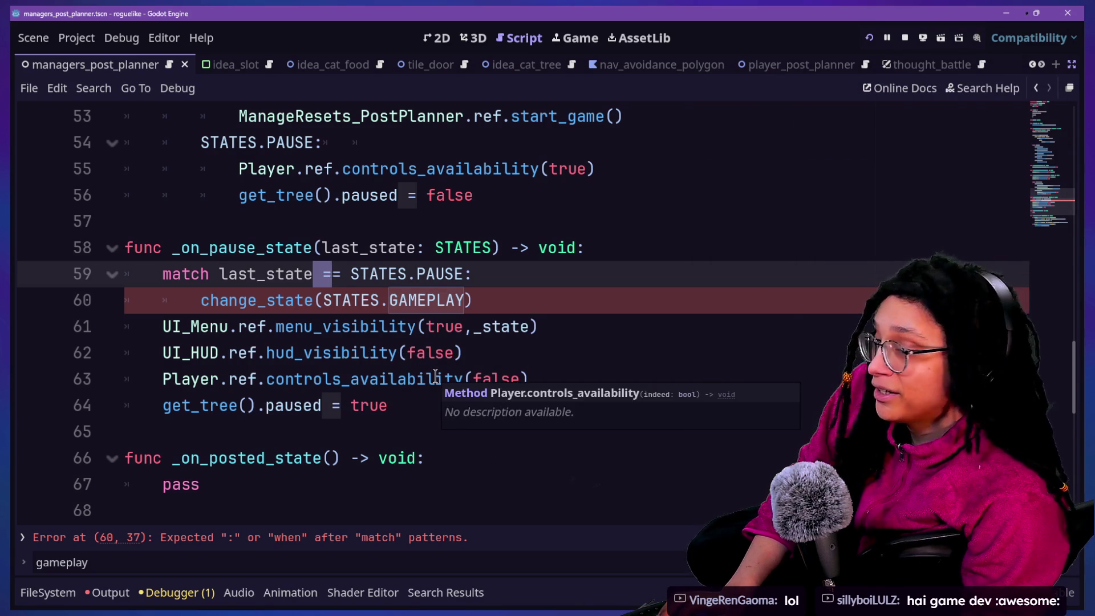
pyautogui.press('BackSpace')
pyautogui.press('Delete')
pyautogui.write(':')
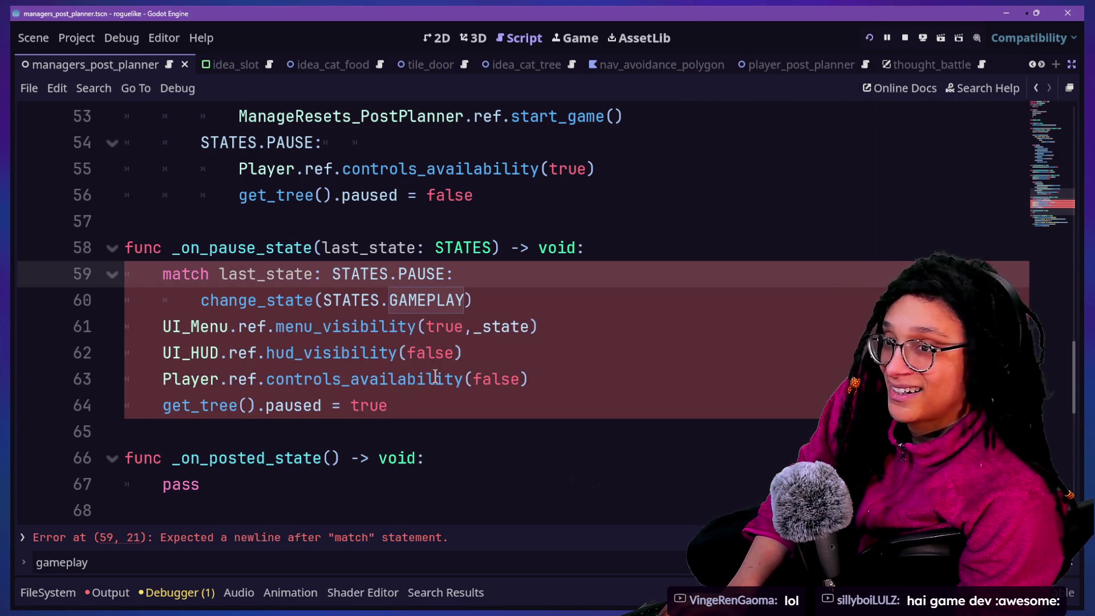
pyautogui.press('Return')
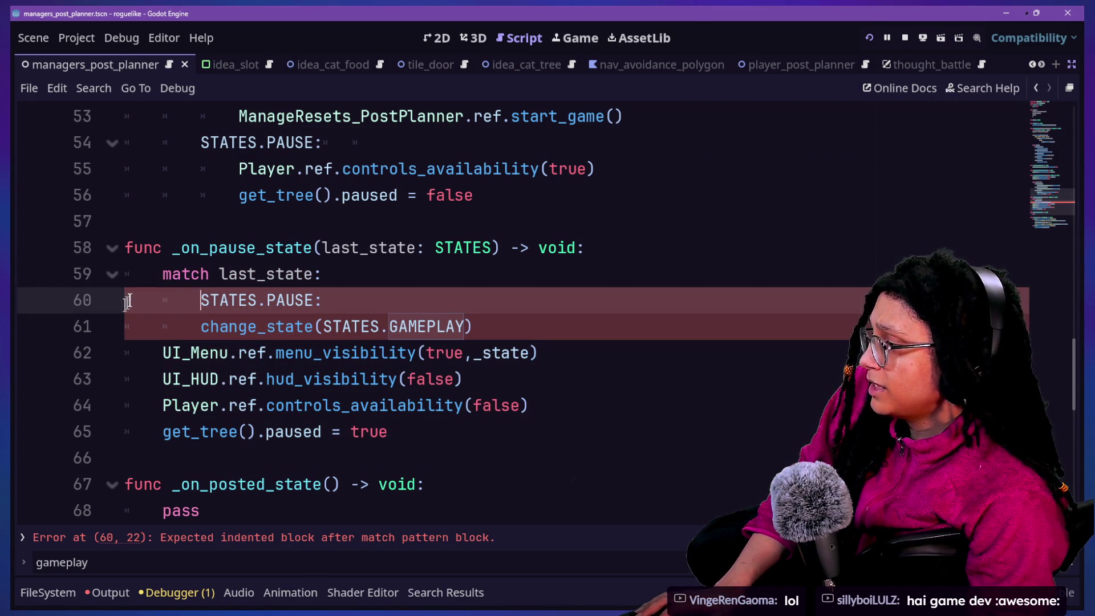
# Indent change_state under STATES.PAUSE, add a STATES.GAMEPLAY: branch, and indent the four pause lines under it.
pyautogui.click(197, 329)
pyautogui.press('Tab')
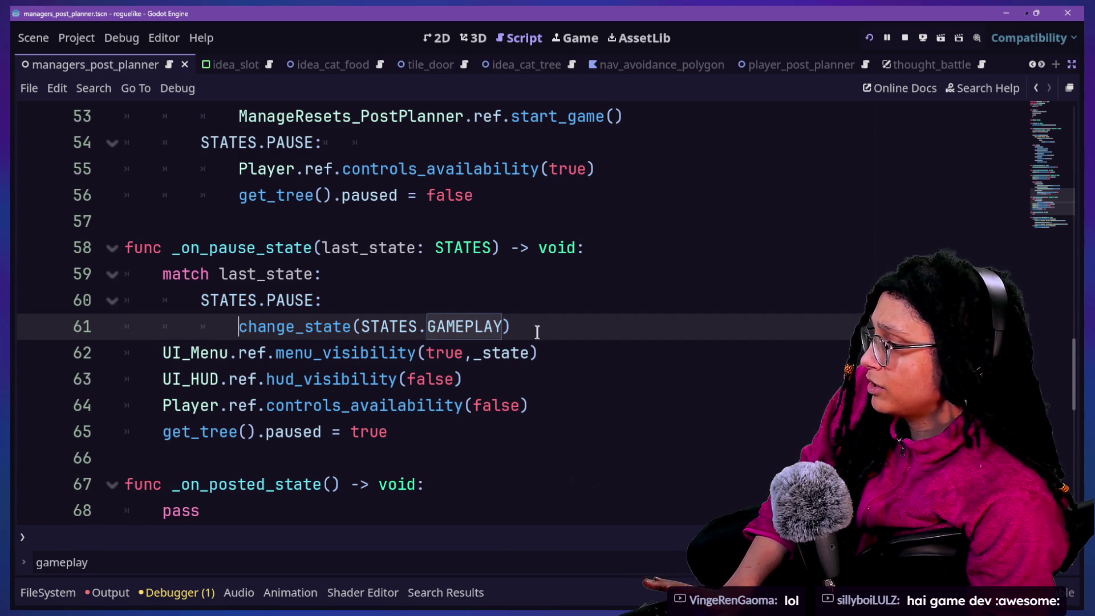
pyautogui.click(537, 332)
pyautogui.press('Return')
pyautogui.write('.GAMEPLA:')
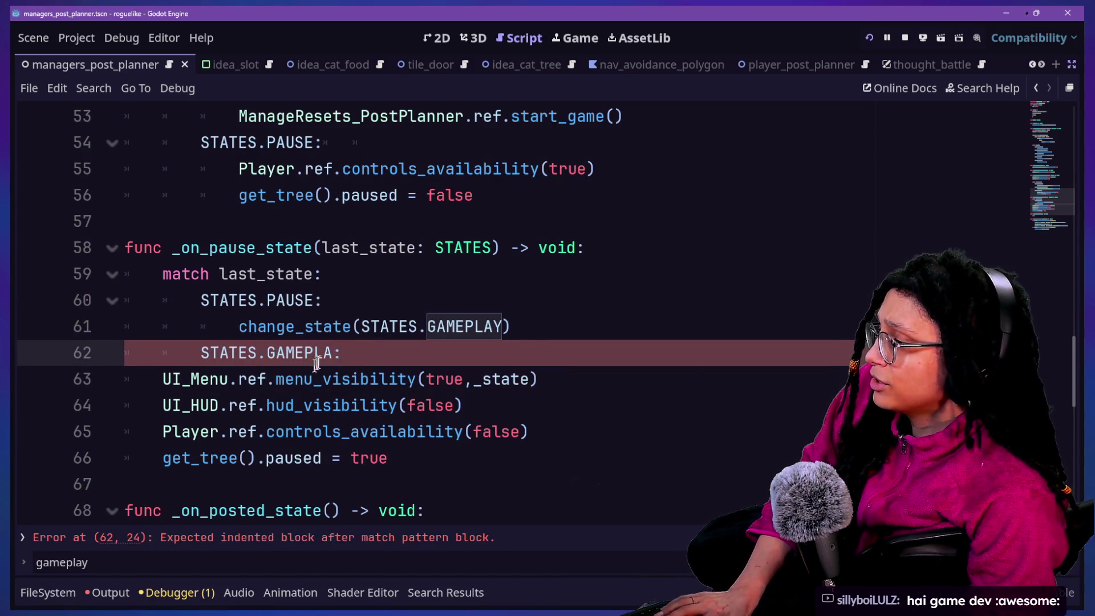
pyautogui.write('Y')
pyautogui.moveTo(292, 379); pyautogui.dragTo(364, 458)
pyautogui.press('Tab')
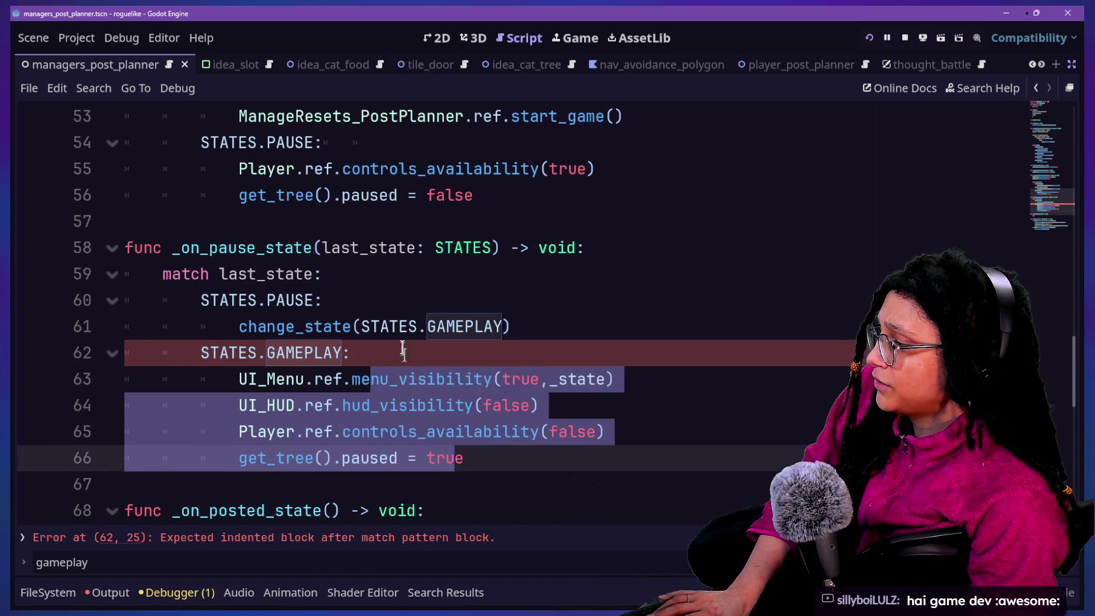
pyautogui.click(416, 288)
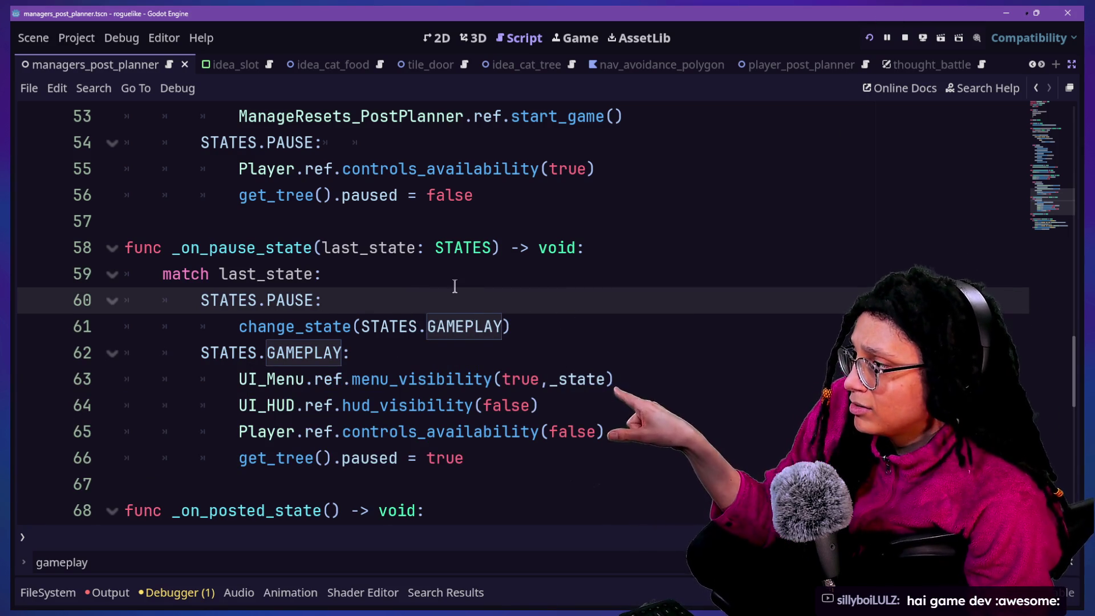
pyautogui.scroll(1, 454, 286)
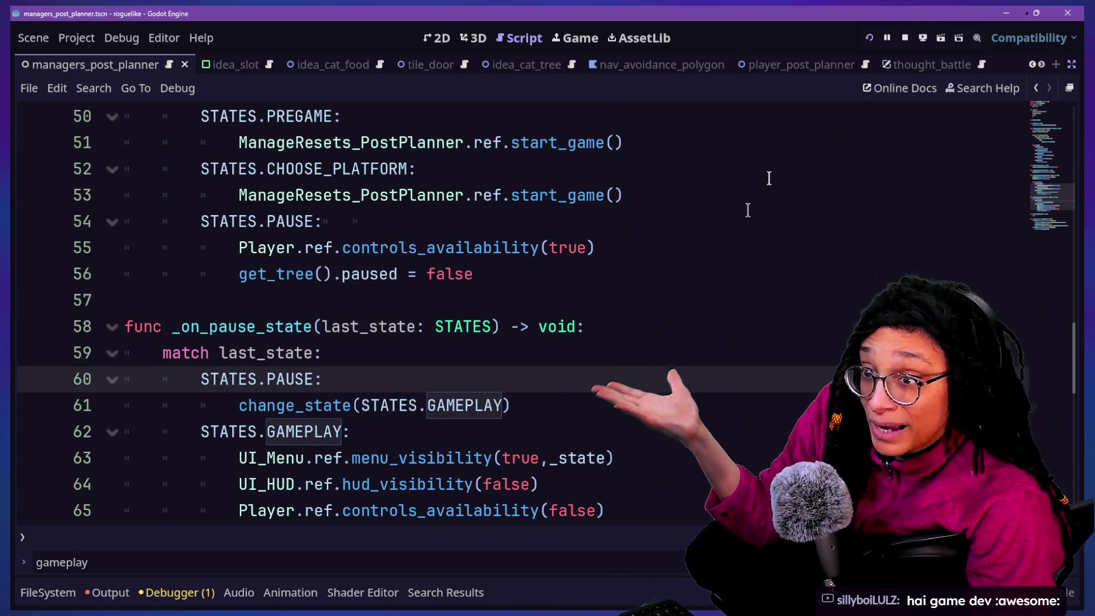
pyautogui.scroll(5, 748, 210)
pyautogui.scroll(10, 748, 210)
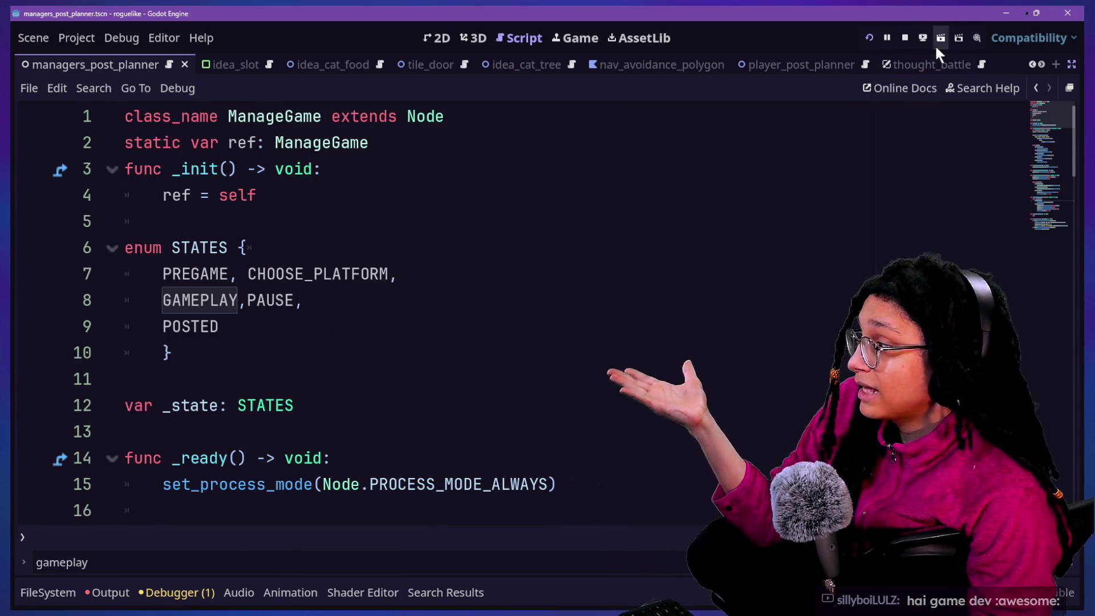
pyautogui.click(870, 39)
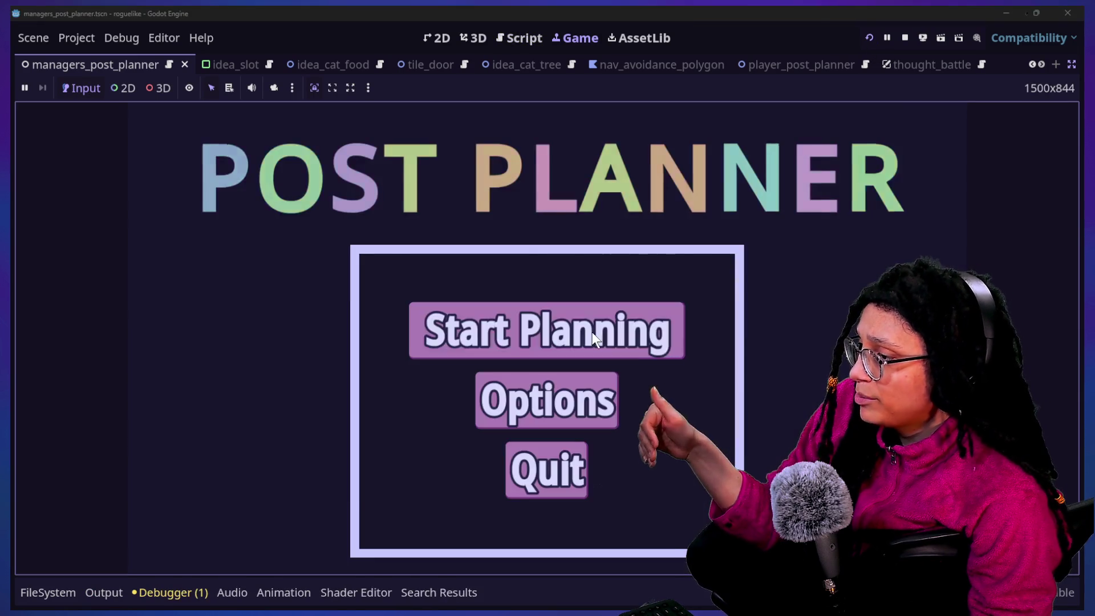
pyautogui.click(592, 332)
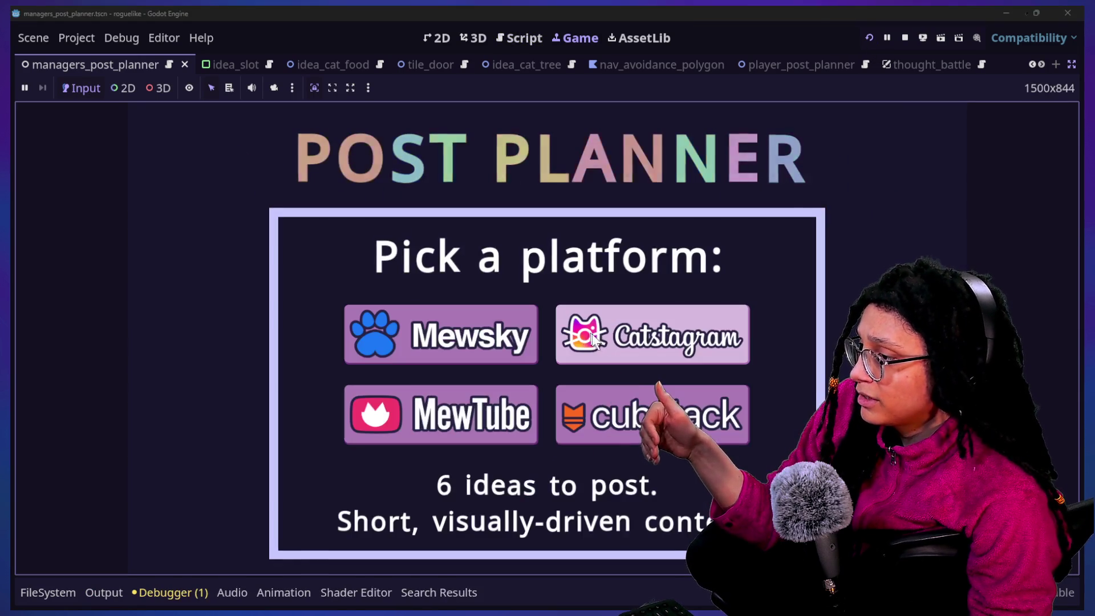
pyautogui.click(677, 340)
pyautogui.press('Escape')
pyautogui.press('Escape')
pyautogui.press('Escape')
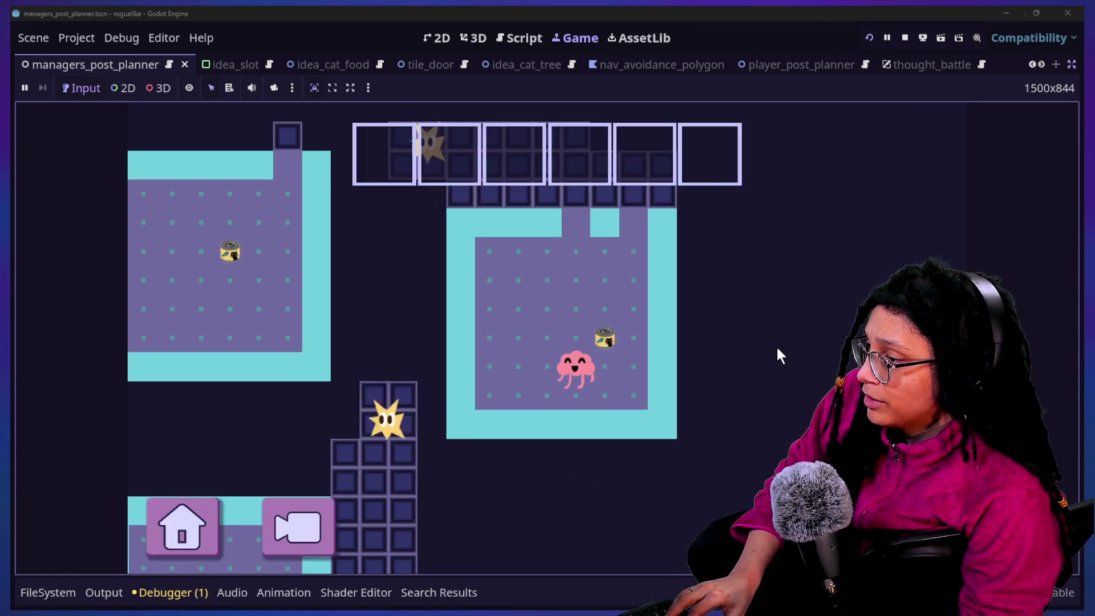
pyautogui.press('Escape')
pyautogui.press('Escape')
pyautogui.press('Escape')
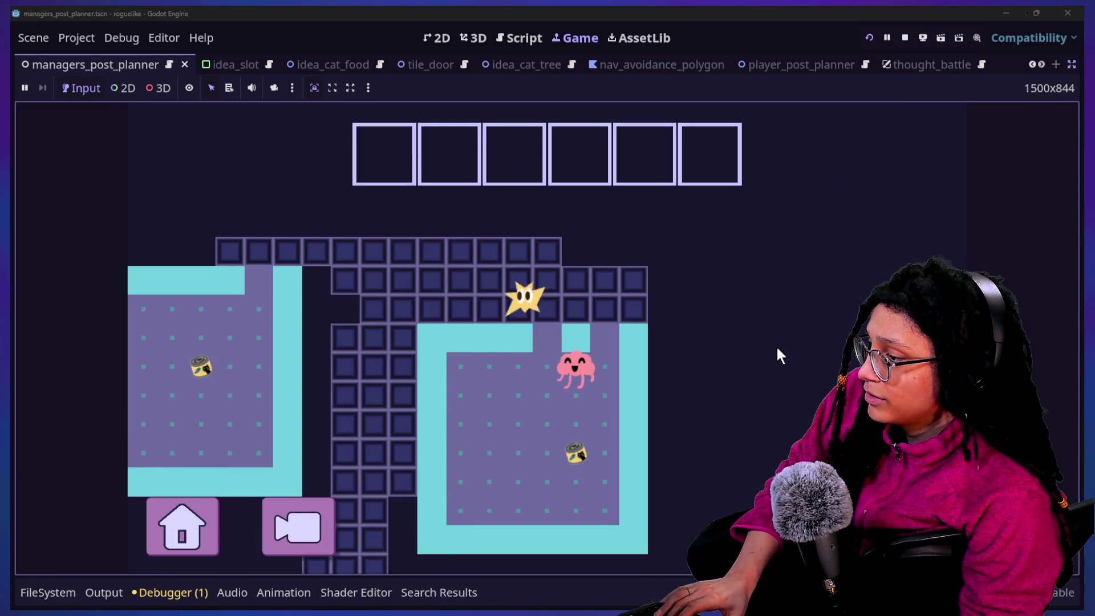
pyautogui.press('Escape')
pyautogui.press('Escape')
pyautogui.press('Escape')
pyautogui.press('Escape')
pyautogui.press('Escape')
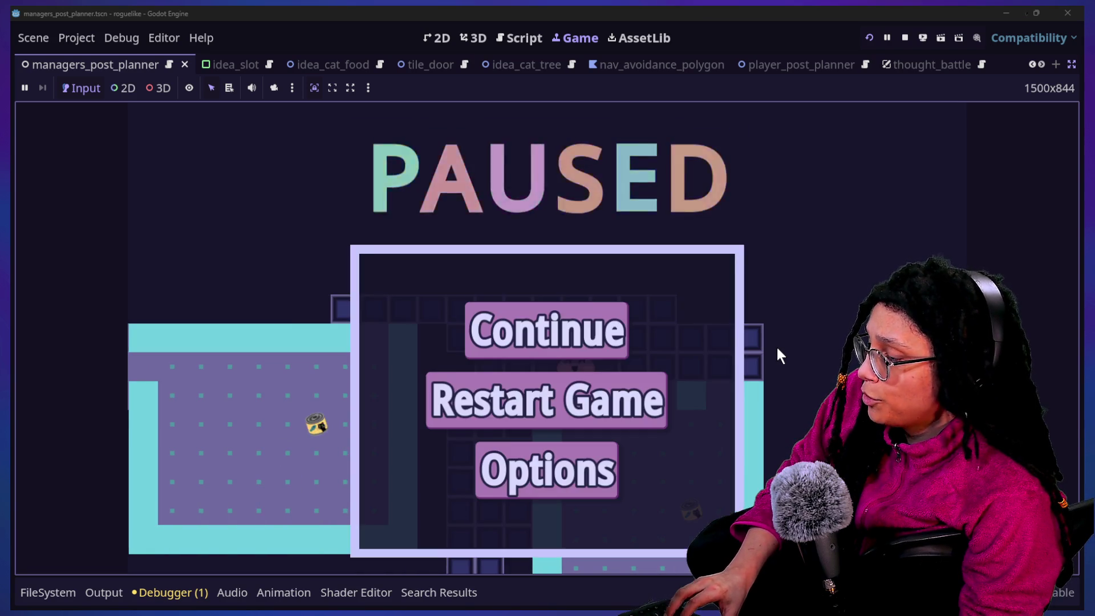
pyautogui.press('Escape')
pyautogui.press('Escape')
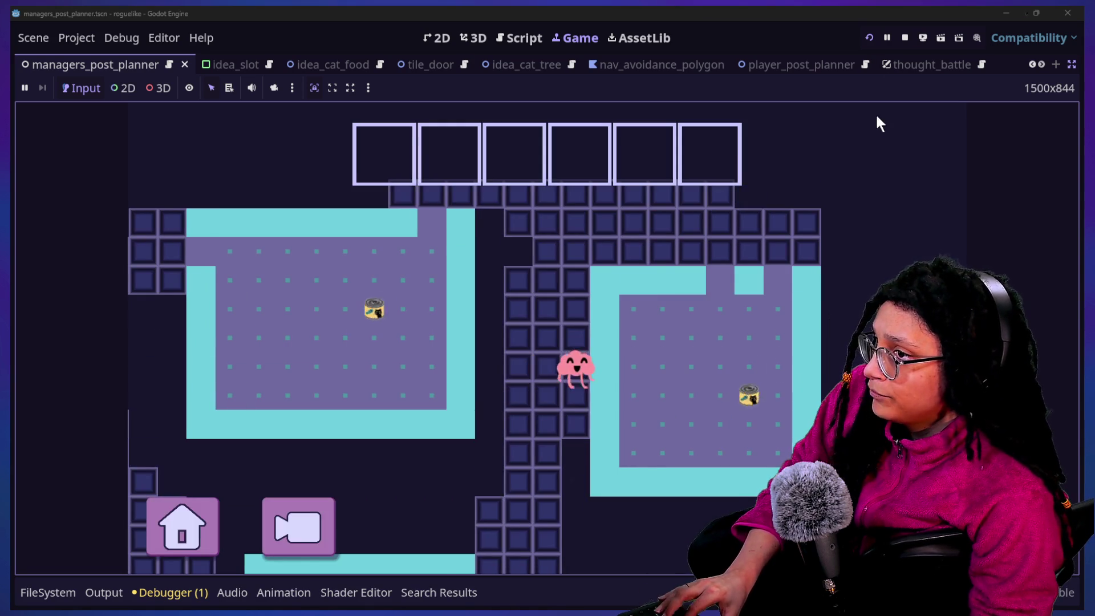
pyautogui.click(905, 38)
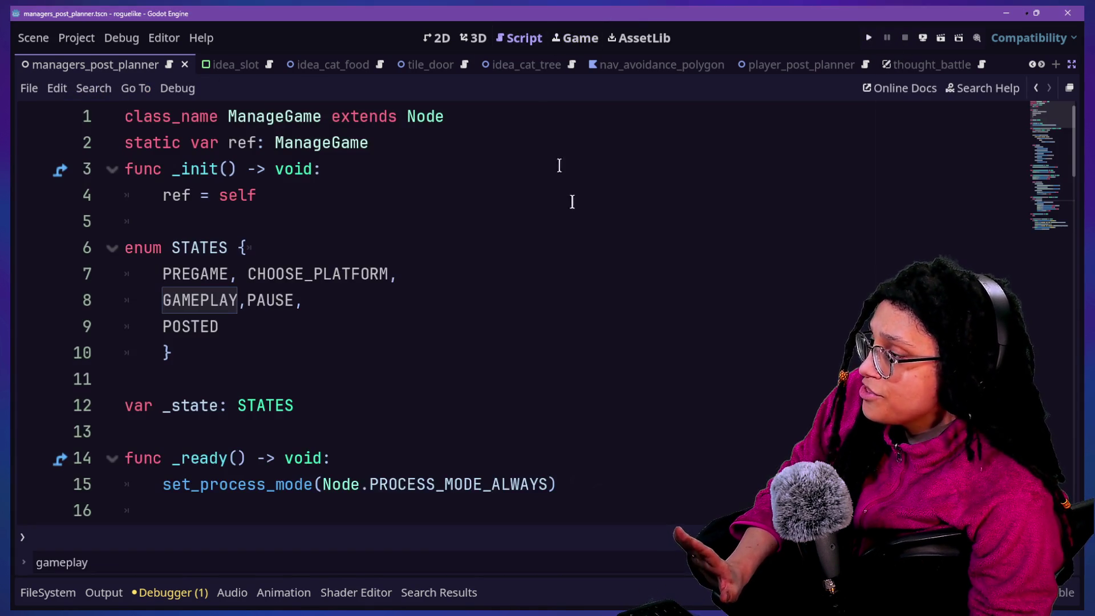
# Open Project Settings on the Input Map.
pyautogui.scroll(-20, 605, 314)
pyautogui.scroll(9, 606, 314)
pyautogui.scroll(10, 606, 313)
pyautogui.click(121, 37)
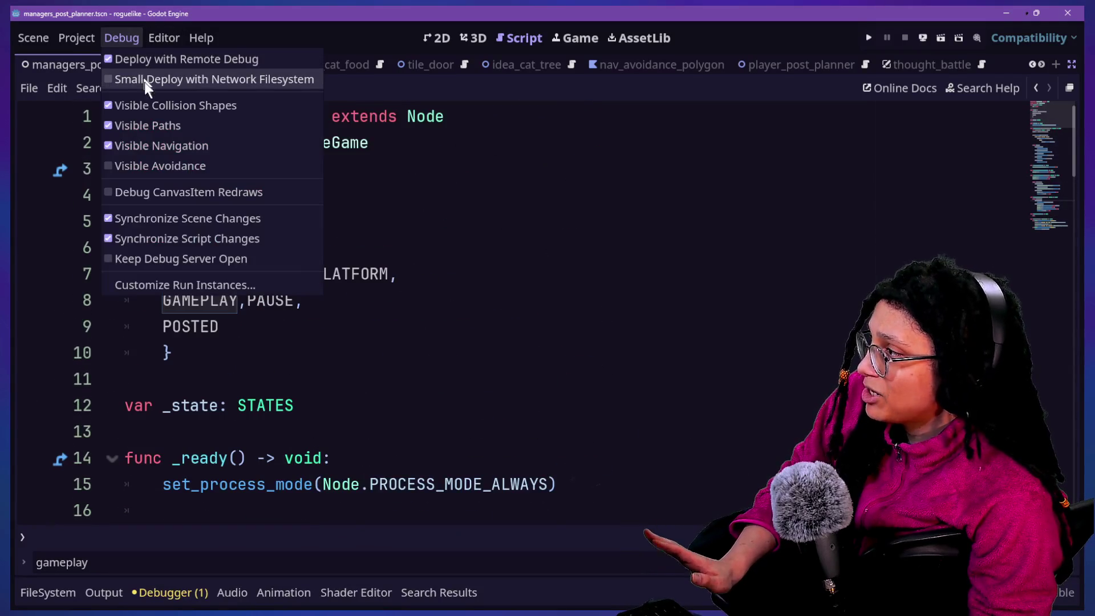
pyautogui.moveTo(94, 37)
pyautogui.click(87, 59)
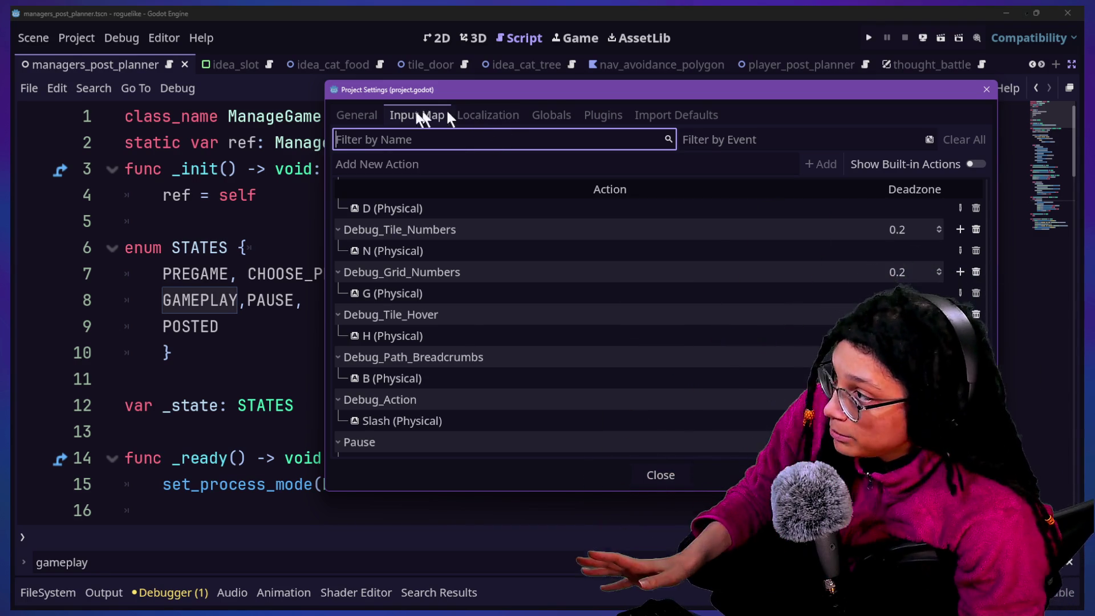
pyautogui.scroll(-1, 540, 335)
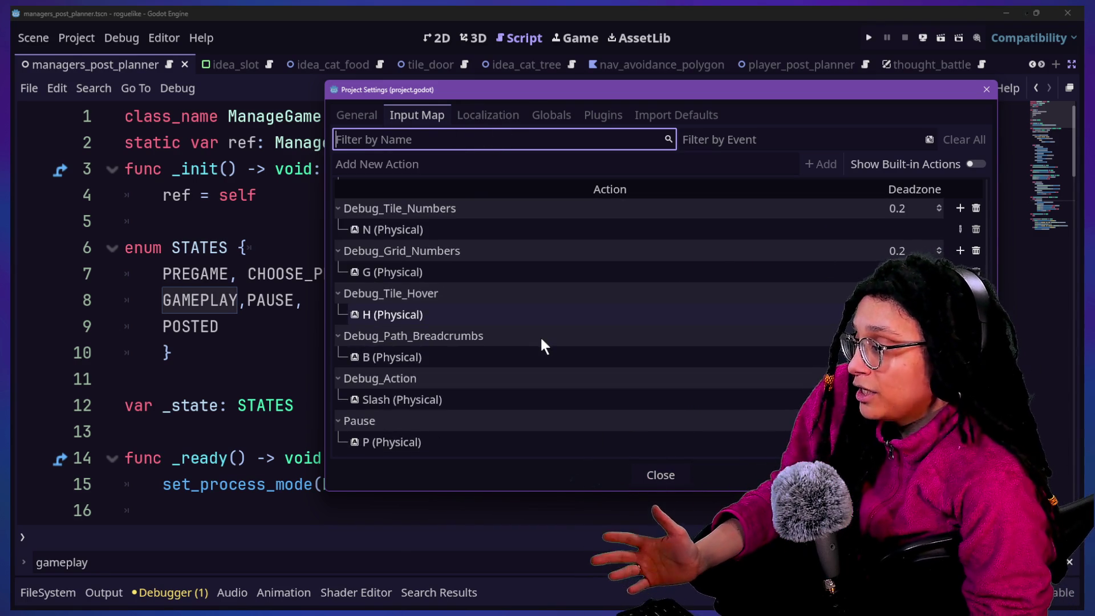
pyautogui.scroll(3, 692, 287)
pyautogui.scroll(10, 693, 286)
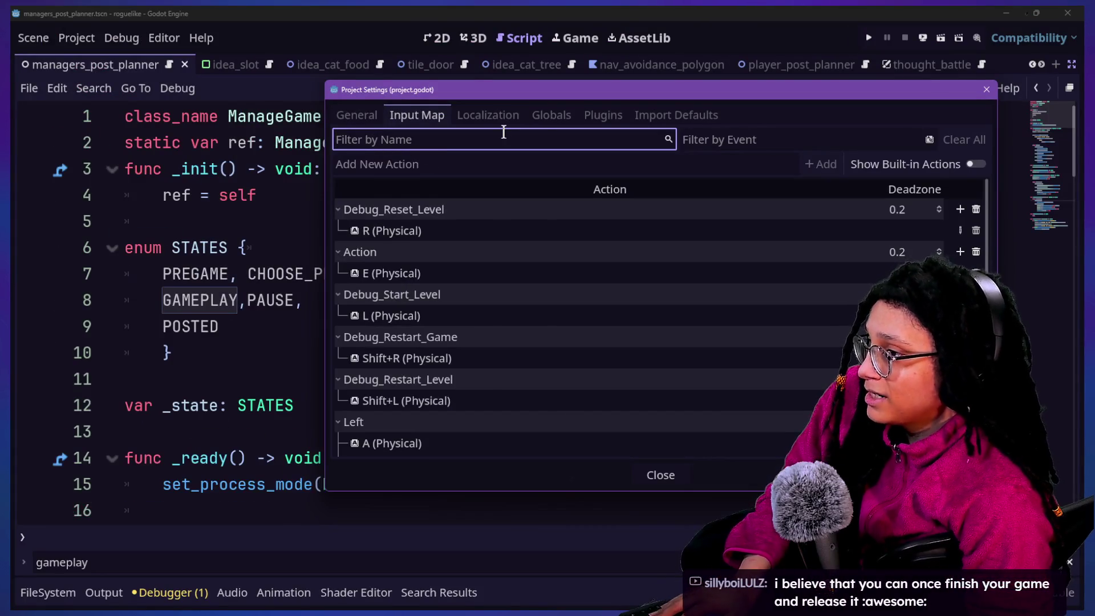
# Add a new Debug_Pause input action.
pyautogui.click(562, 164)
pyautogui.write('Debug_Pause')
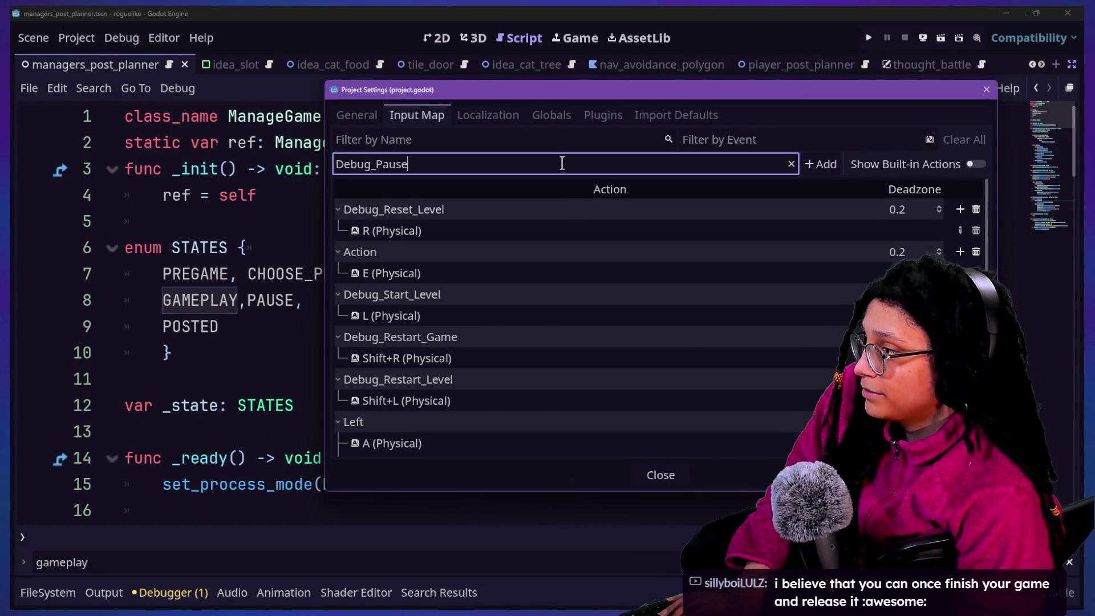
pyautogui.press('Return')
pyautogui.scroll(-10, 496, 322)
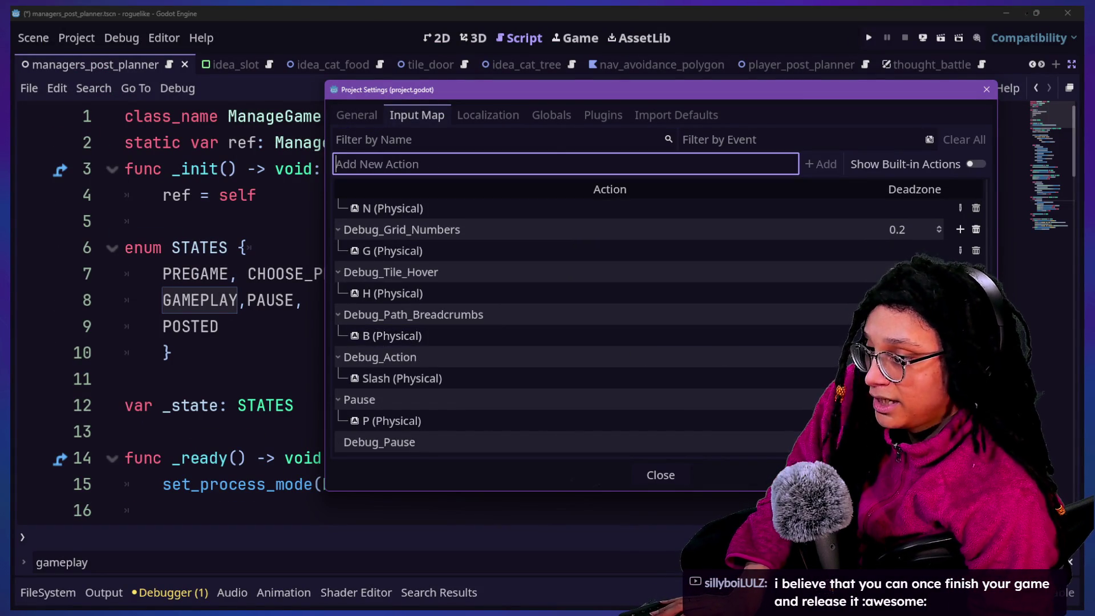
# Bind Shift+P to Debug_Pause and close Project Settings.
pyautogui.click(960, 442)
pyautogui.hotkey('shift', 'p')
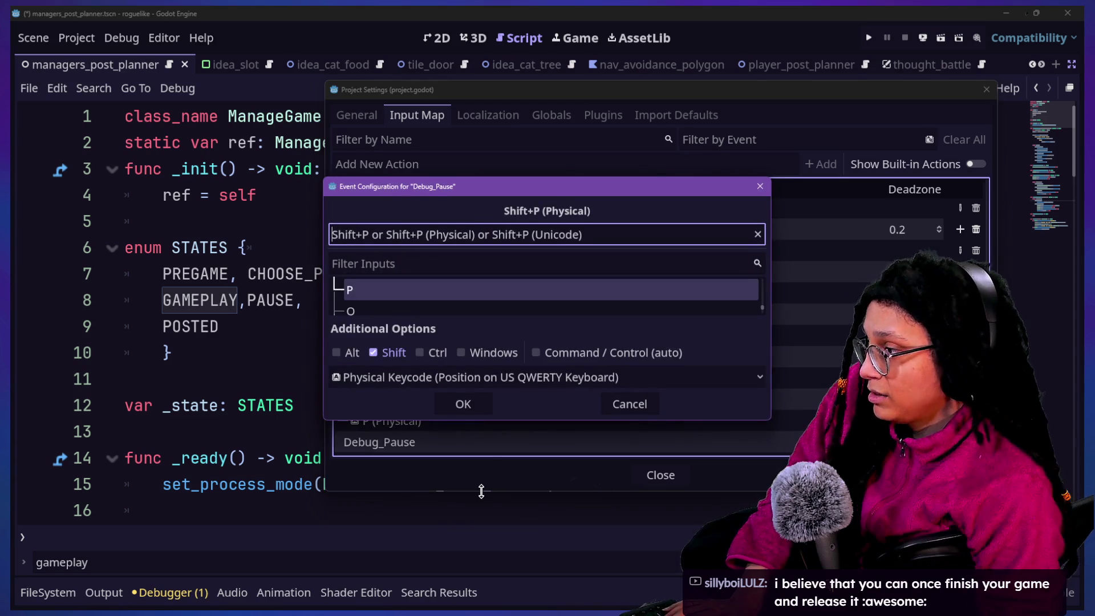
pyautogui.click(464, 404)
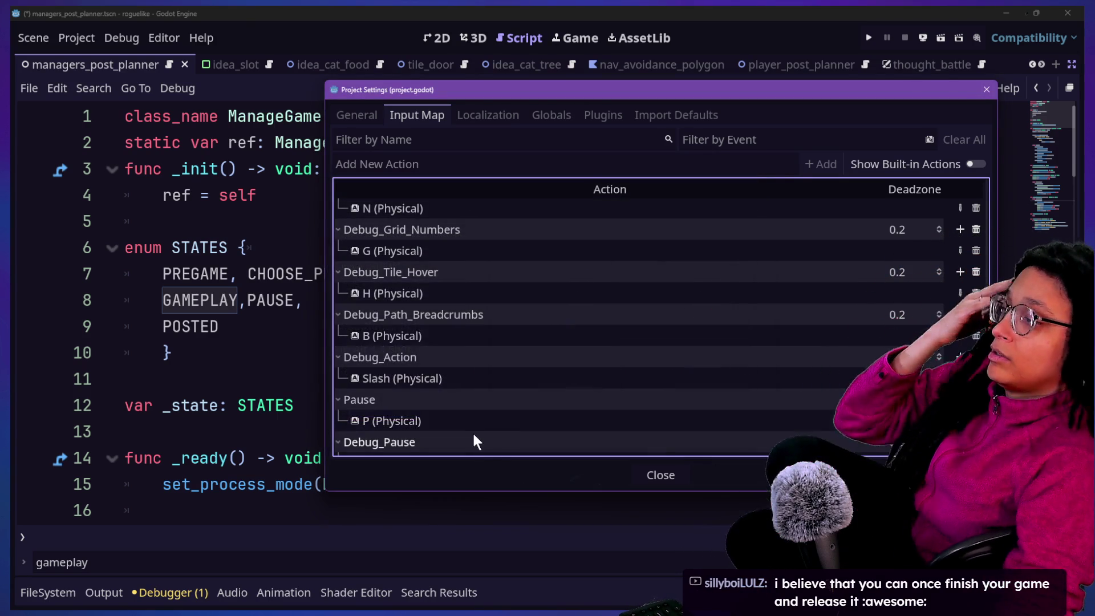
pyautogui.scroll(-2, 547, 313)
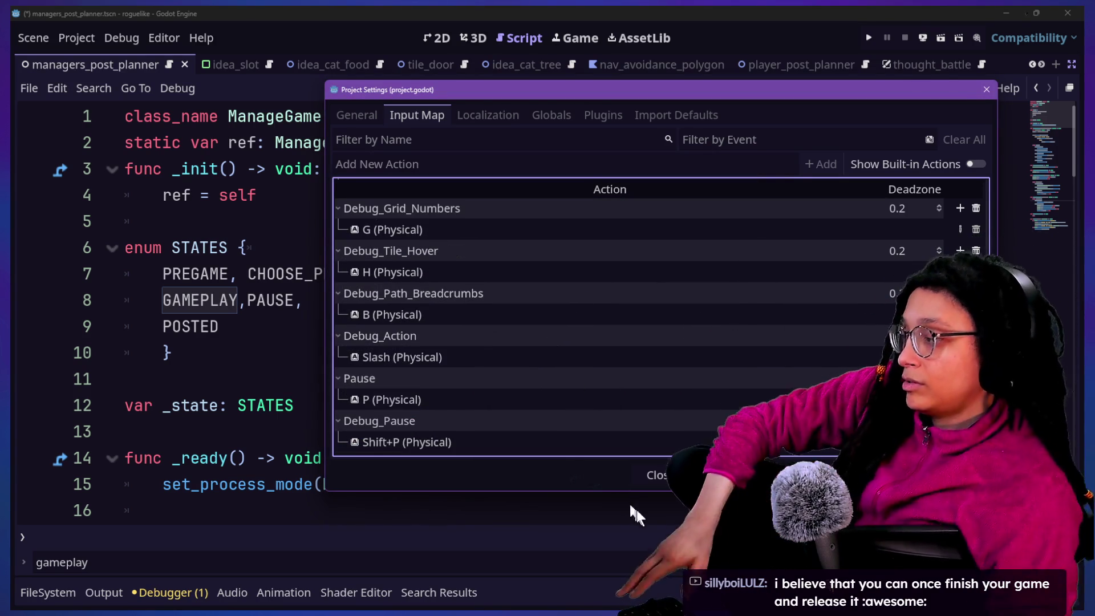
pyautogui.click(660, 476)
pyautogui.scroll(-7, 481, 379)
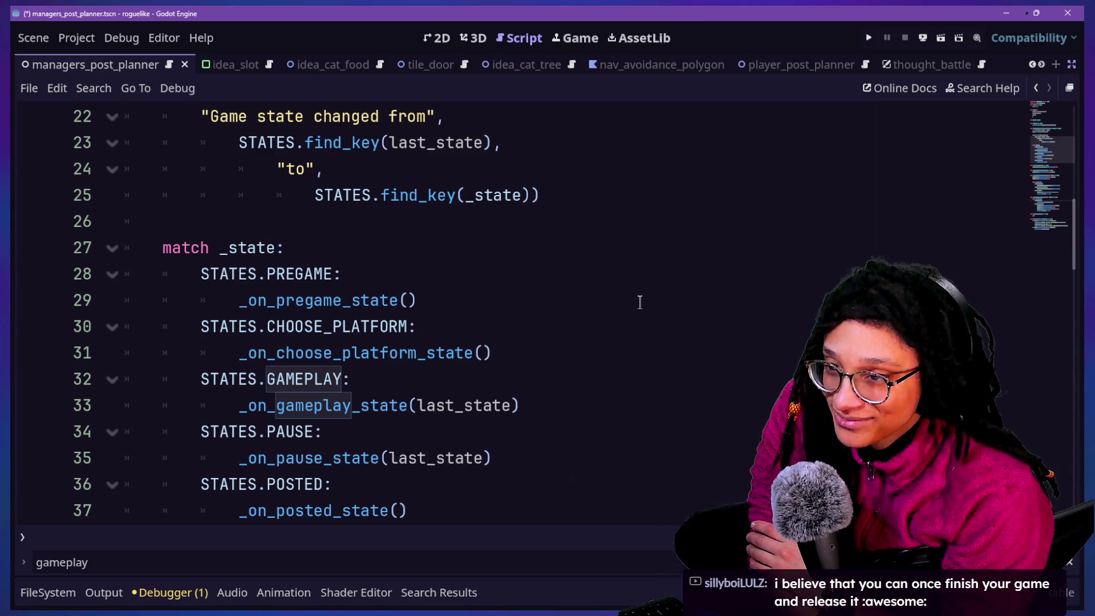
pyautogui.click(493, 305)
pyautogui.press('Down')
pyautogui.press('Down')
pyautogui.press('Down')
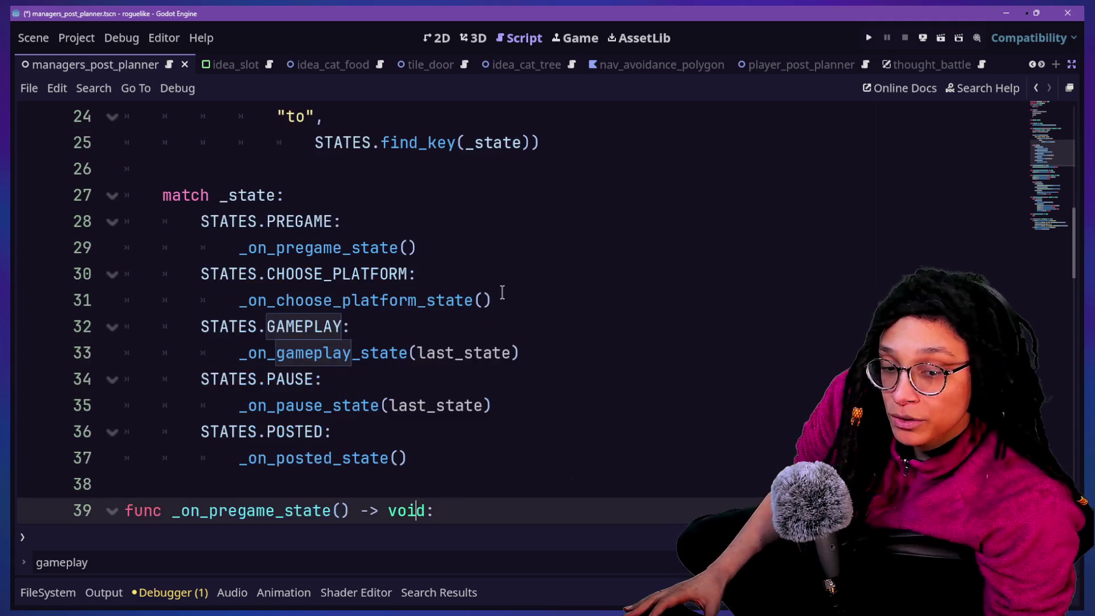
pyautogui.press('Down')
pyautogui.press('Down')
pyautogui.press('Down')
pyautogui.click(406, 246)
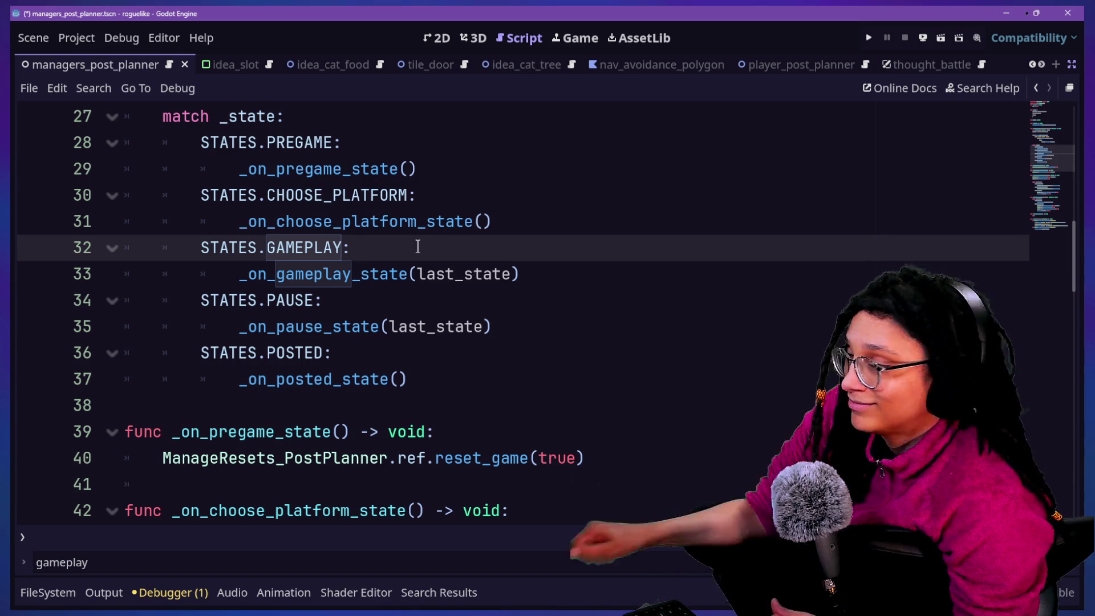
pyautogui.click(519, 354)
# Review the PAUSE branch of _on_gameplay_state and the start of _on_pause_state.
pyautogui.press('Down')
pyautogui.press('Down')
pyautogui.press('Down')
pyautogui.press('Down')
pyautogui.press('Down')
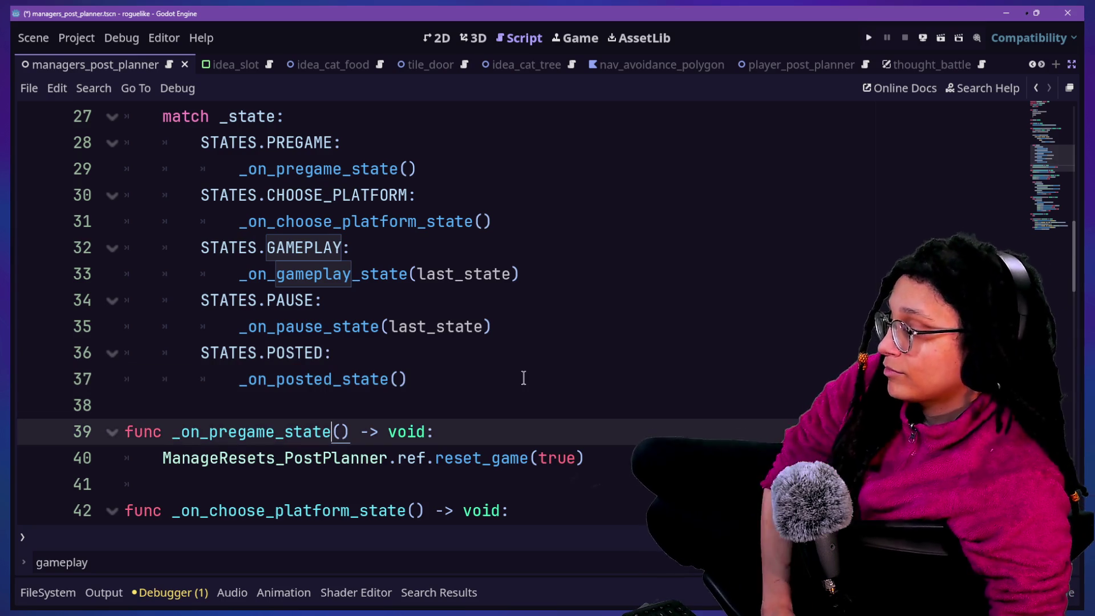
pyautogui.press('Down')
pyautogui.press('Down')
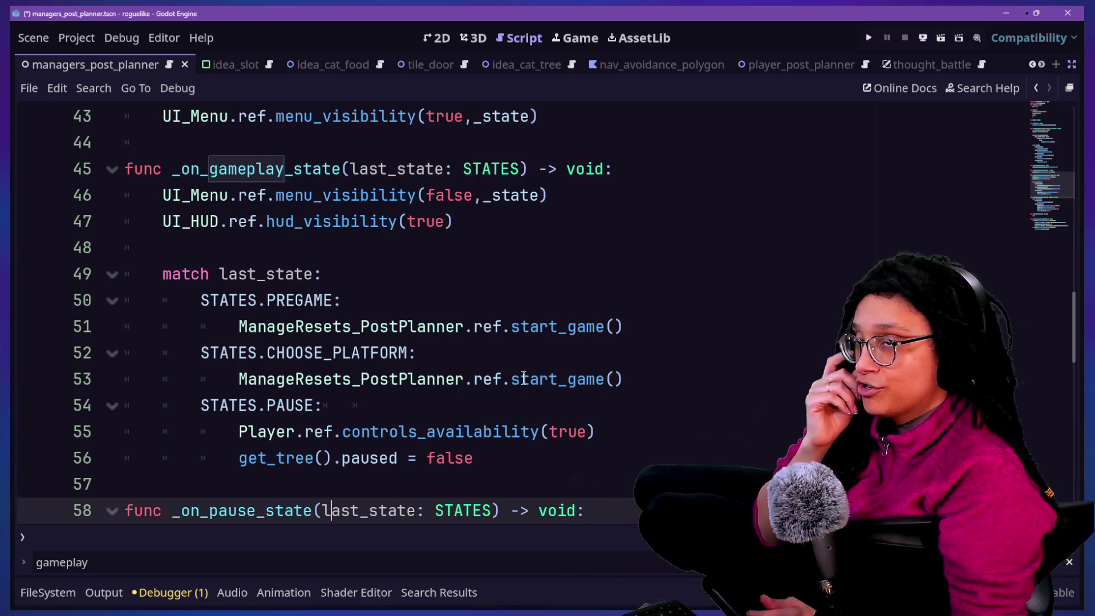
pyautogui.click(391, 406)
pyautogui.press('Down')
pyautogui.press('Down')
pyautogui.scroll(-2, 411, 403)
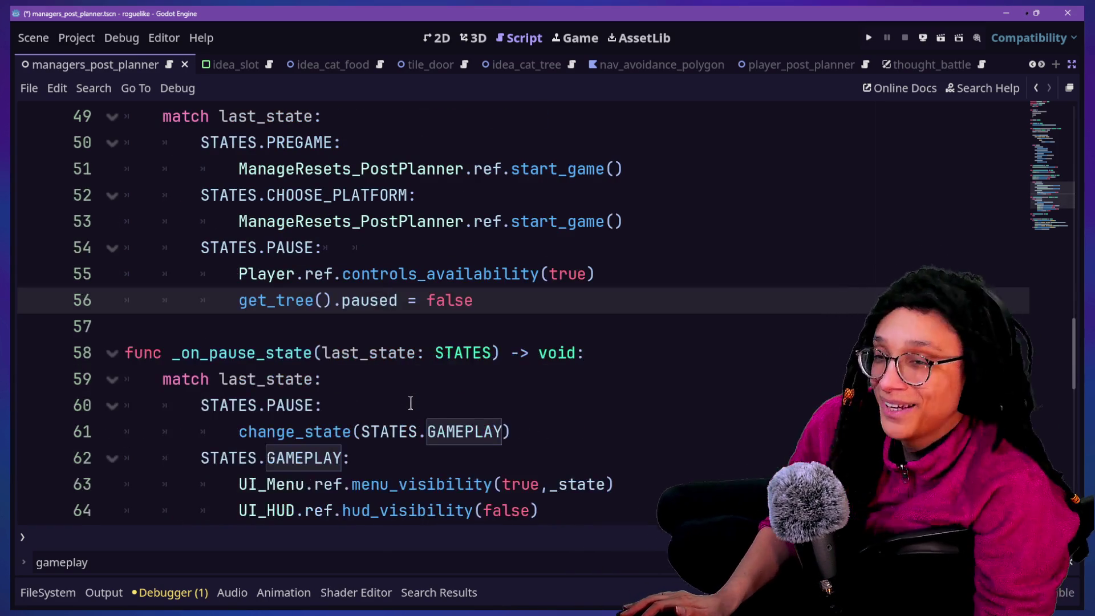
pyautogui.press('Down')
pyautogui.press('Down')
pyautogui.press('Down')
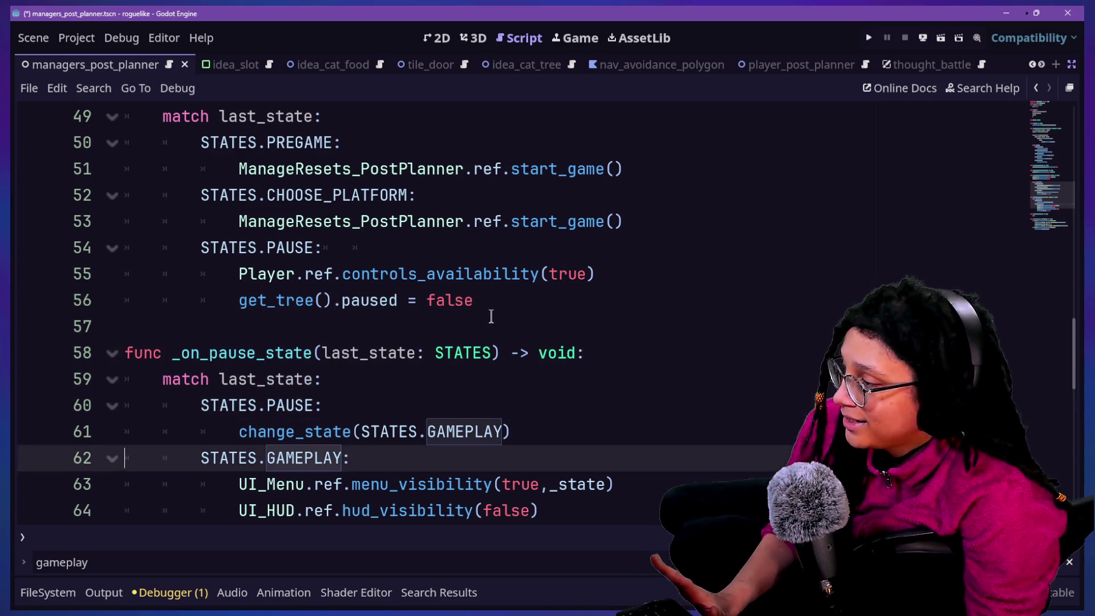
pyautogui.scroll(-9, 491, 317)
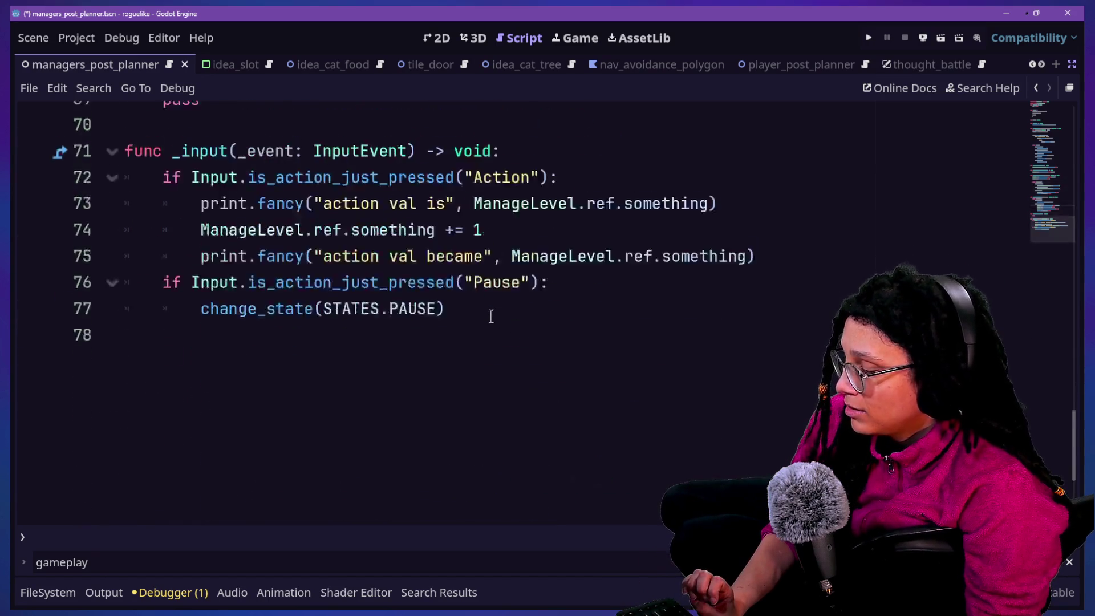
pyautogui.scroll(3, 491, 317)
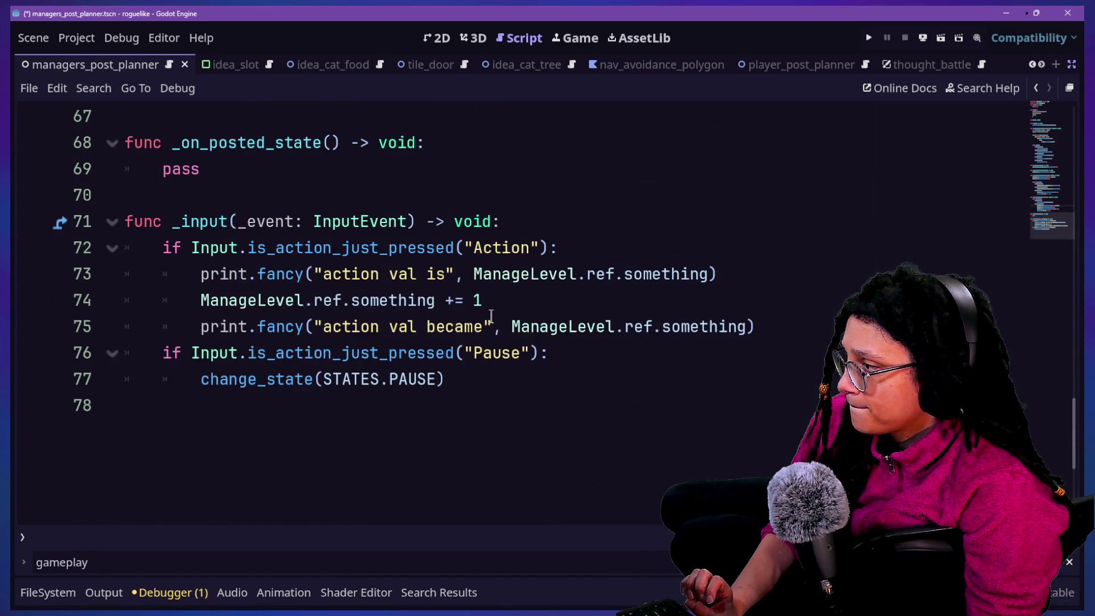
pyautogui.scroll(1, 491, 317)
# Below the Pause check, add elif Input.is_action_just_pressed("Debug_Pause"): change_state(STATES.PAUSE).
pyautogui.click(595, 434)
pyautogui.click(412, 482)
pyautogui.click(571, 446)
pyautogui.press('Return')
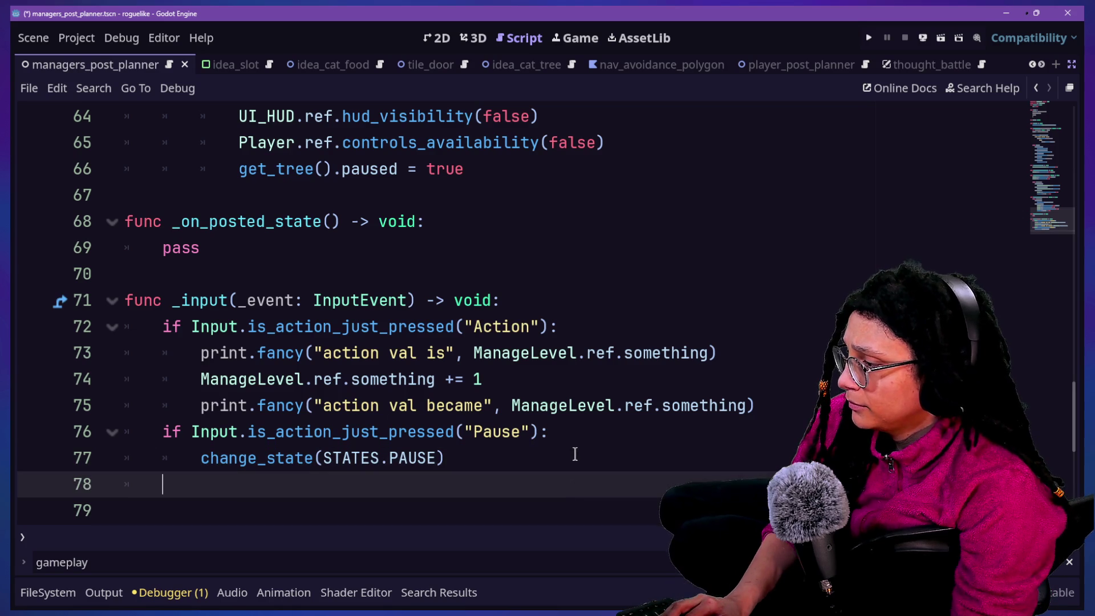
pyautogui.write('elif Input')
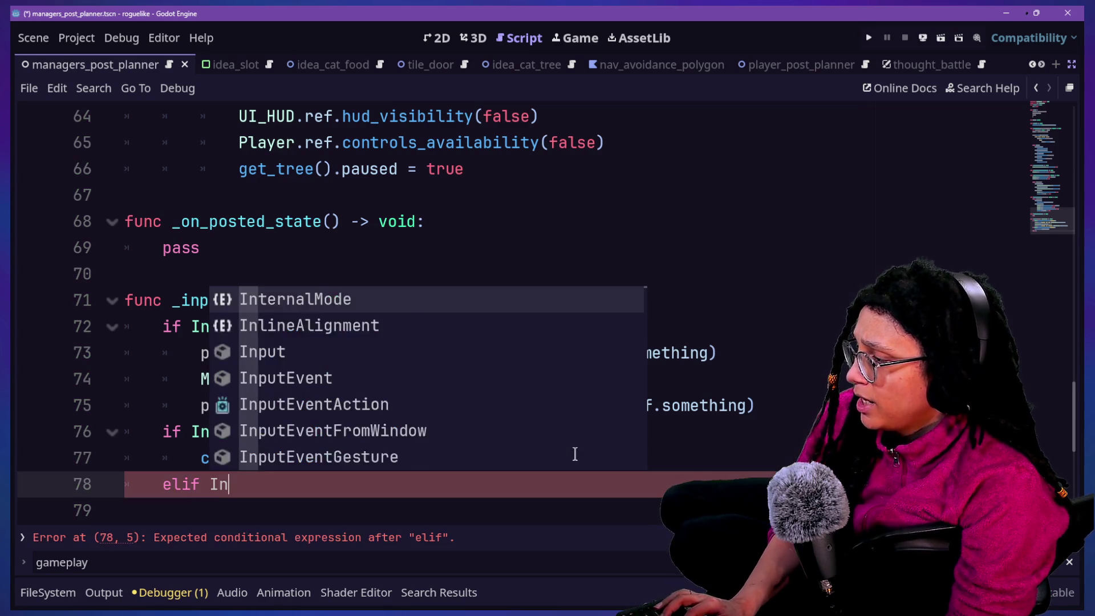
pyautogui.write('.is_action')
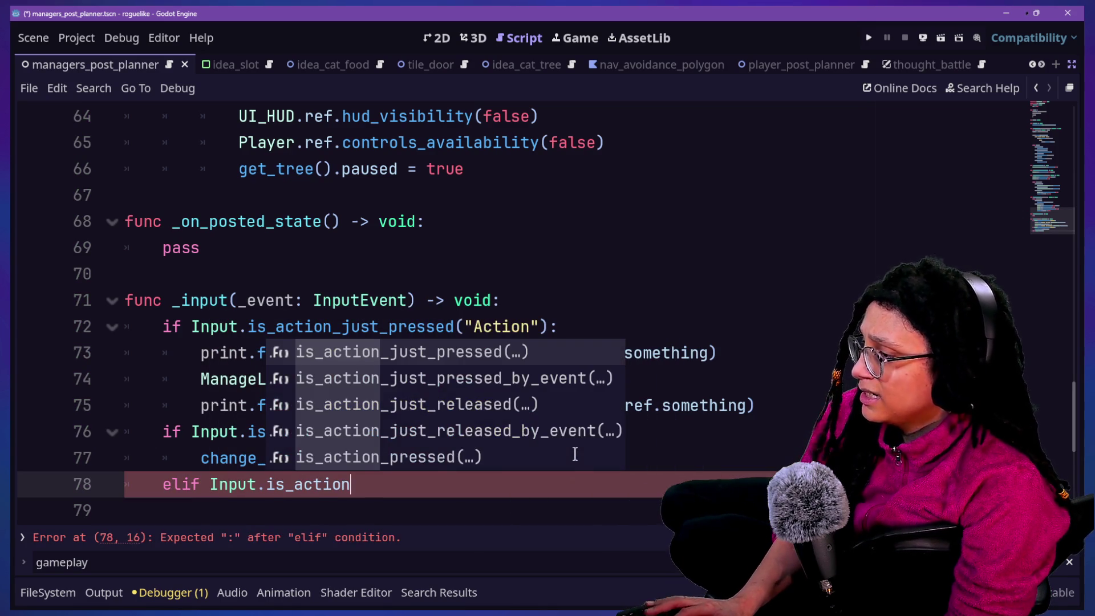
pyautogui.press('Return')
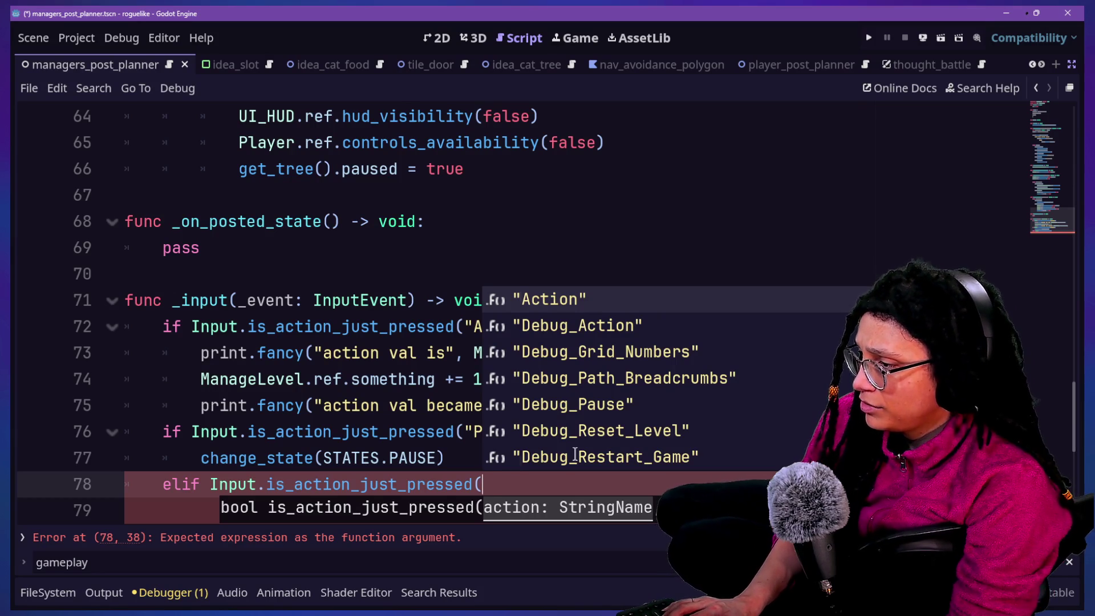
pyautogui.write('"G')
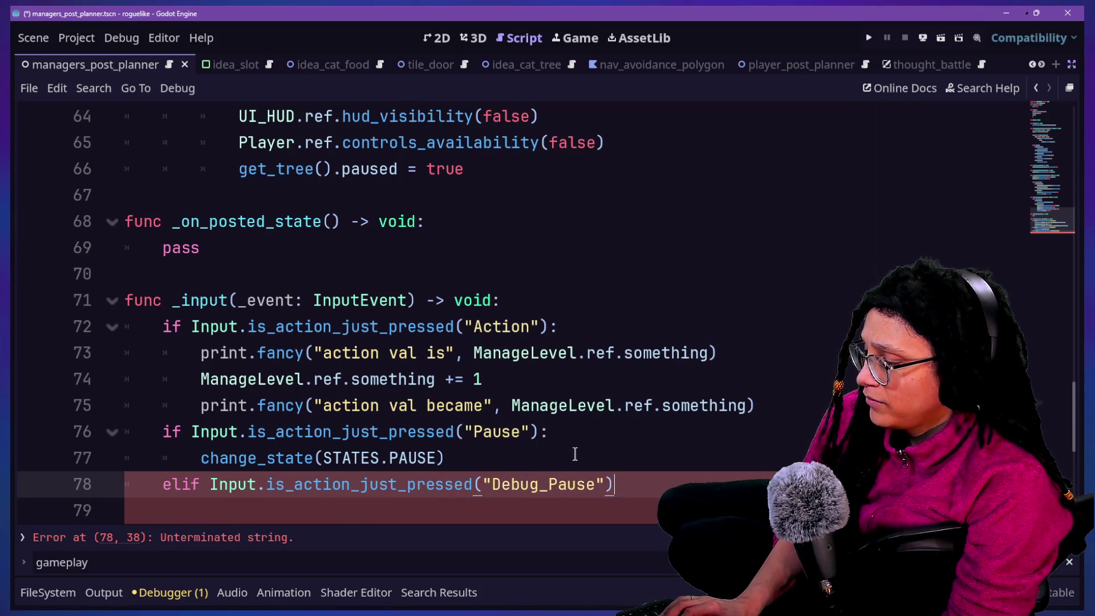
pyautogui.write(':')
pyautogui.press('Return')
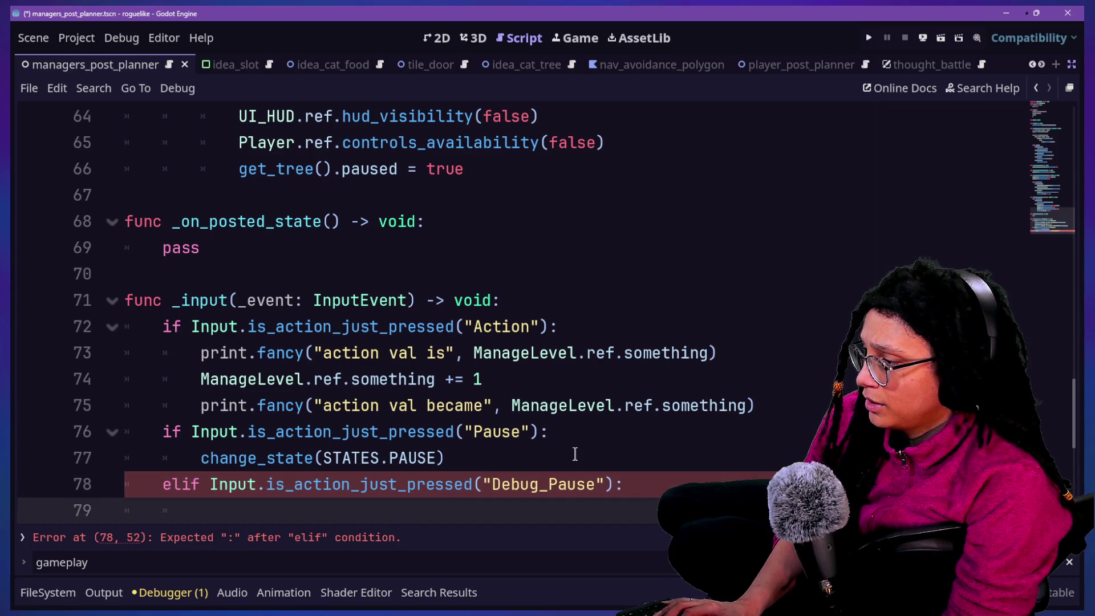
pyautogui.scroll(-1, 451, 407)
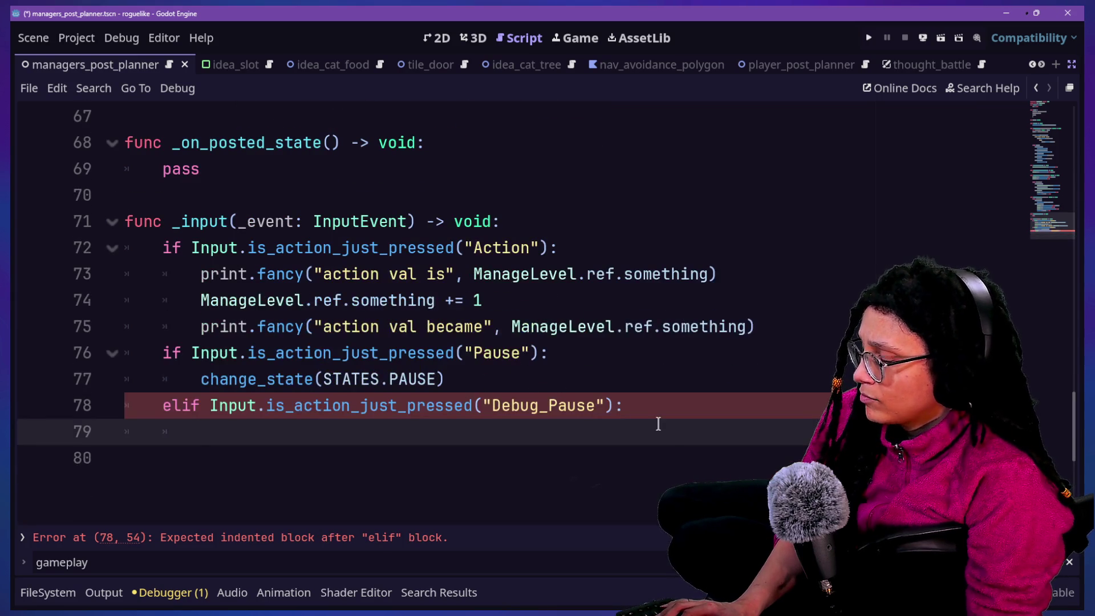
pyautogui.write('cha')
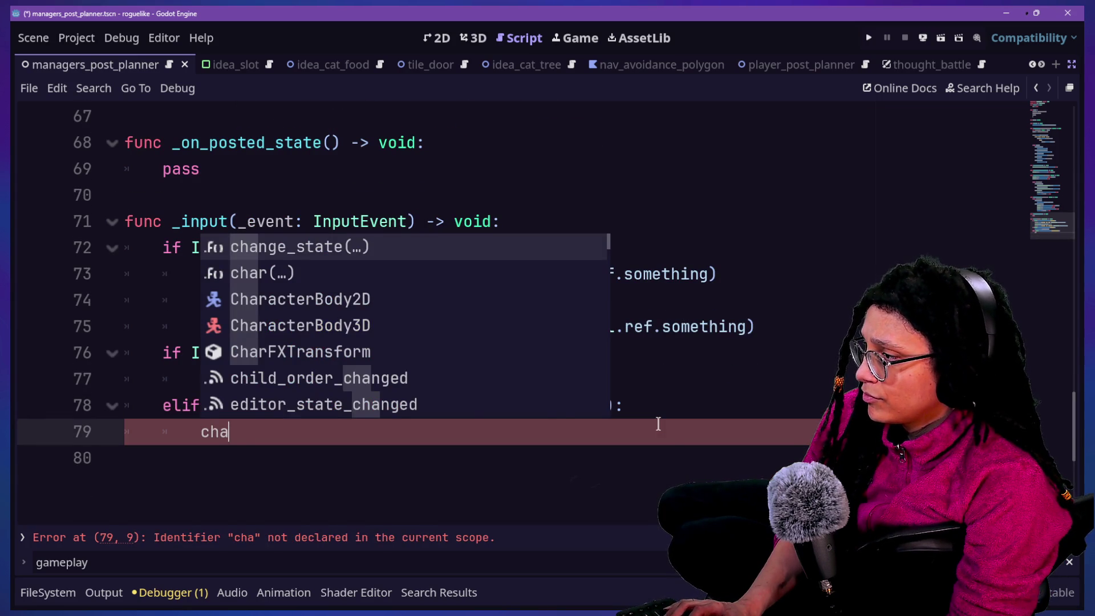
pyautogui.write('nge_')
pyautogui.press('Return')
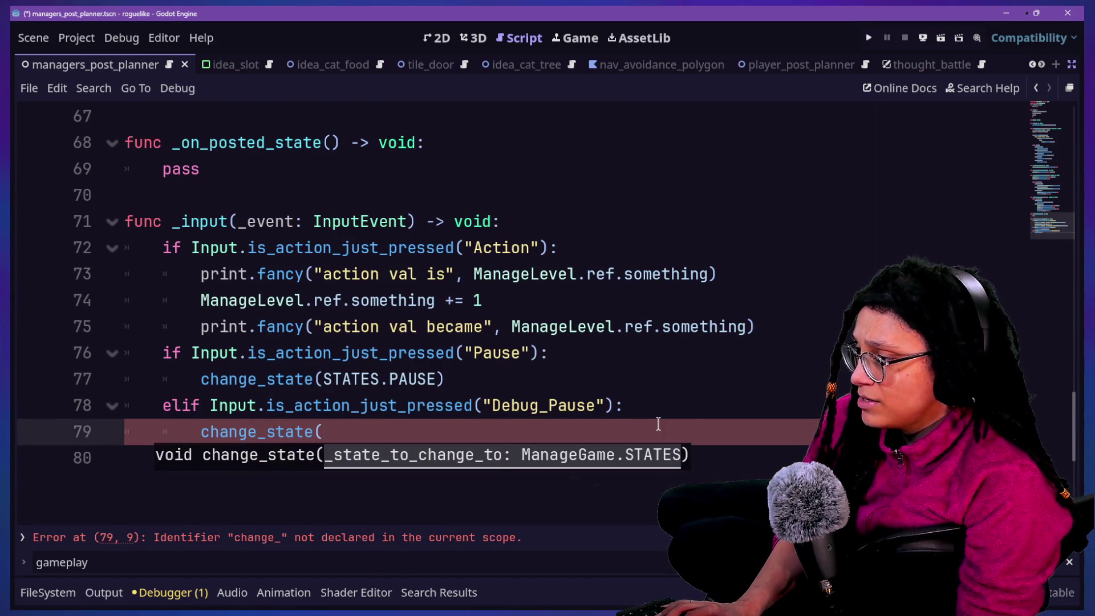
pyautogui.write('STATES.PA')
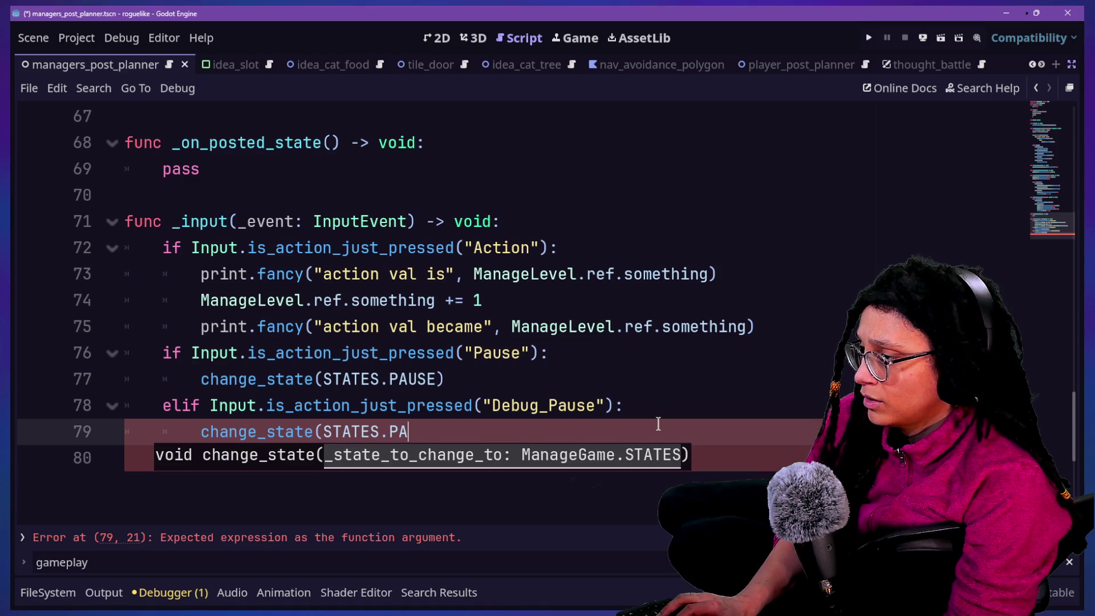
pyautogui.write('USE)')
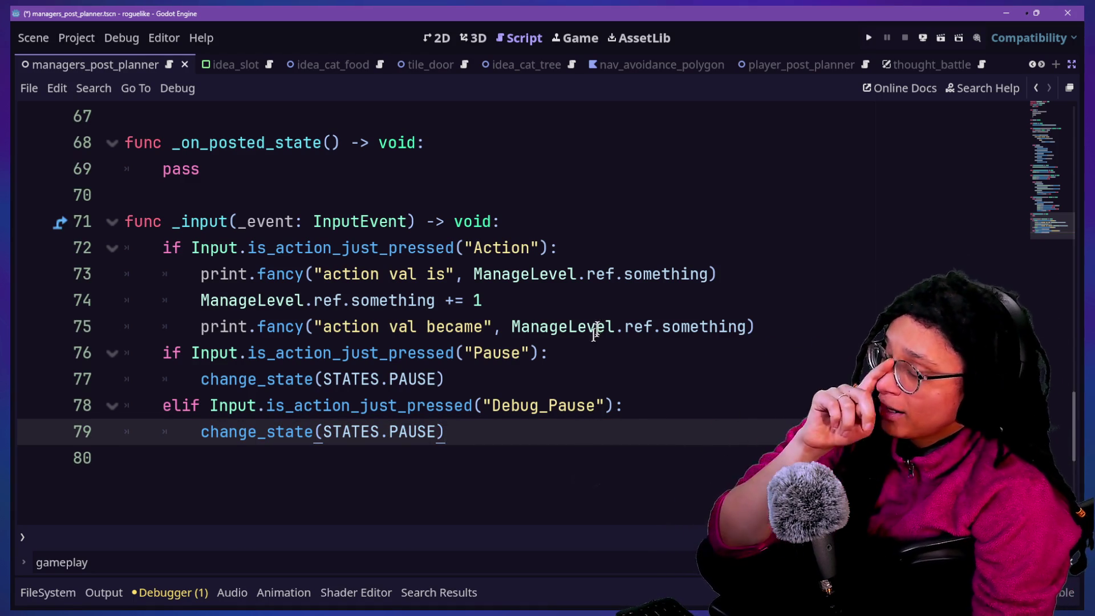
pyautogui.scroll(20, 598, 323)
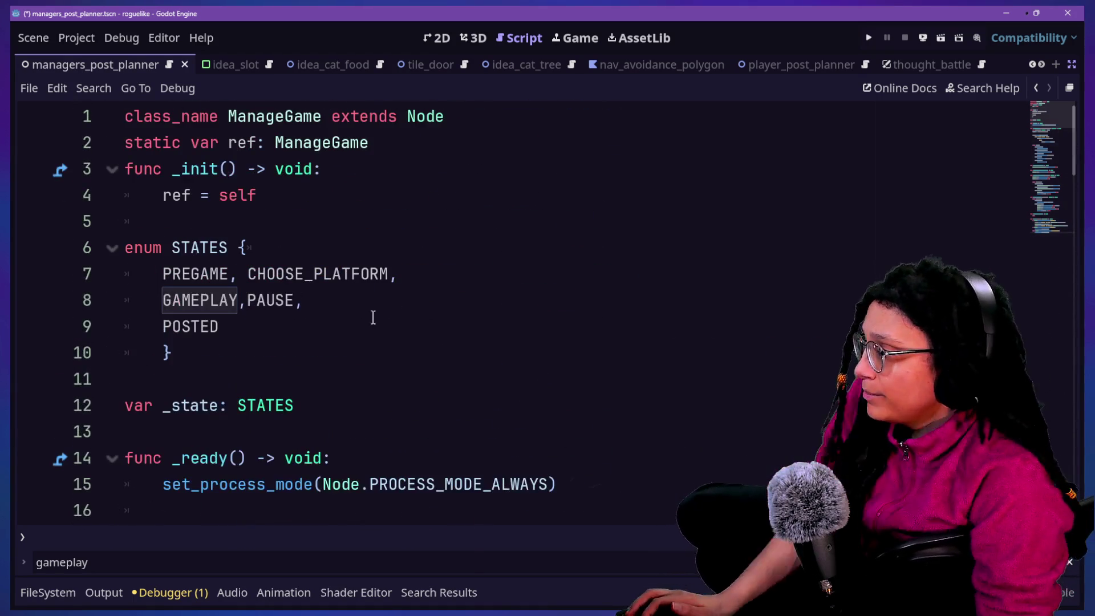
# Add DEBUG_PAUSE after PAUSE in the STATES enum.
pyautogui.click(317, 301)
pyautogui.write('DEBU')
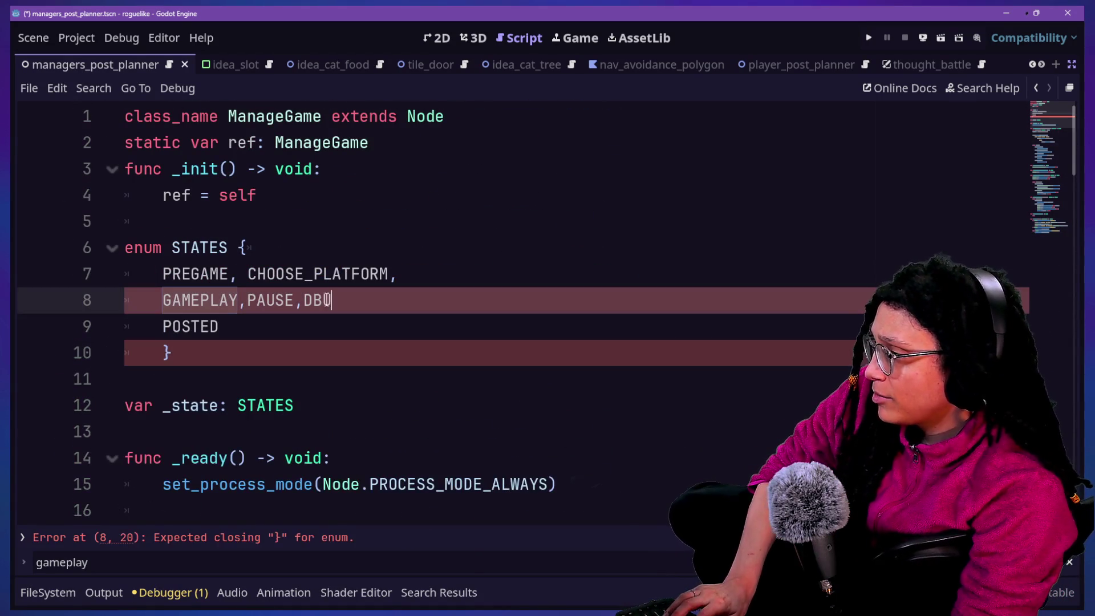
pyautogui.write('AUSE')
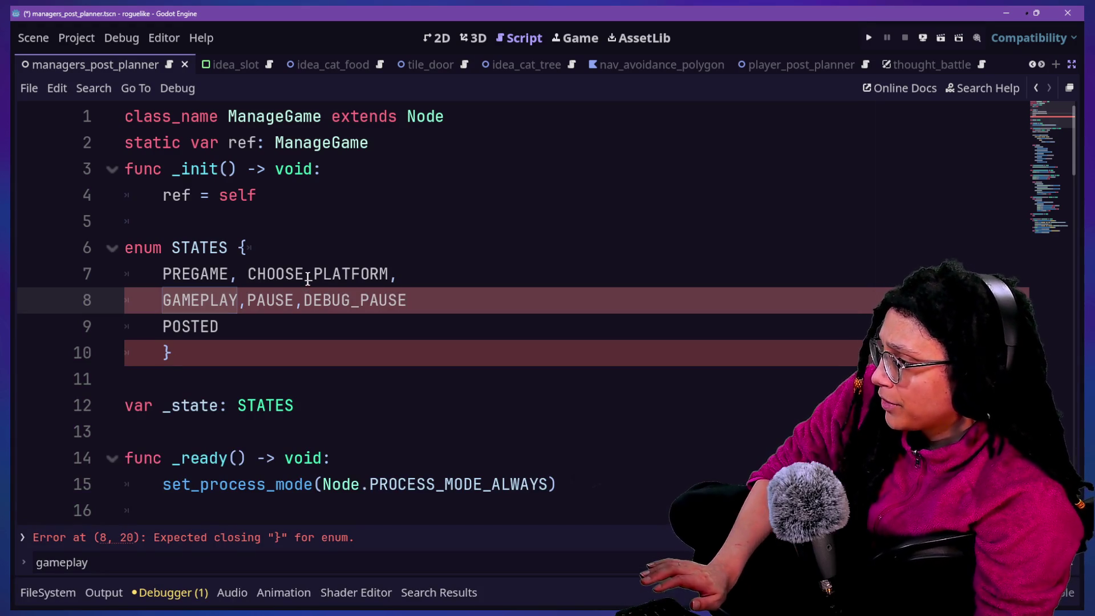
pyautogui.write(',')
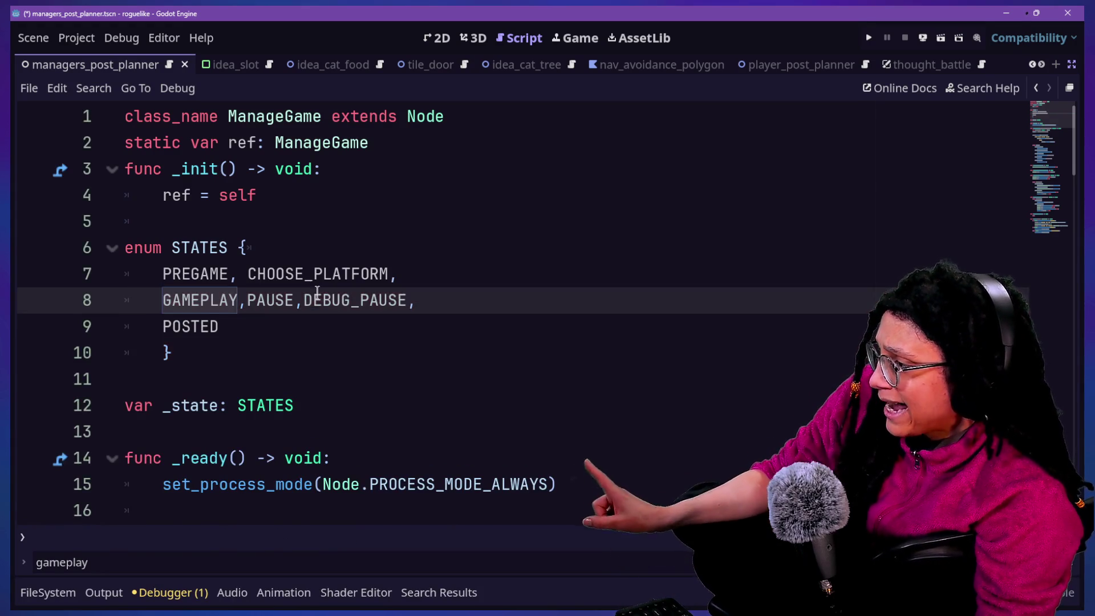
pyautogui.scroll(-3, 317, 295)
pyautogui.scroll(-4, 317, 295)
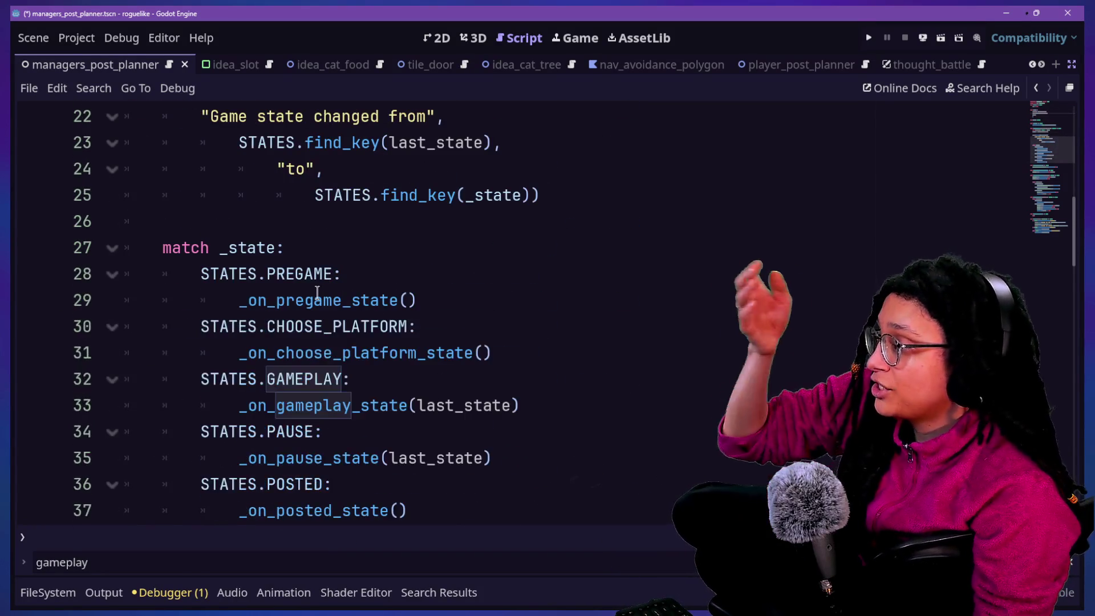
# Duplicate the STATES.PAUSE case and rename the copy STATES.DEBUG_PAUSE.
pyautogui.click(445, 432)
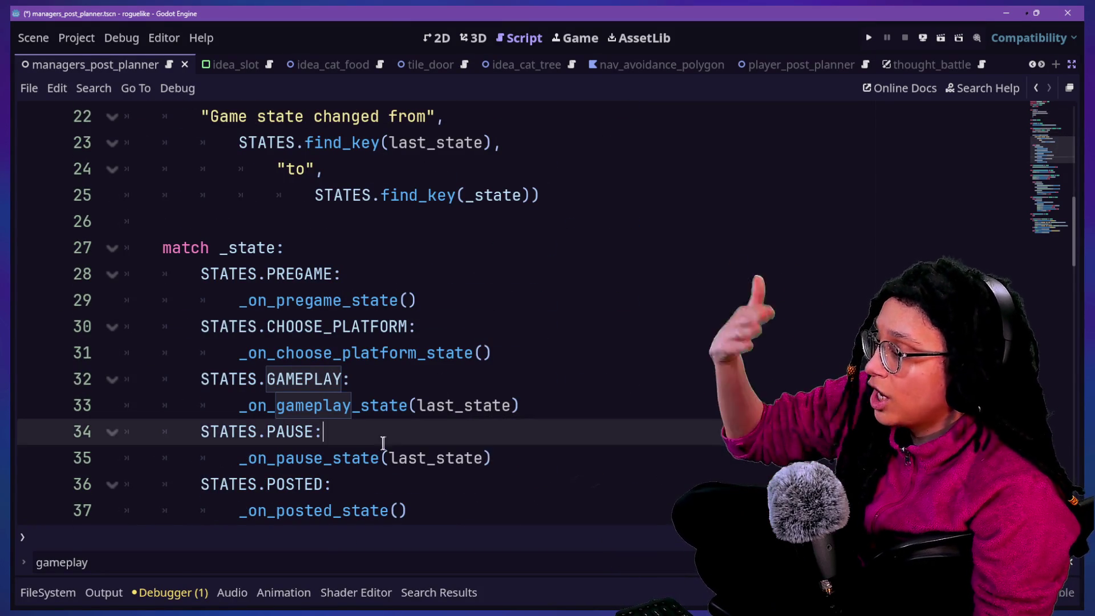
pyautogui.click(516, 456)
pyautogui.moveTo(517, 456); pyautogui.dragTo(538, 408)
pyautogui.hotkey('ctrl', 'c')
pyautogui.click(536, 455)
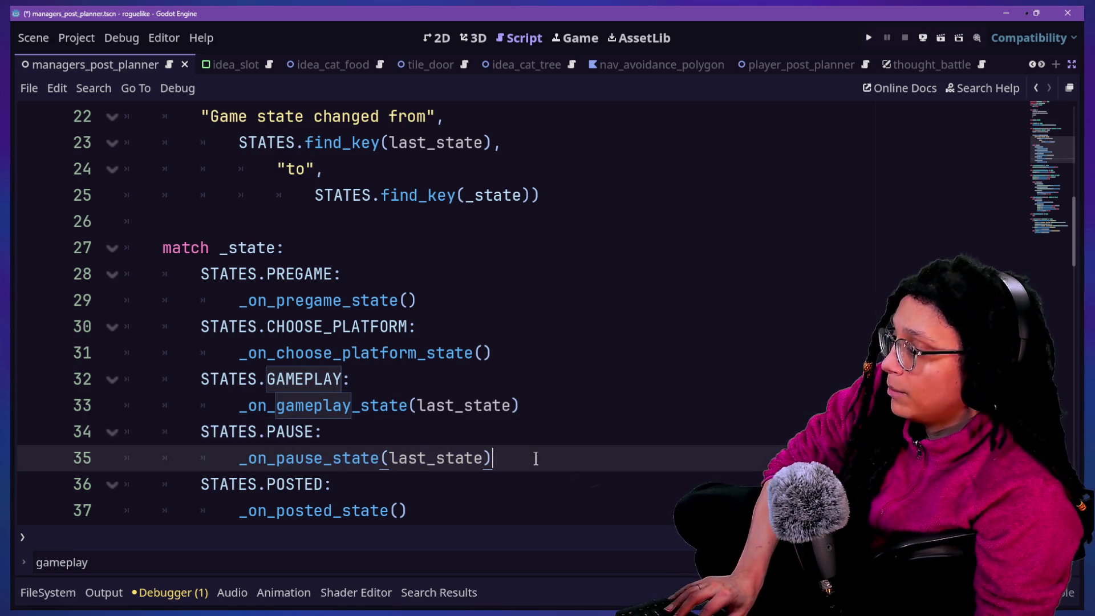
pyautogui.hotkey('ctrl', 'v')
pyautogui.click(267, 484)
pyautogui.write('DEBUG_')
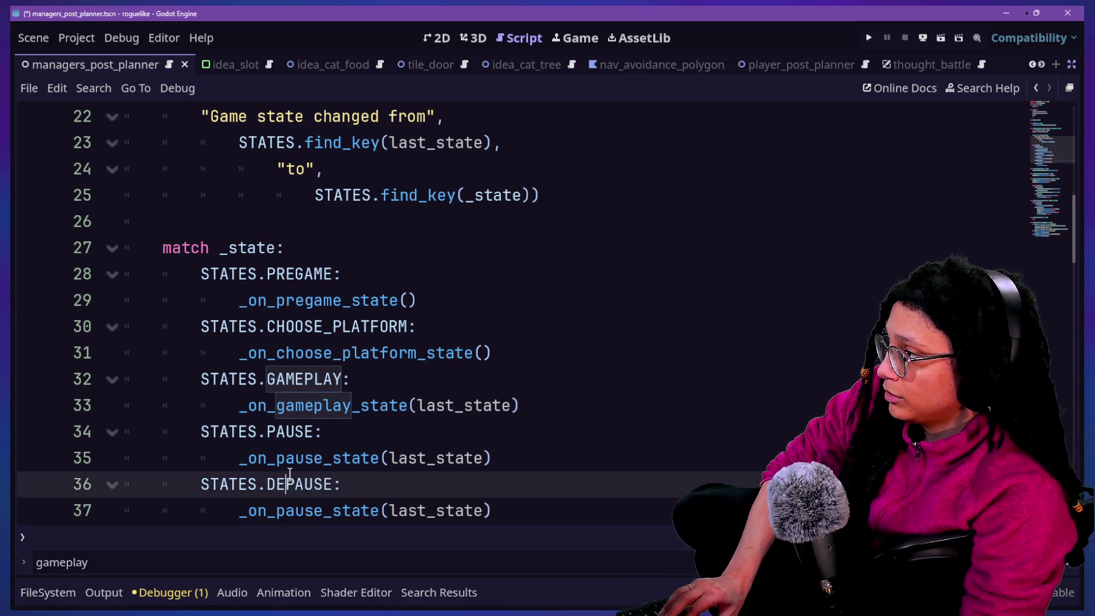
pyautogui.press('Escape')
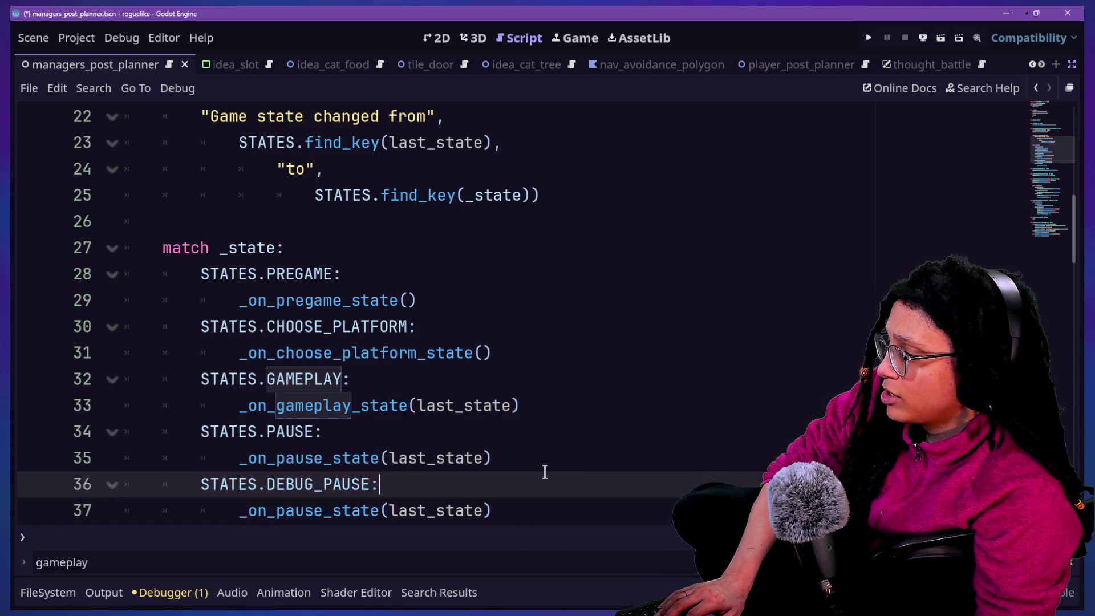
pyautogui.scroll(-2, 544, 471)
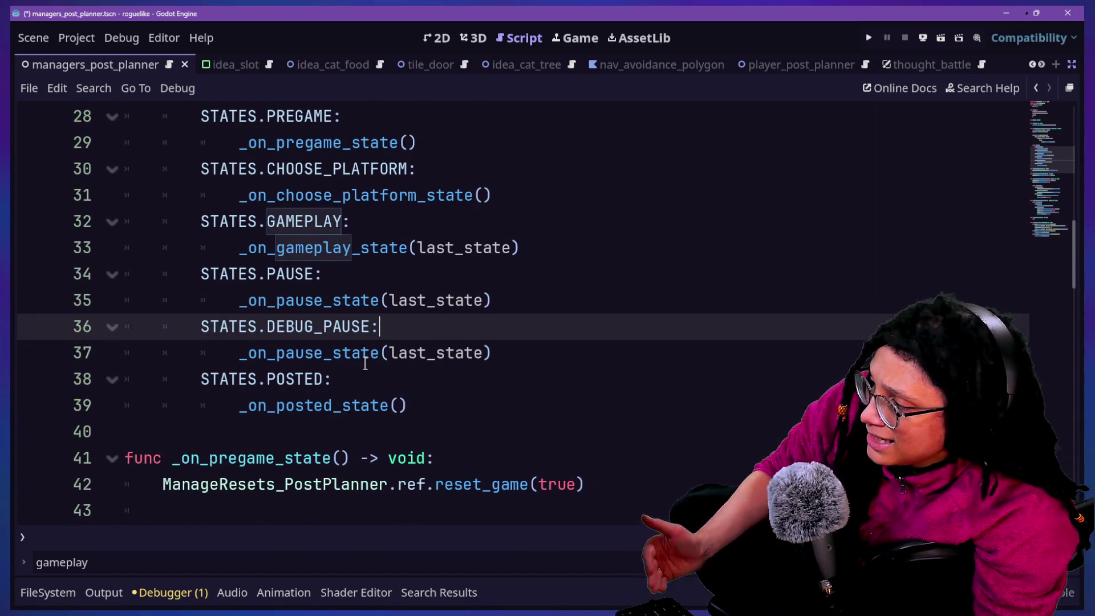
pyautogui.scroll(5, 367, 363)
pyautogui.moveTo(365, 371)
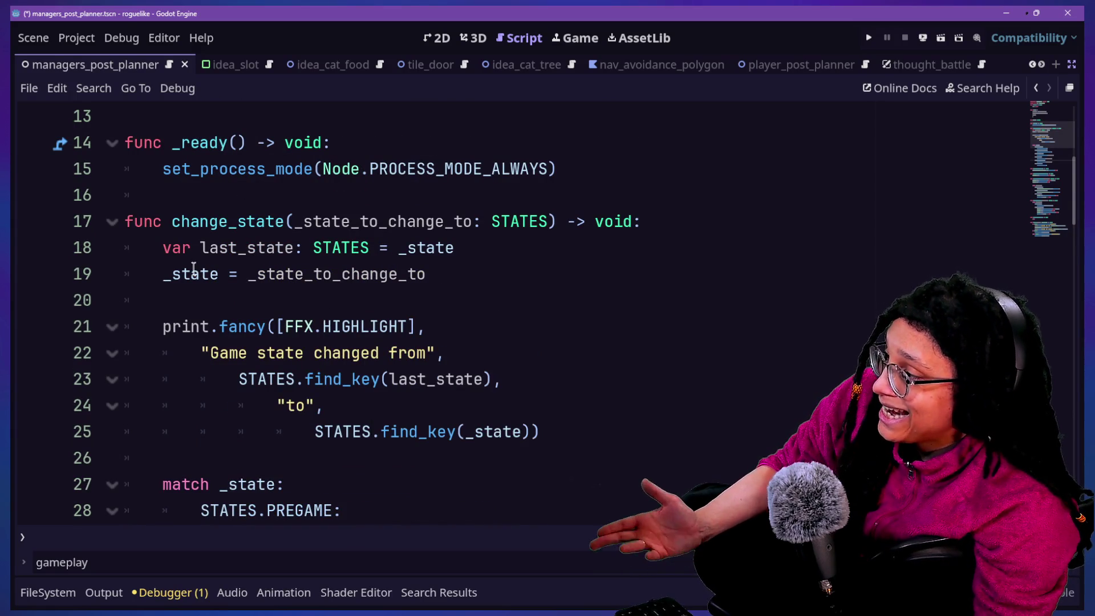
# Write if _state_to_change_to == STATES.DEBUG_PAUSE: at the top of change_state.
pyautogui.click(636, 222)
pyautogui.press('Return')
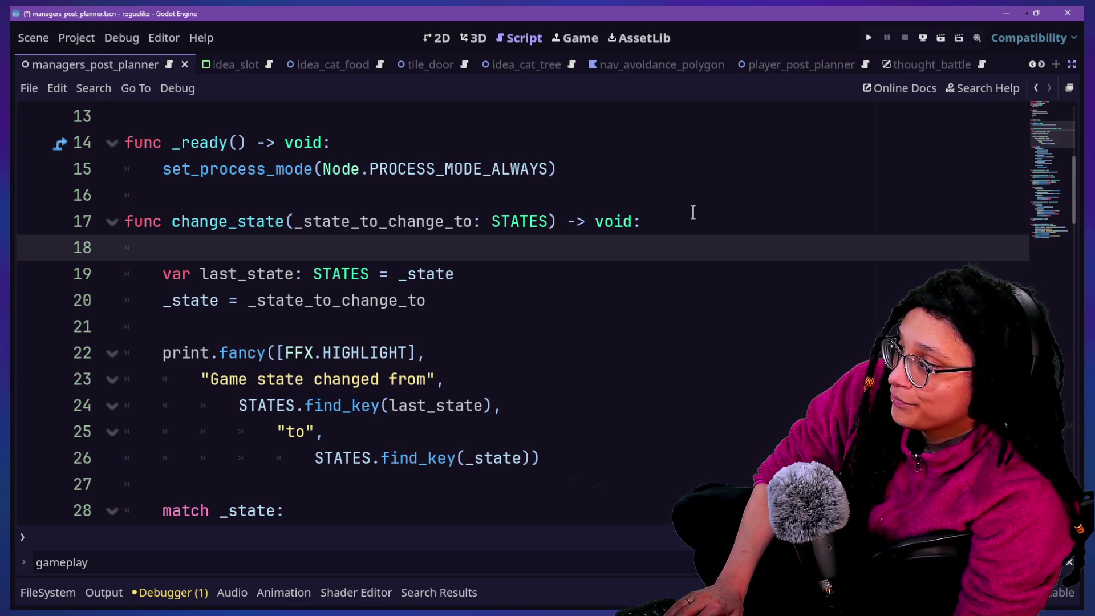
pyautogui.write('match _sa')
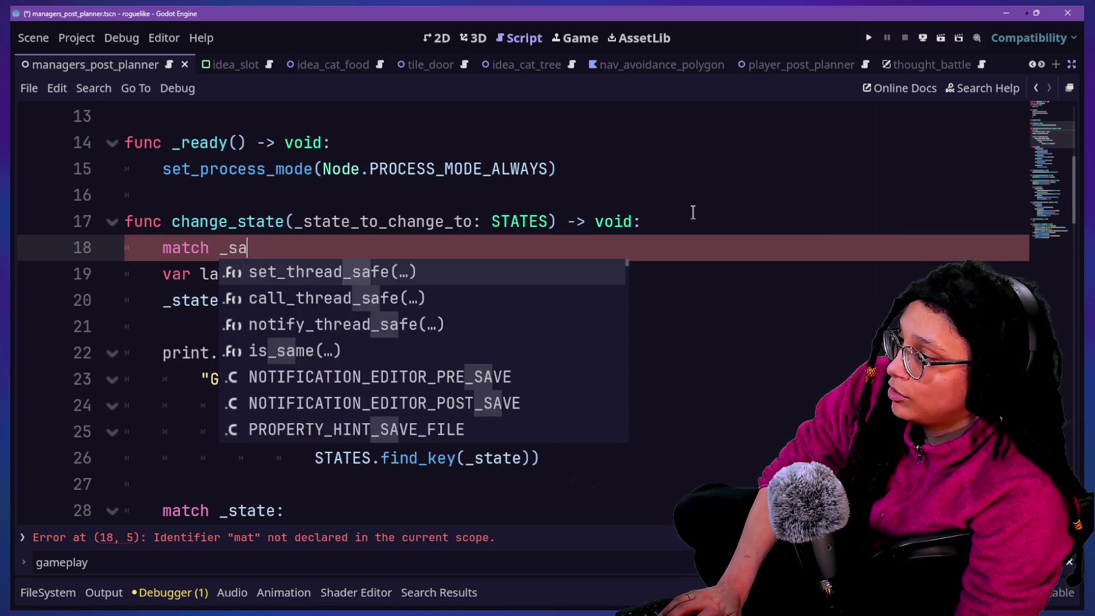
pyautogui.press('BackSpace')
pyautogui.write('tat')
pyautogui.press('Down')
pyautogui.press('Return')
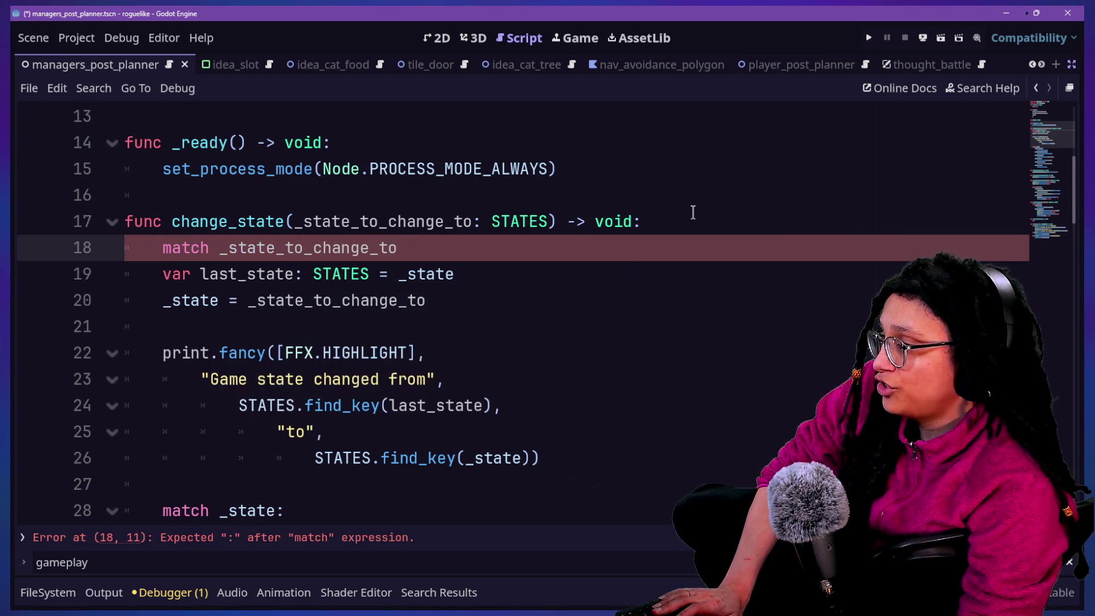
pyautogui.doubleClick(167, 247)
pyautogui.write('if')
pyautogui.click(412, 256)
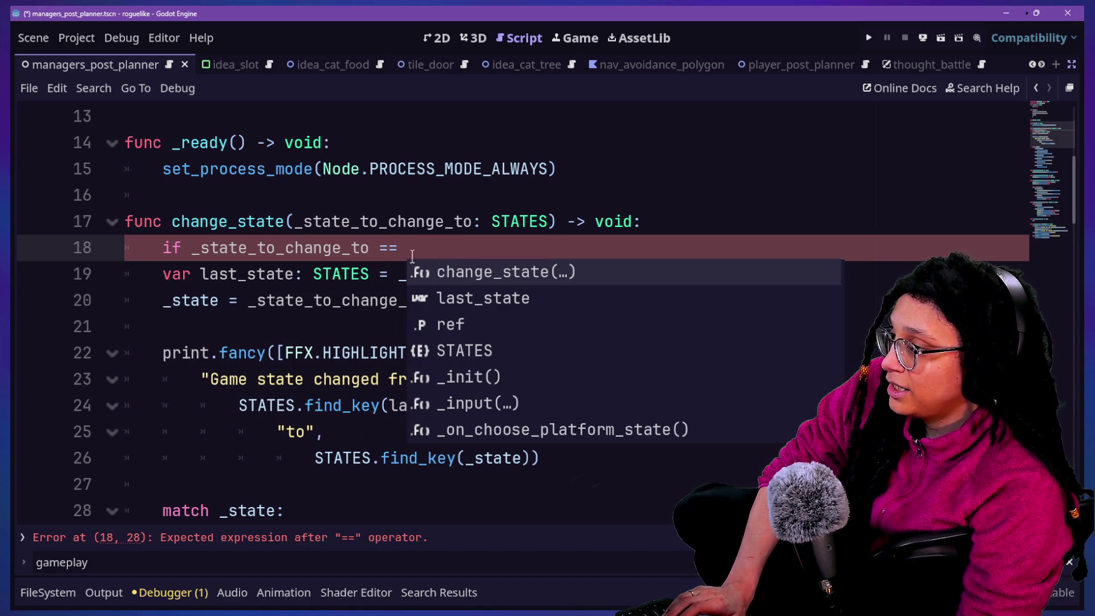
pyautogui.write('STATES.DEB')
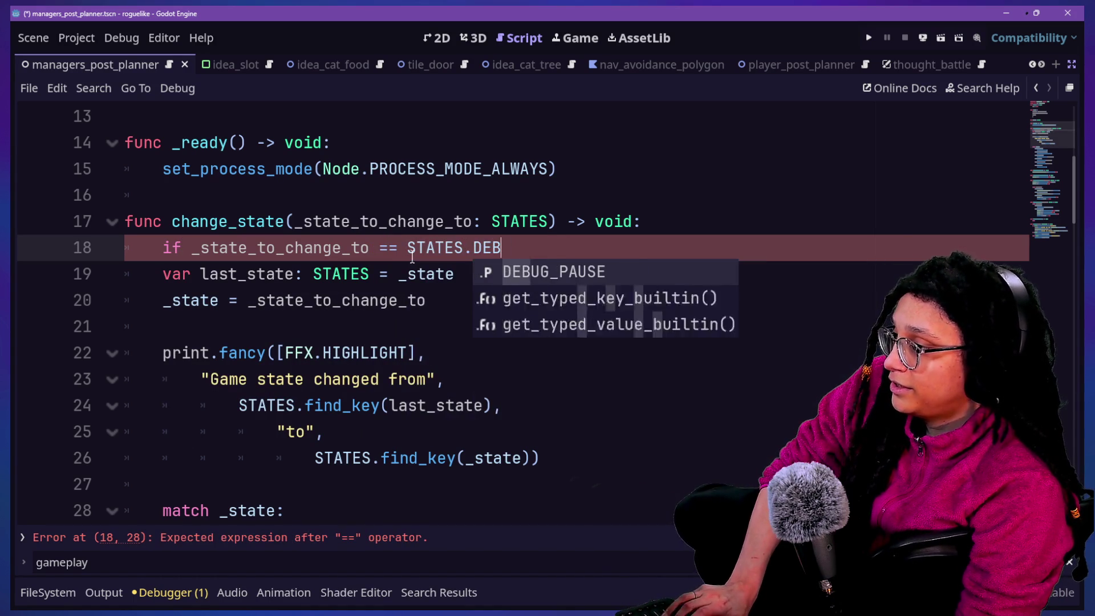
pyautogui.press('Return')
pyautogui.press('Return')
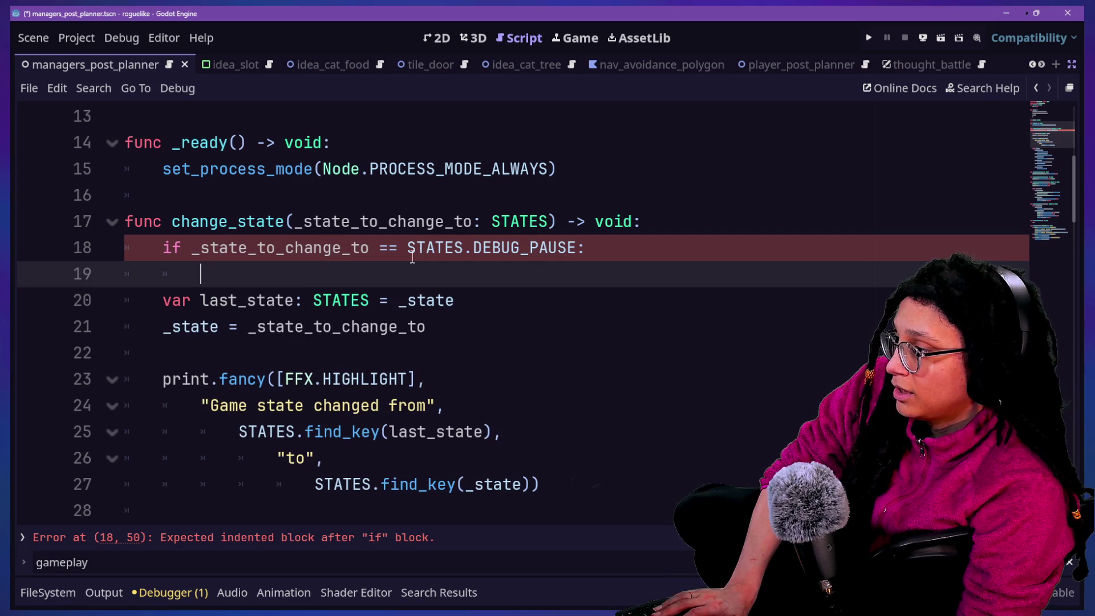
# Move the var last_state declaration above the new if line.
pyautogui.moveTo(428, 329); pyautogui.dragTo(151, 332)
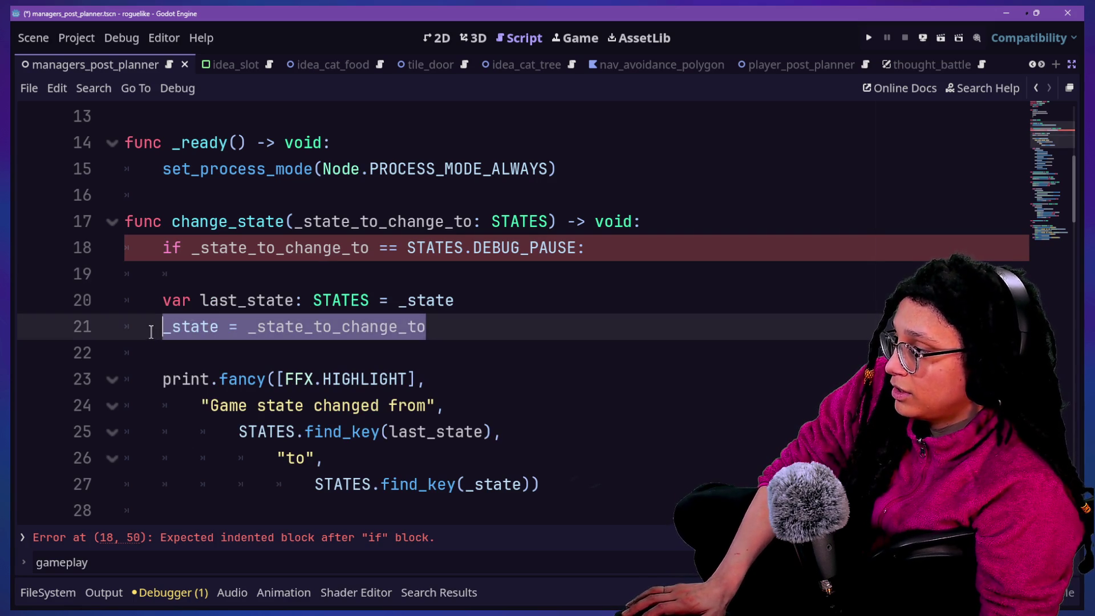
pyautogui.click(463, 310)
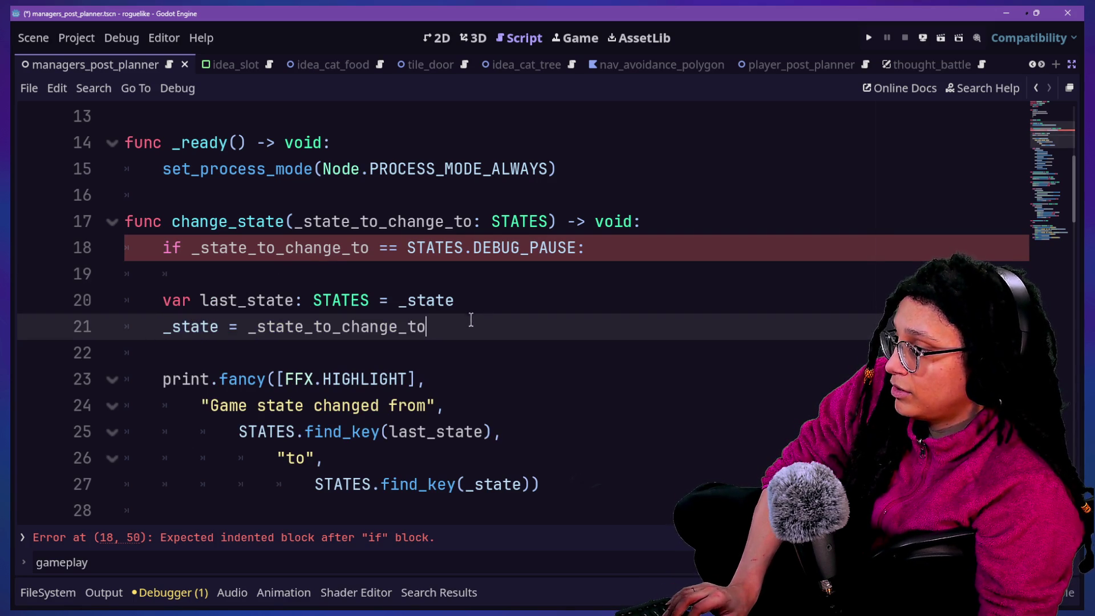
pyautogui.hotkey('shift', 'Up')
pyautogui.hotkey('ctrl', 'x')
pyautogui.click(661, 223)
pyautogui.hotkey('ctrl', 'v')
# Try pasting the _state assignment under the if, then undo it.
pyautogui.click(442, 316)
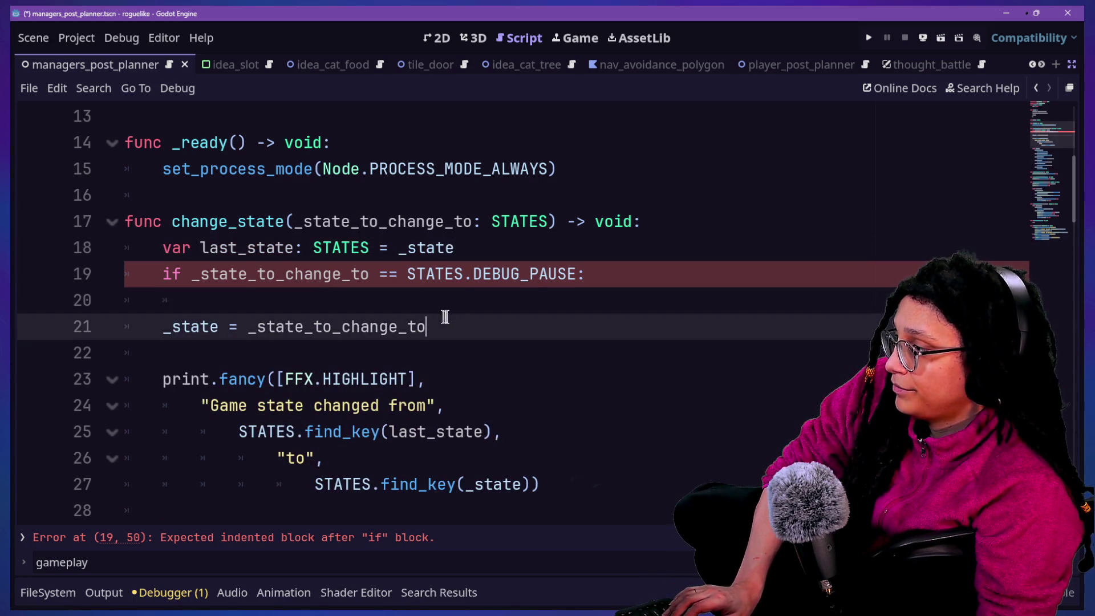
pyautogui.click(462, 302)
pyautogui.moveTo(162, 326)
pyautogui.mouseDown()
pyautogui.moveTo(491, 301)
pyautogui.moveTo(488, 316)
pyautogui.mouseUp()
pyautogui.click(467, 300)
pyautogui.hotkey('ctrl', 'v')
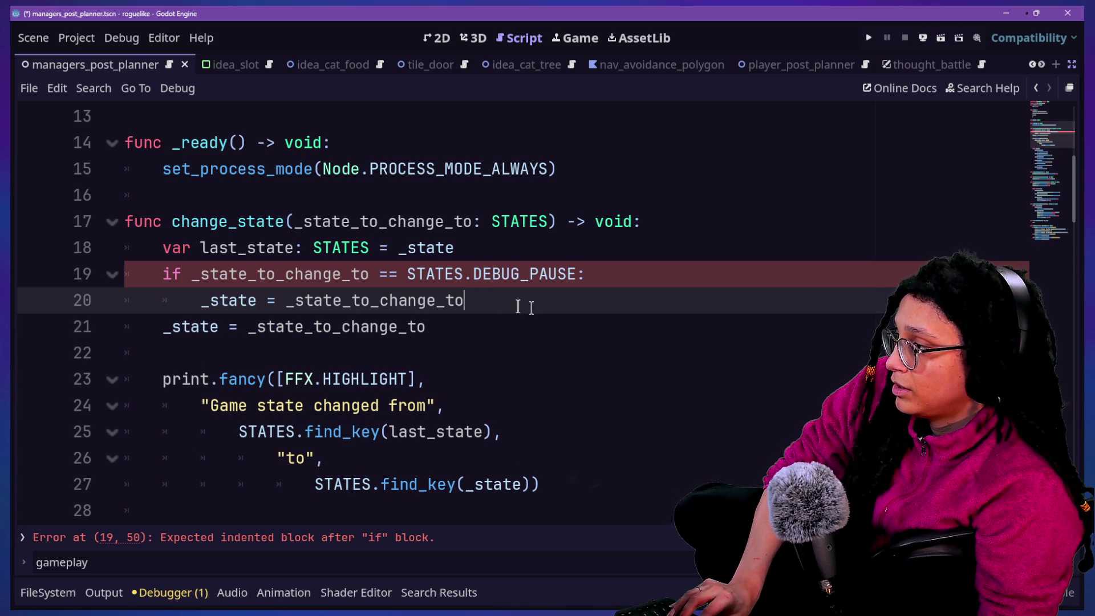
pyautogui.hotkey('ctrl', 'z')
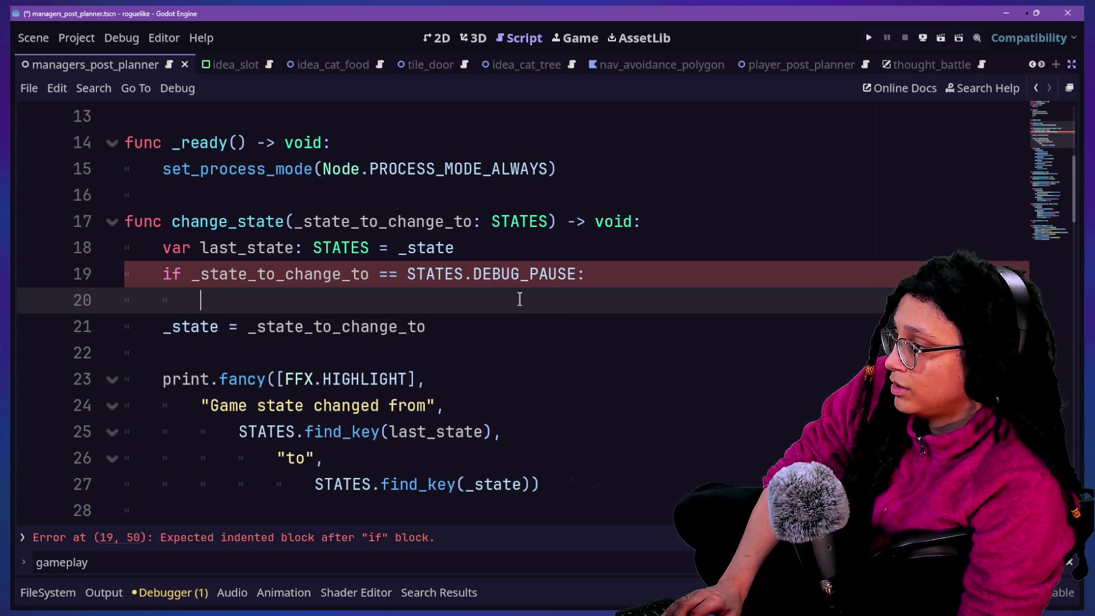
pyautogui.moveTo(142, 327); pyautogui.dragTo(664, 307)
pyautogui.click(454, 323)
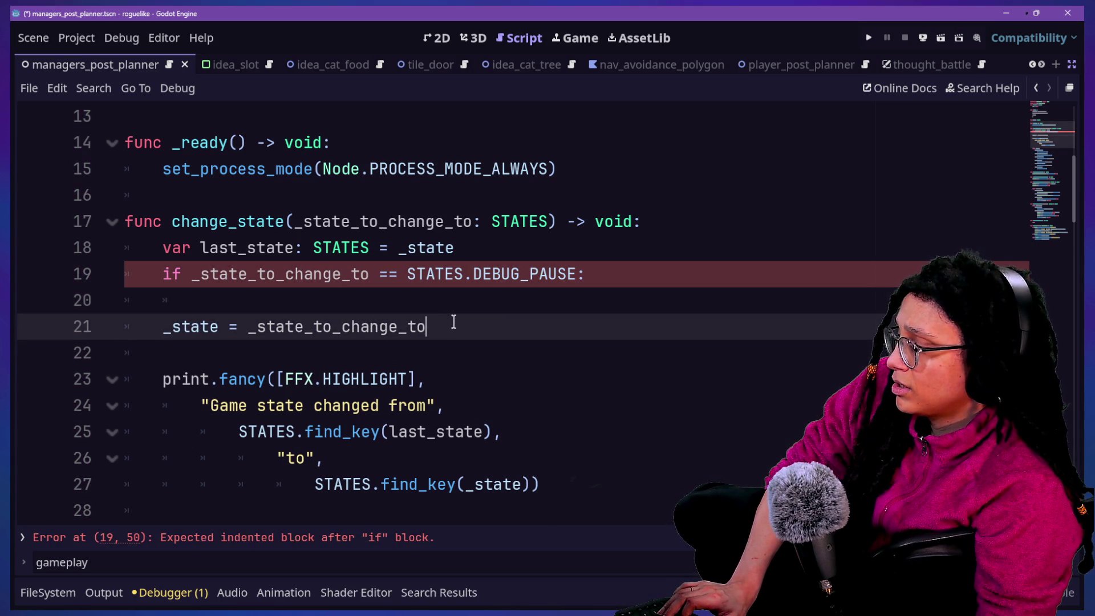
pyautogui.scroll(-2, 454, 322)
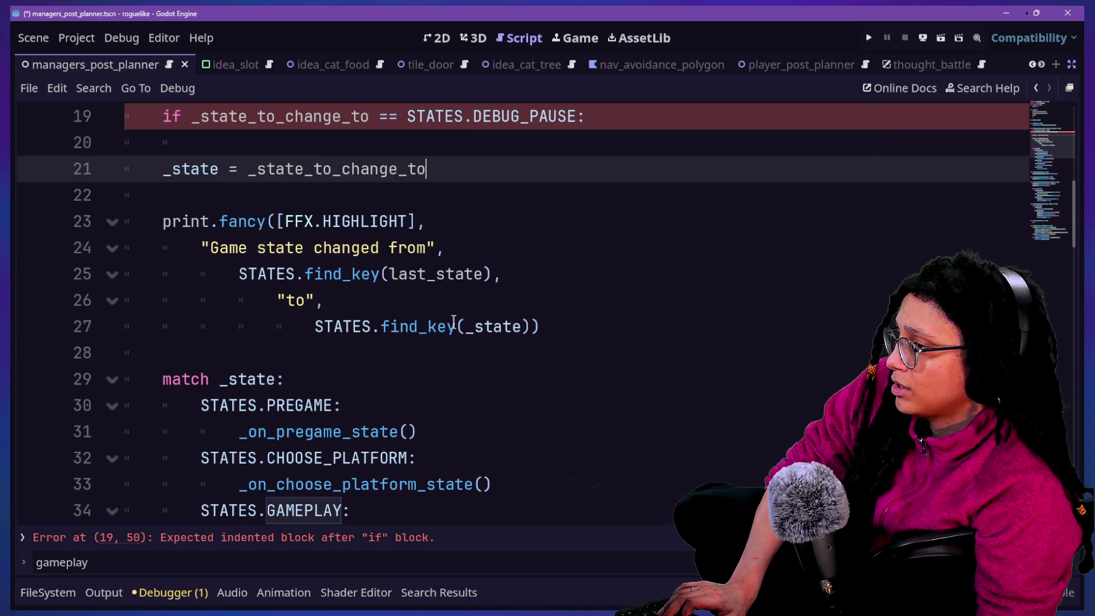
pyautogui.scroll(-1, 454, 320)
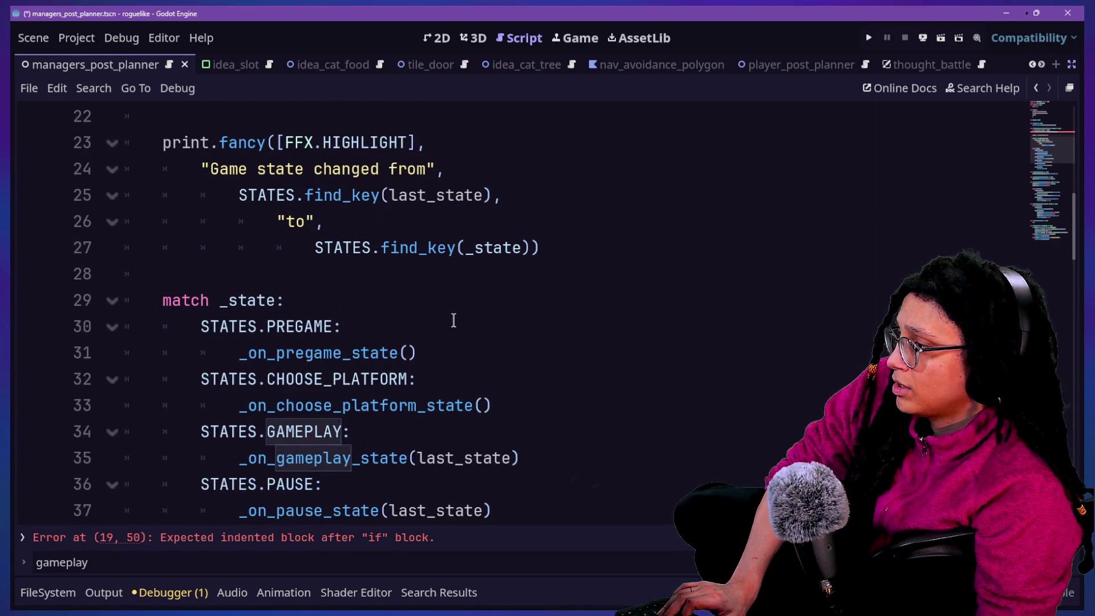
pyautogui.scroll(1, 453, 320)
pyautogui.scroll(1, 453, 320)
pyautogui.scroll(1, 454, 320)
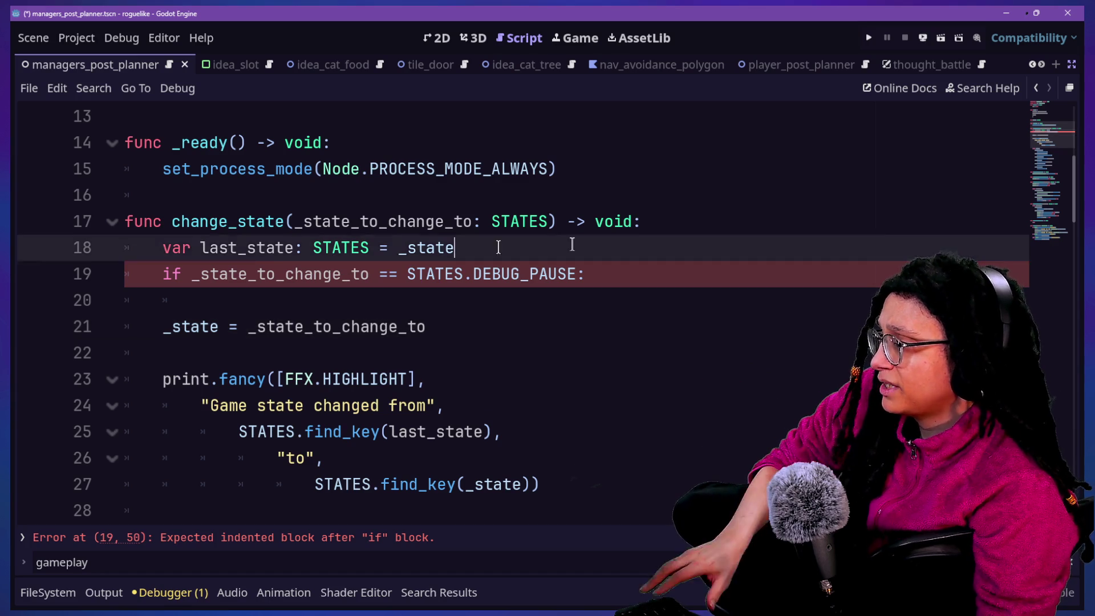
pyautogui.moveTo(496, 244); pyautogui.dragTo(709, 225)
pyautogui.hotkey('ctrl', 'x')
pyautogui.click(501, 273)
pyautogui.hotkey('ctrl', 'v')
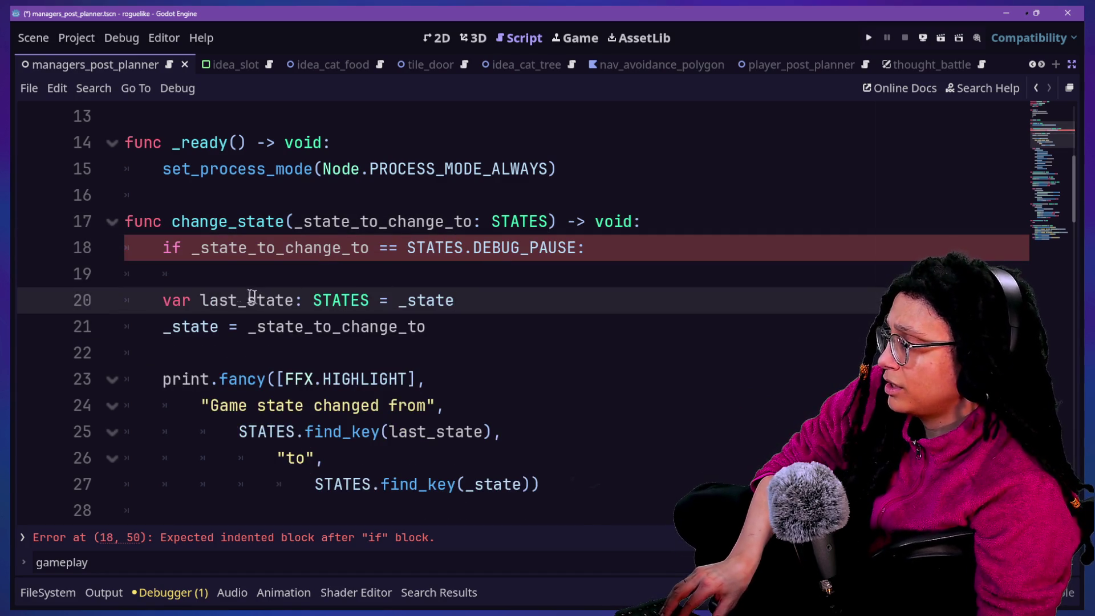
pyautogui.hotkey('ctrl', 'x')
pyautogui.click(580, 251)
pyautogui.hotkey('ctrl', 'v')
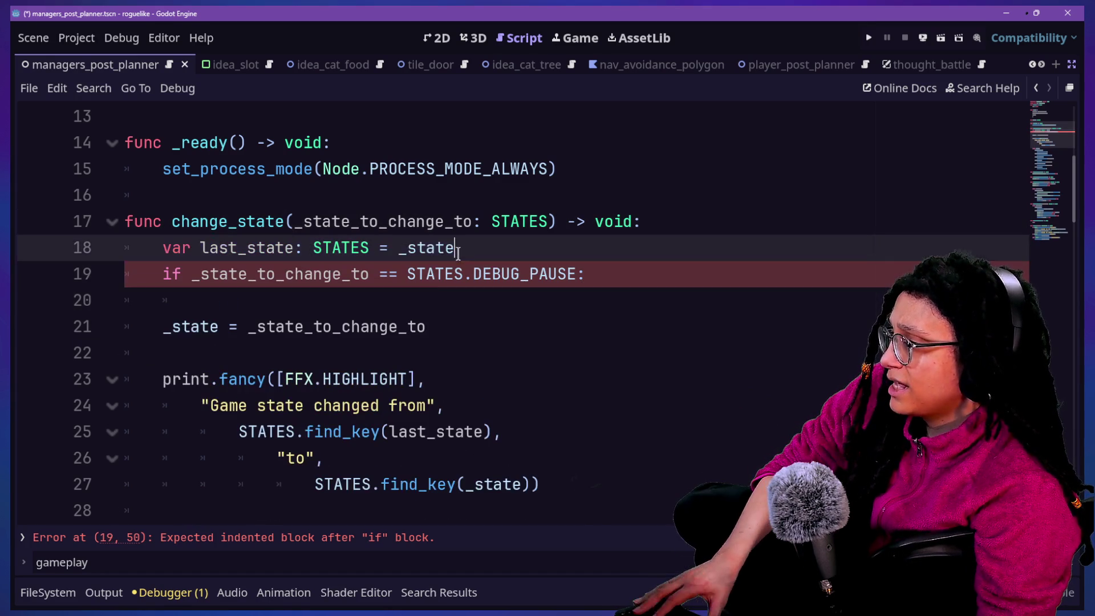
pyautogui.moveTo(378, 247); pyautogui.dragTo(471, 243)
pyautogui.press('BackSpace')
pyautogui.click(339, 292)
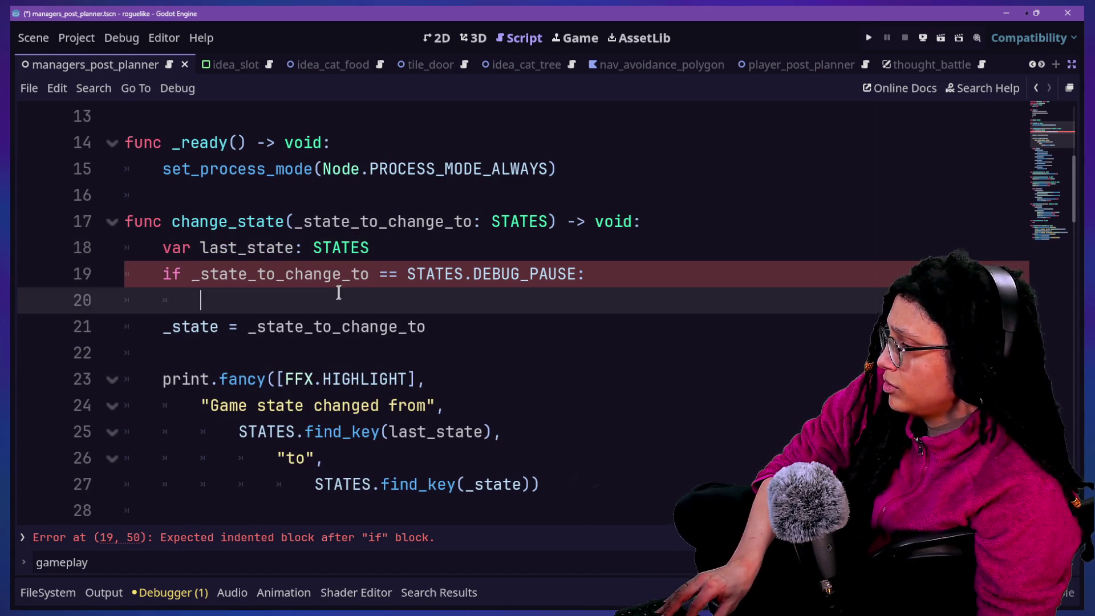
pyautogui.hotkey('ctrl', 'v')
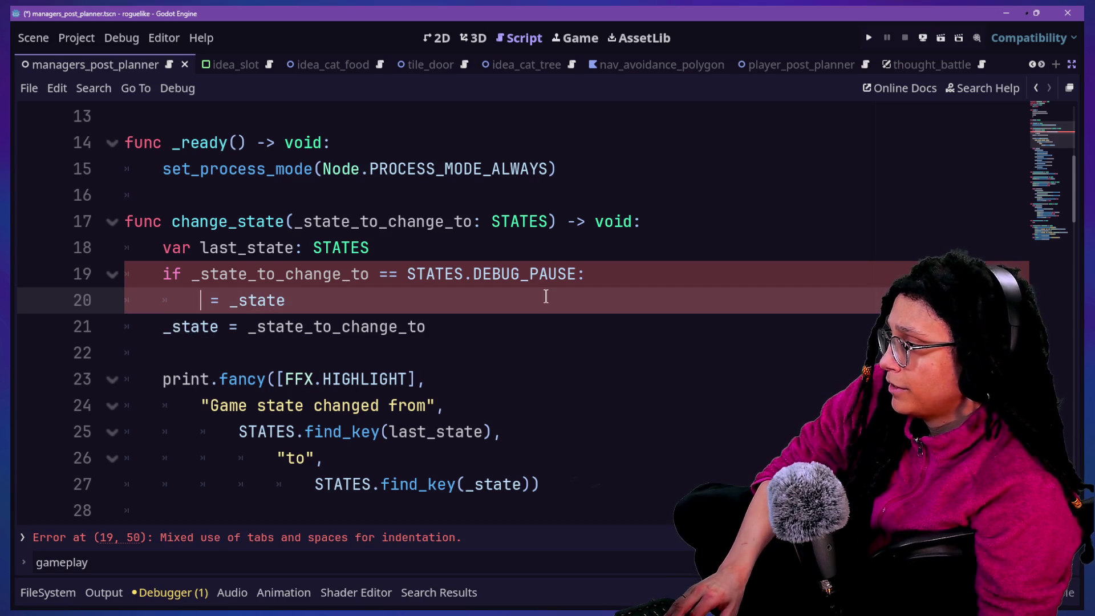
pyautogui.write('last')
pyautogui.press('Return')
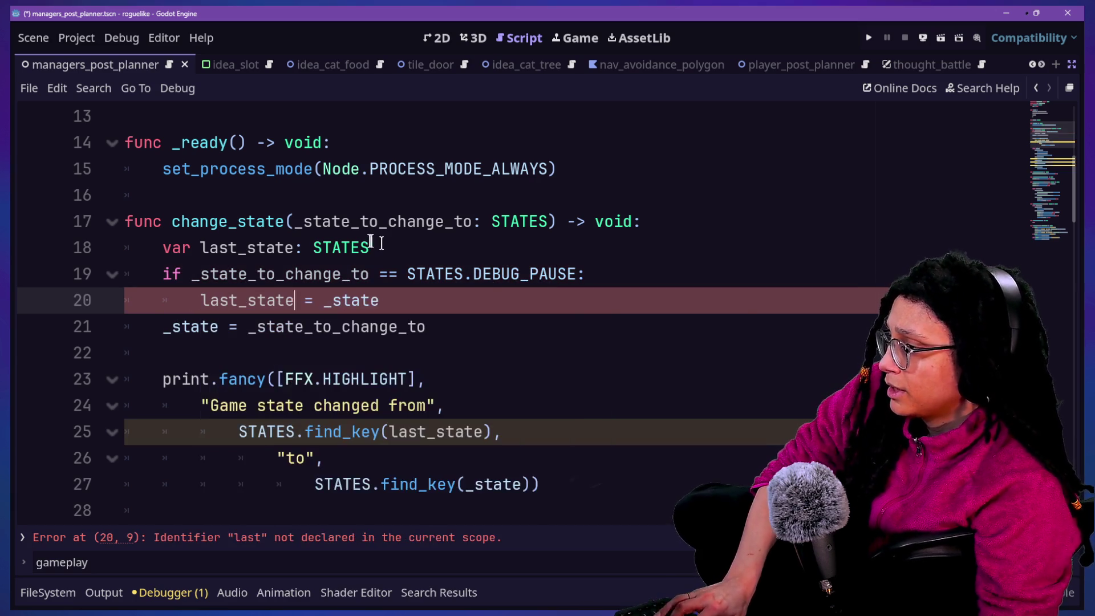
pyautogui.click(379, 246)
pyautogui.moveTo(321, 300); pyautogui.dragTo(376, 300)
pyautogui.press('BackSpace')
pyautogui.write('STATES.PAUSE')
pyautogui.click(265, 254)
pyautogui.click(362, 322)
pyautogui.click(122, 345)
pyautogui.click(158, 327)
pyautogui.moveTo(291, 330); pyautogui.dragTo(201, 247)
pyautogui.moveTo(440, 337); pyautogui.dragTo(374, 261)
pyautogui.click(374, 257)
pyautogui.click(434, 300)
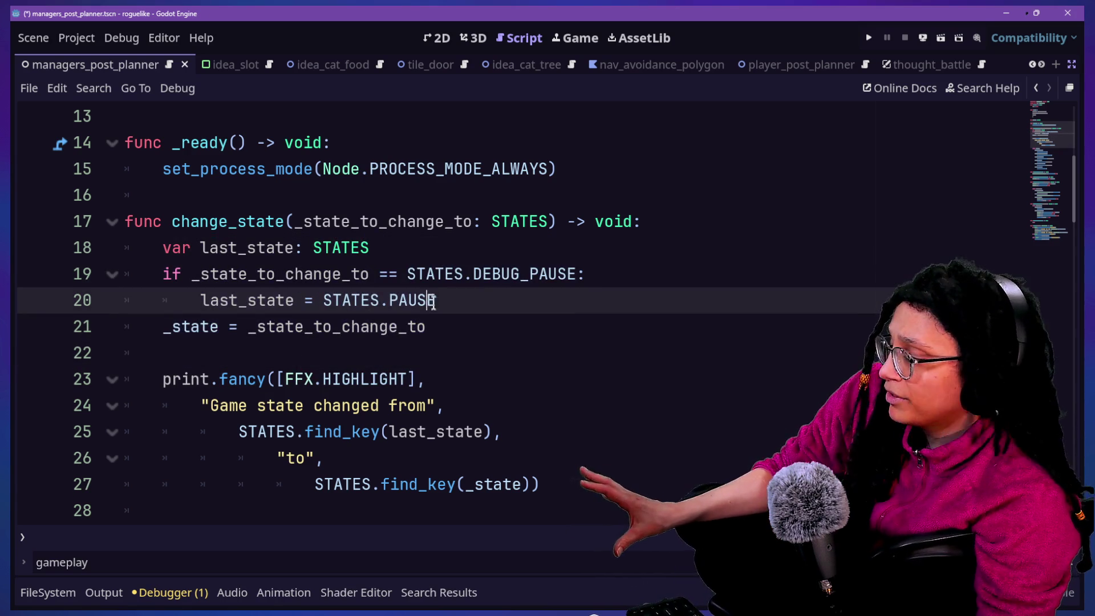
pyautogui.click(164, 328)
pyautogui.moveTo(546, 274); pyautogui.dragTo(543, 291)
pyautogui.press('BackSpace')
pyautogui.hotkey('ctrl', 'z')
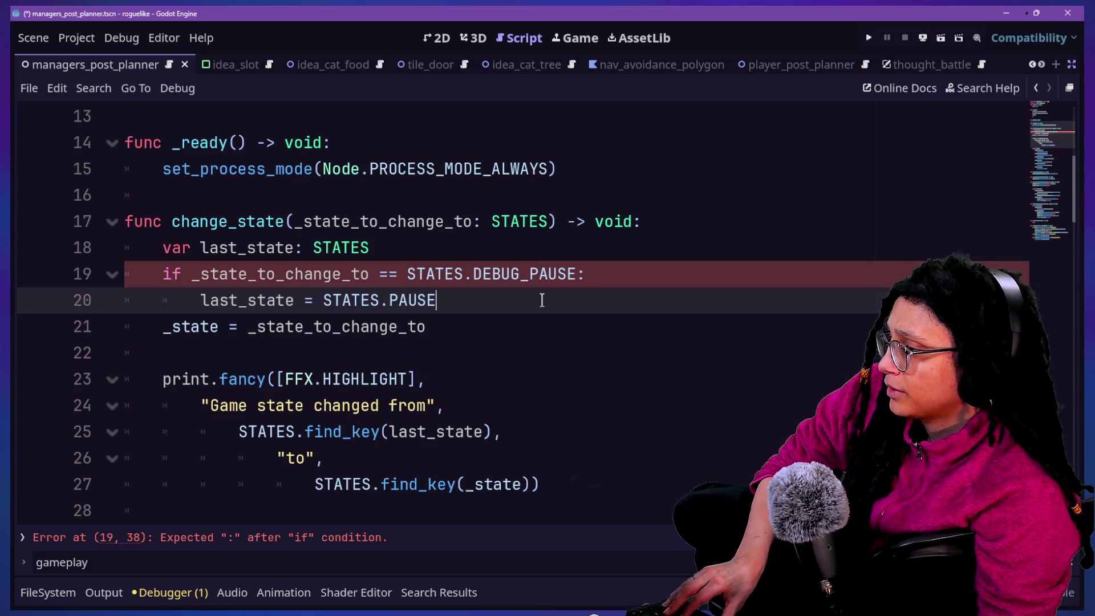
pyautogui.press('Return')
pyautogui.moveTo(149, 111); pyautogui.dragTo(512, 392)
pyautogui.click(512, 391)
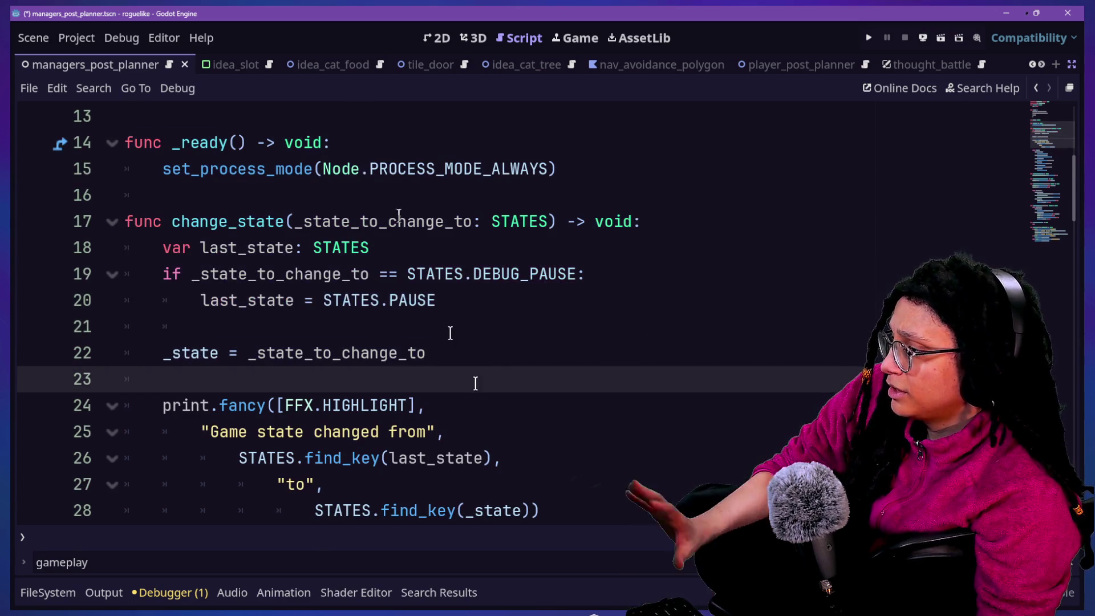
pyautogui.click(490, 352)
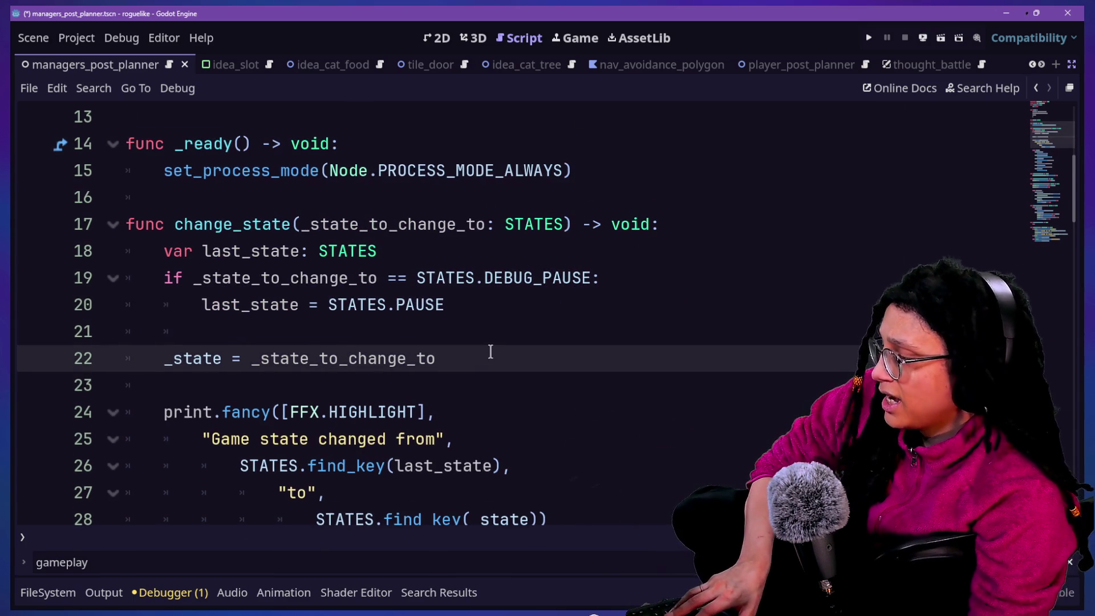
pyautogui.click(431, 335)
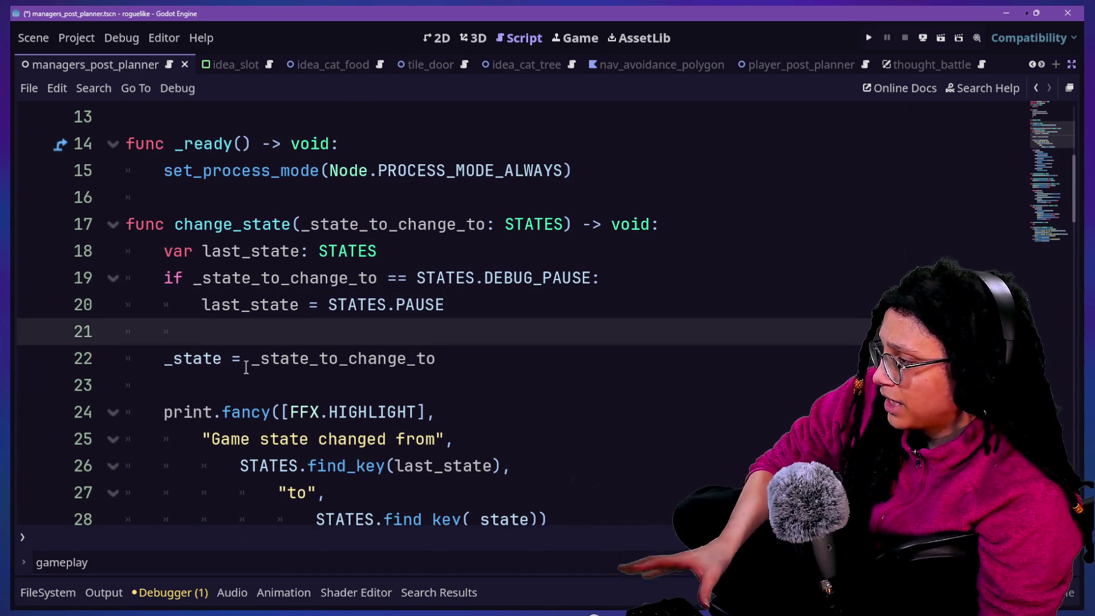
pyautogui.click(163, 359)
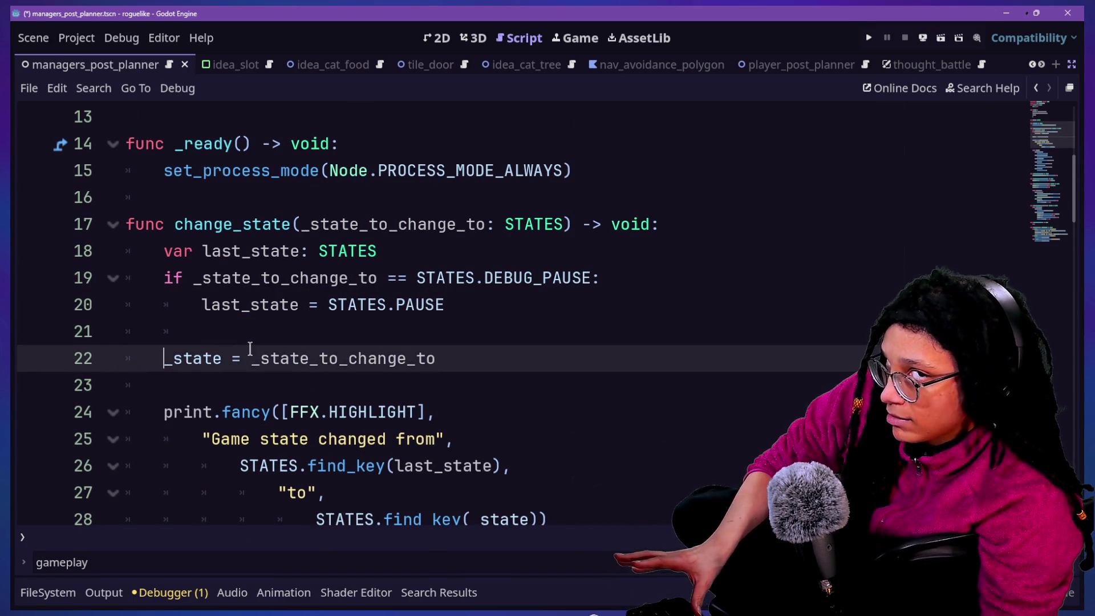
pyautogui.moveTo(250, 348)
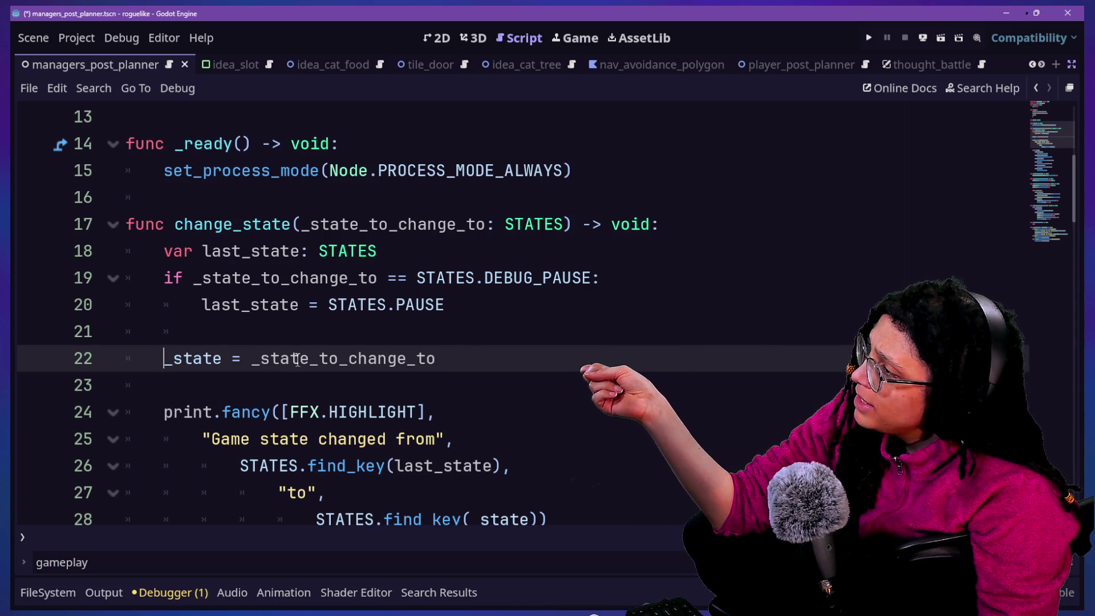
pyautogui.scroll(4, 285, 359)
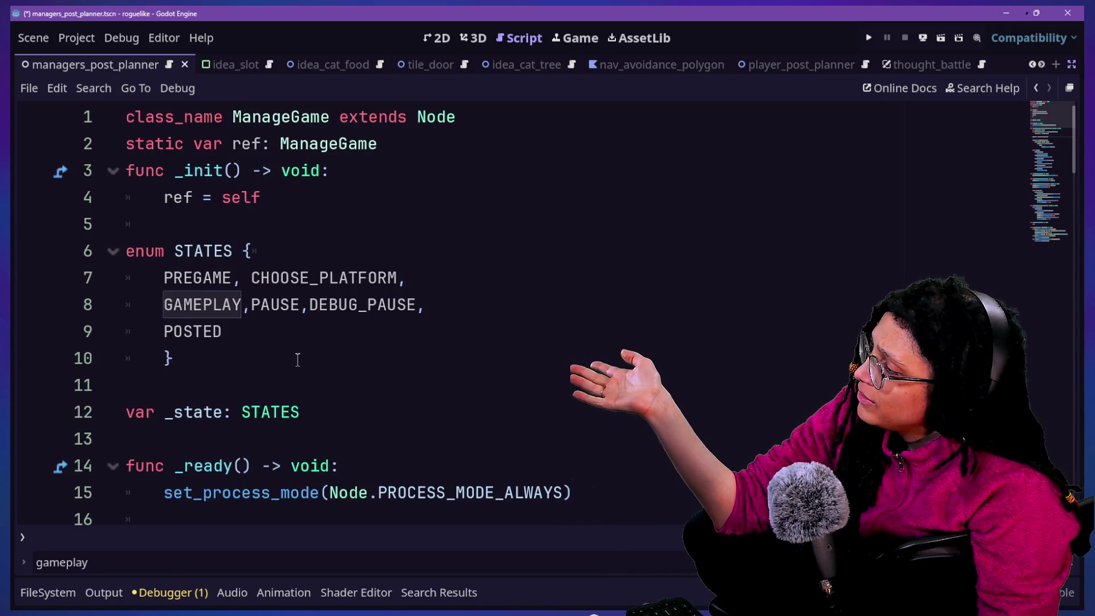
pyautogui.scroll(-4, 297, 360)
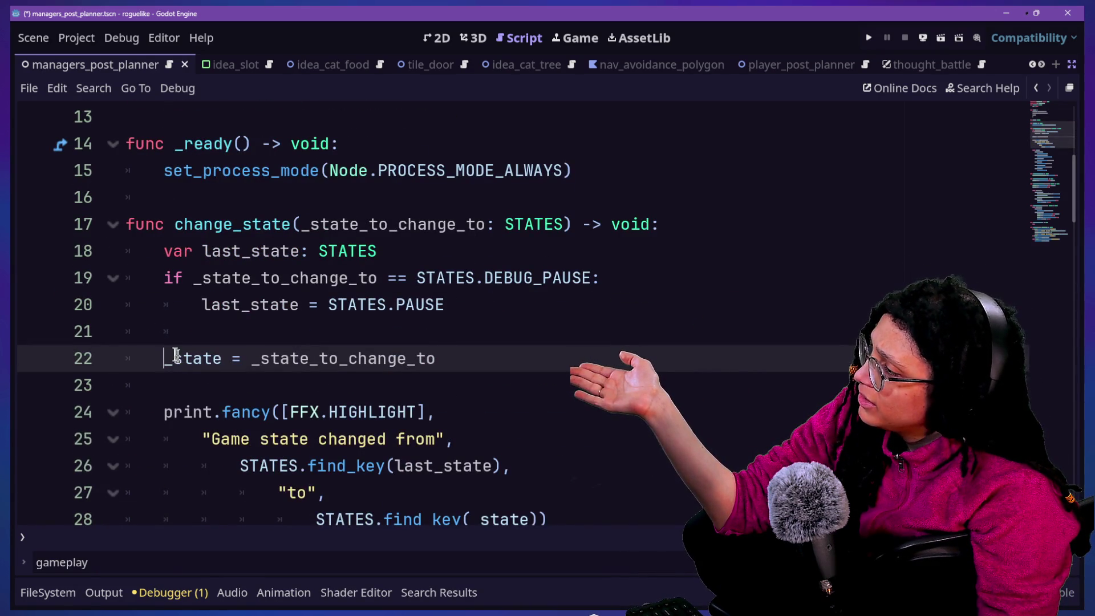
pyautogui.keyDown('ctrl'); pyautogui.click(219, 354); pyautogui.keyUp('ctrl')
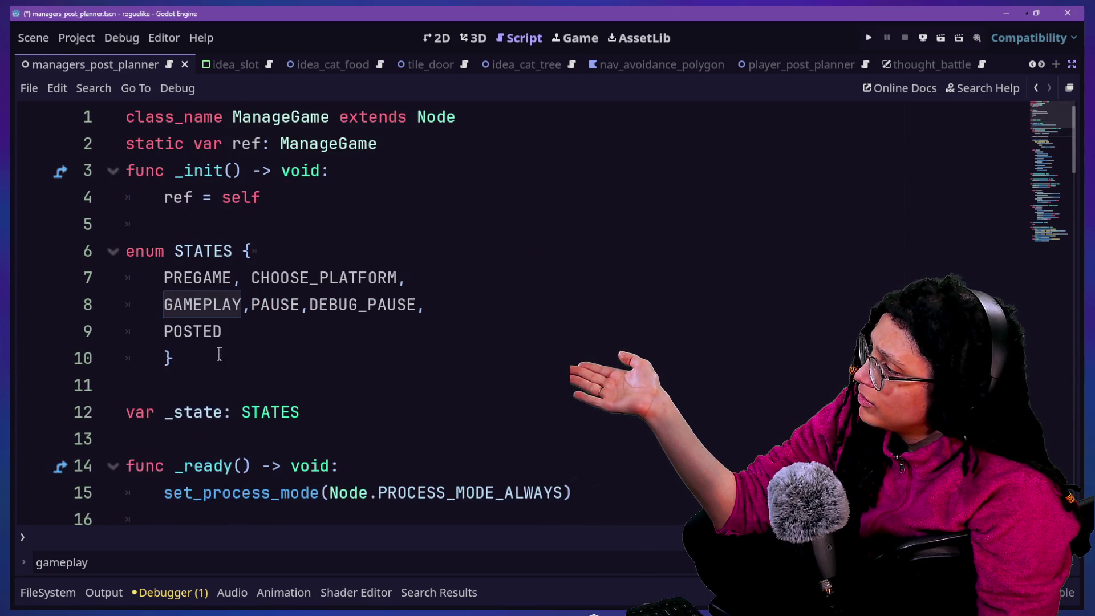
pyautogui.doubleClick(240, 408)
pyautogui.scroll(-2, 367, 409)
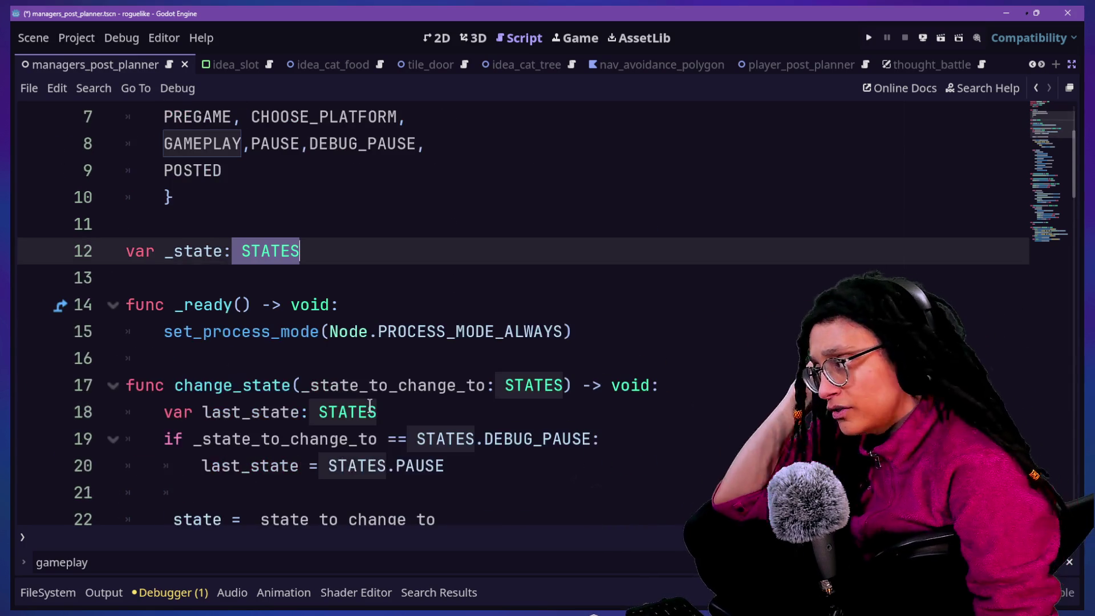
# Search for _state and step through its matches on lines 22, 30 and 48.
pyautogui.scroll(-6, 370, 404)
pyautogui.scroll(-1, 369, 404)
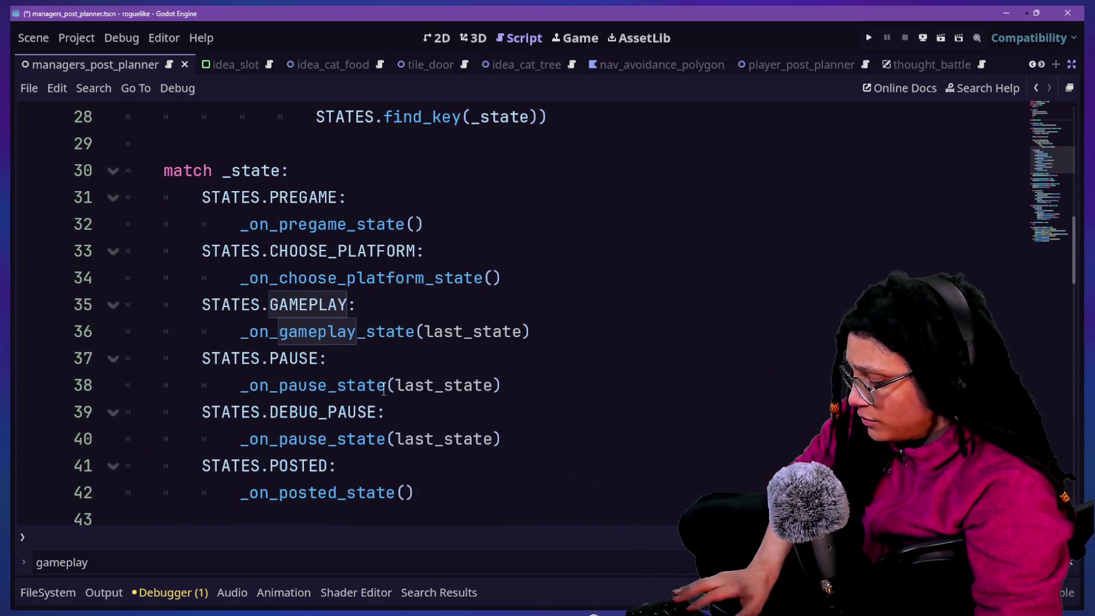
pyautogui.hotkey('ctrl', 'f')
pyautogui.write('_state')
pyautogui.press('Return')
pyautogui.press('Return')
pyautogui.press('Return')
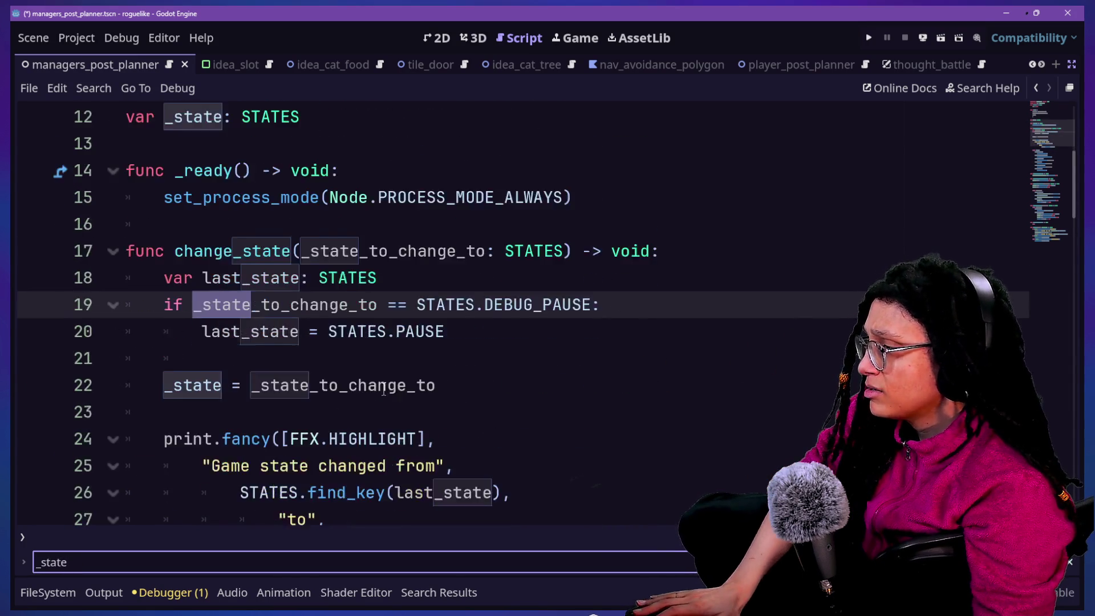
pyautogui.press('Return')
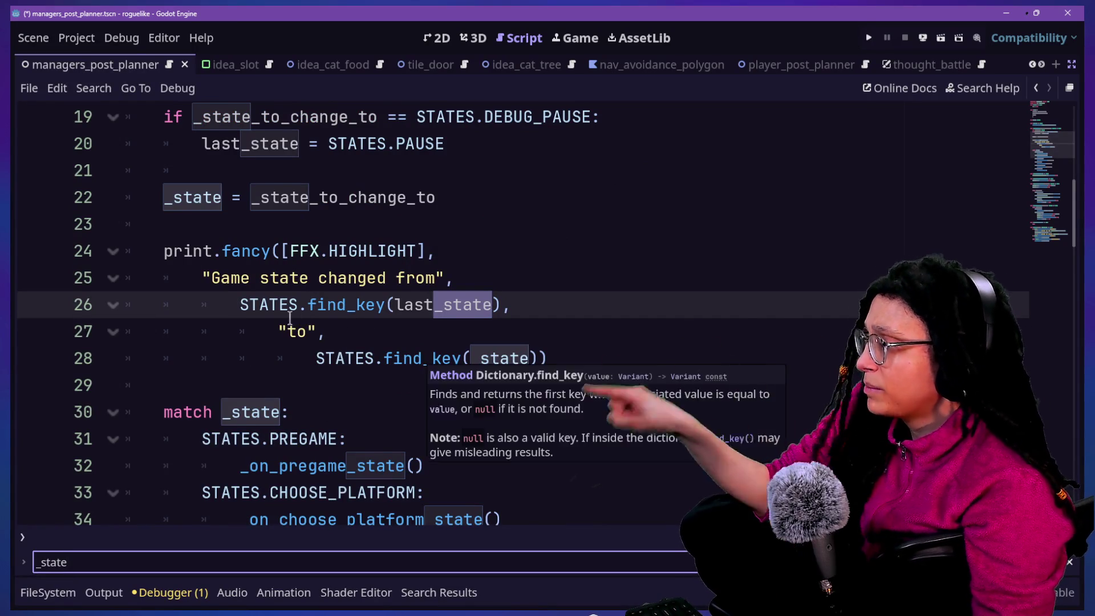
pyautogui.press('Return')
pyautogui.press('Return')
pyautogui.press('Return')
pyautogui.press('Return')
pyautogui.press('Return')
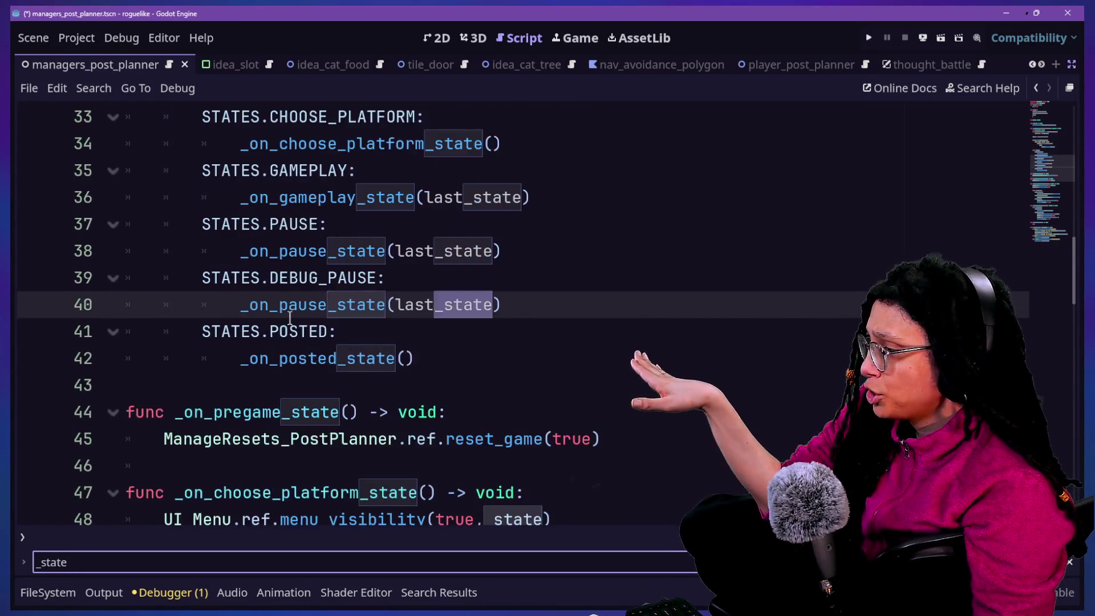
pyautogui.press('Return')
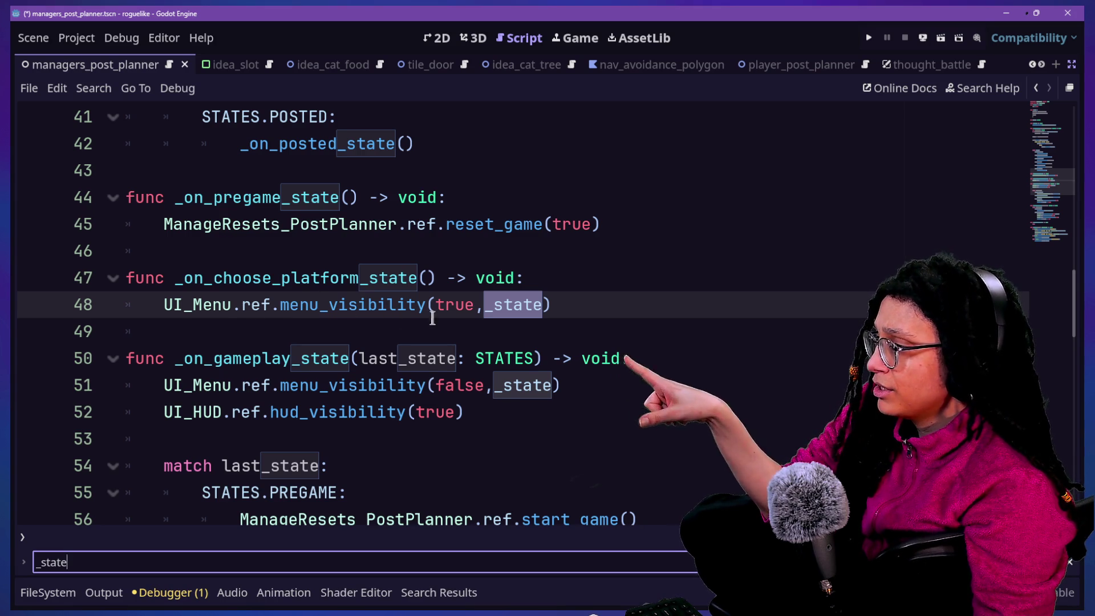
pyautogui.scroll(13, 382, 304)
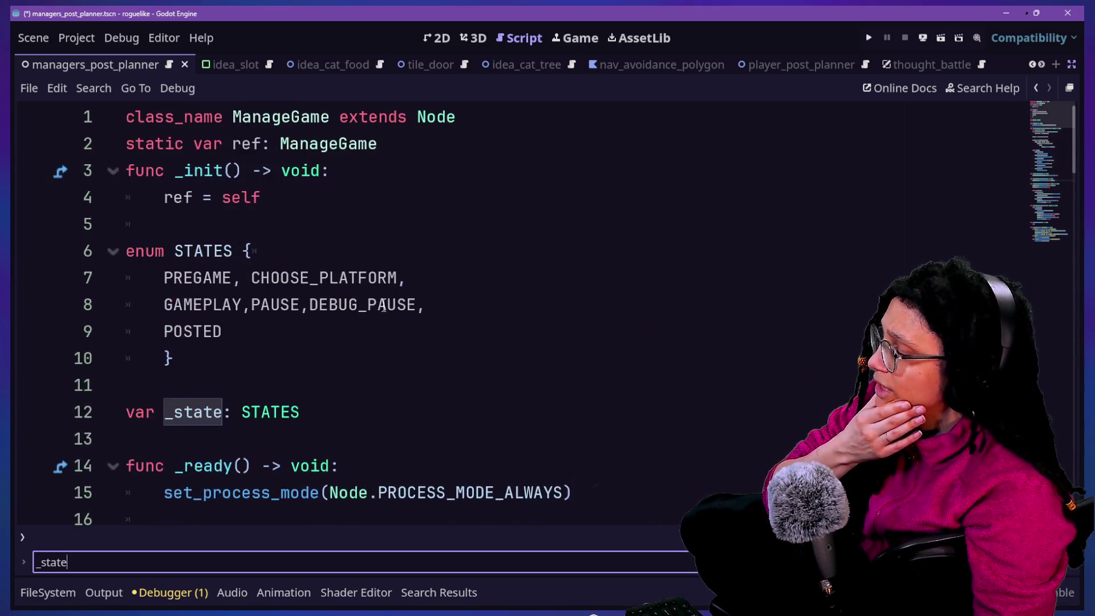
pyautogui.scroll(-3, 383, 305)
pyautogui.scroll(-3, 383, 305)
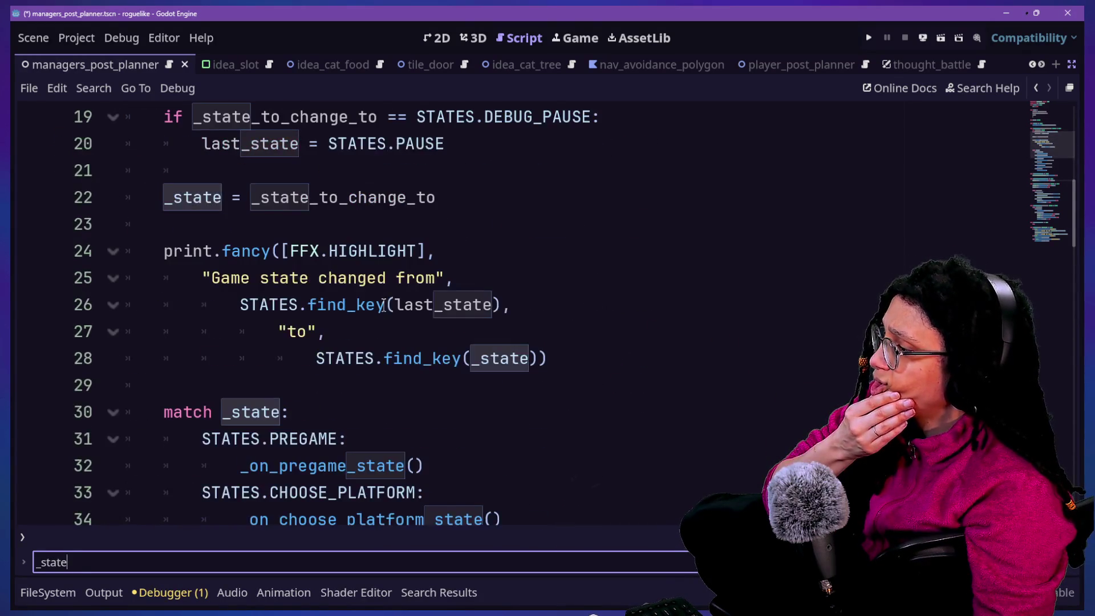
pyautogui.scroll(-1, 383, 305)
pyautogui.scroll(-1, 384, 300)
pyautogui.scroll(-1, 383, 299)
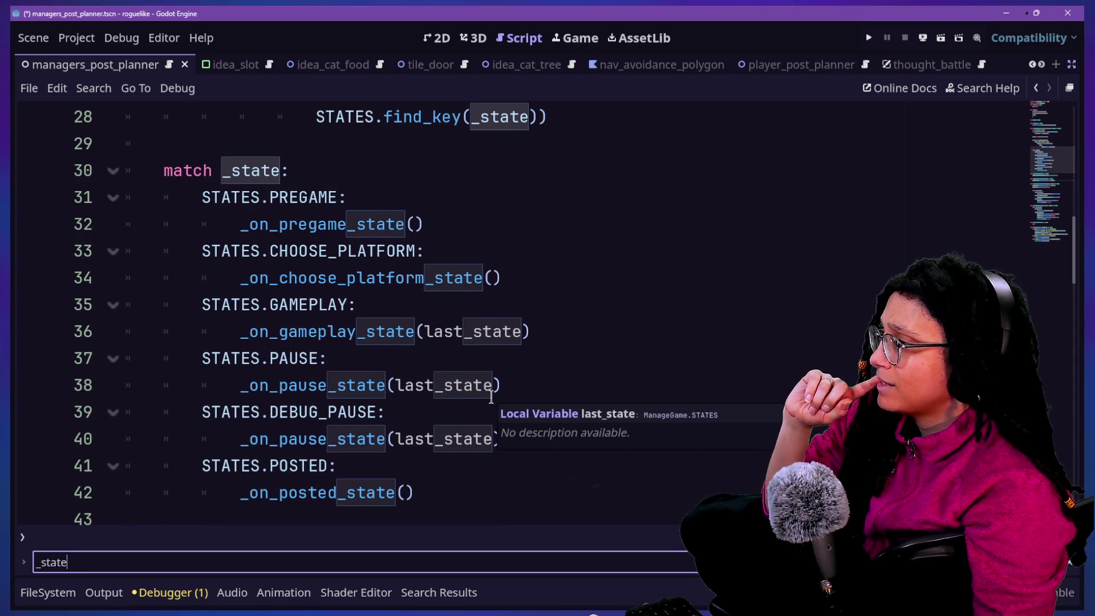
pyautogui.scroll(2, 491, 397)
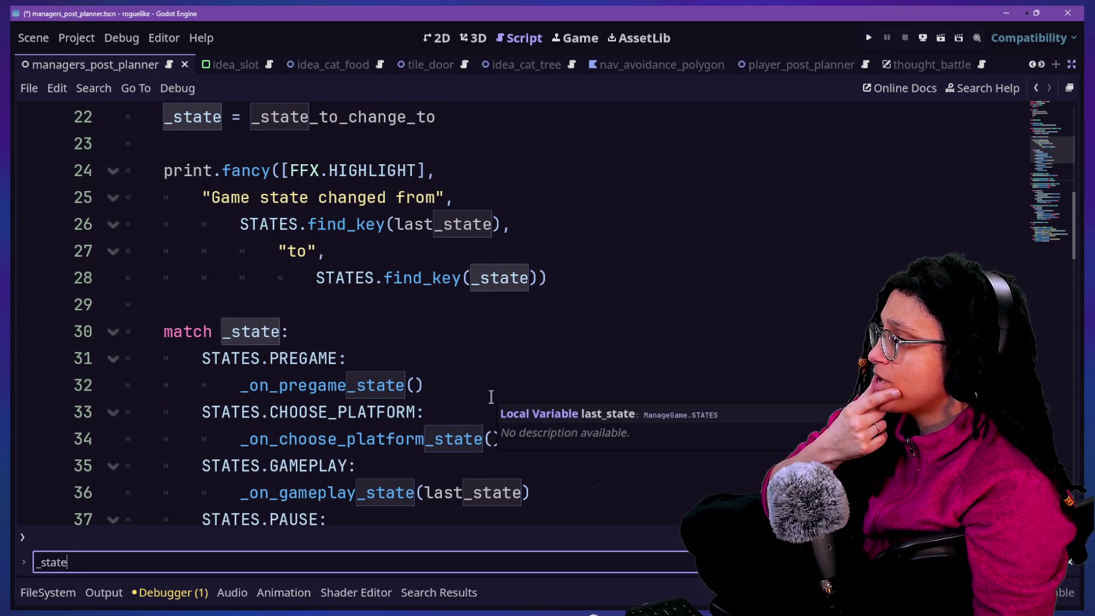
pyautogui.press('Return')
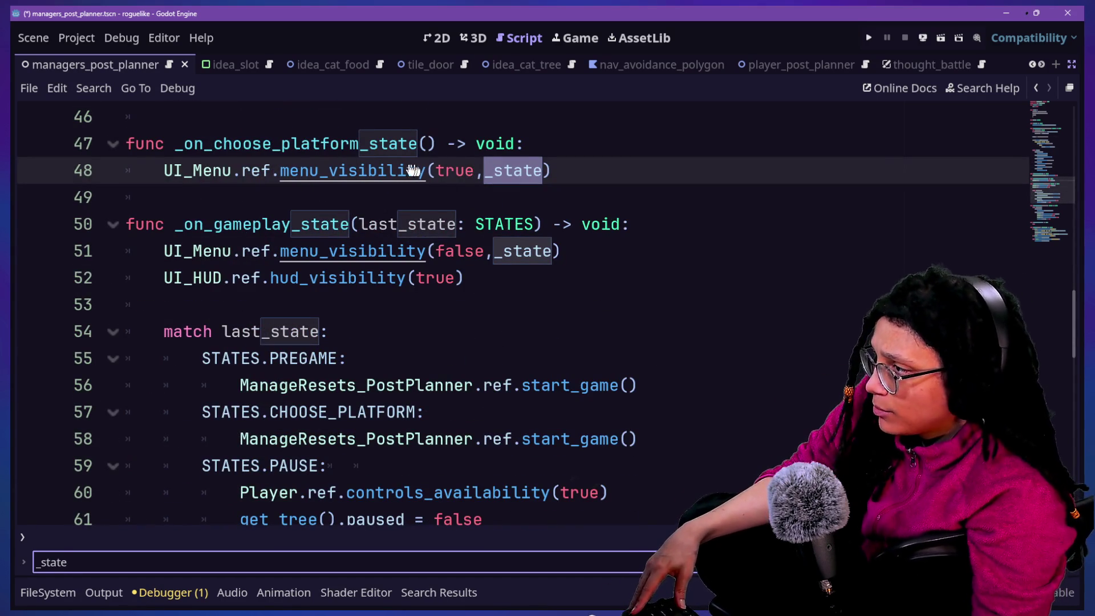
pyautogui.keyDown('ctrl'); pyautogui.click(375, 178); pyautogui.keyUp('ctrl')
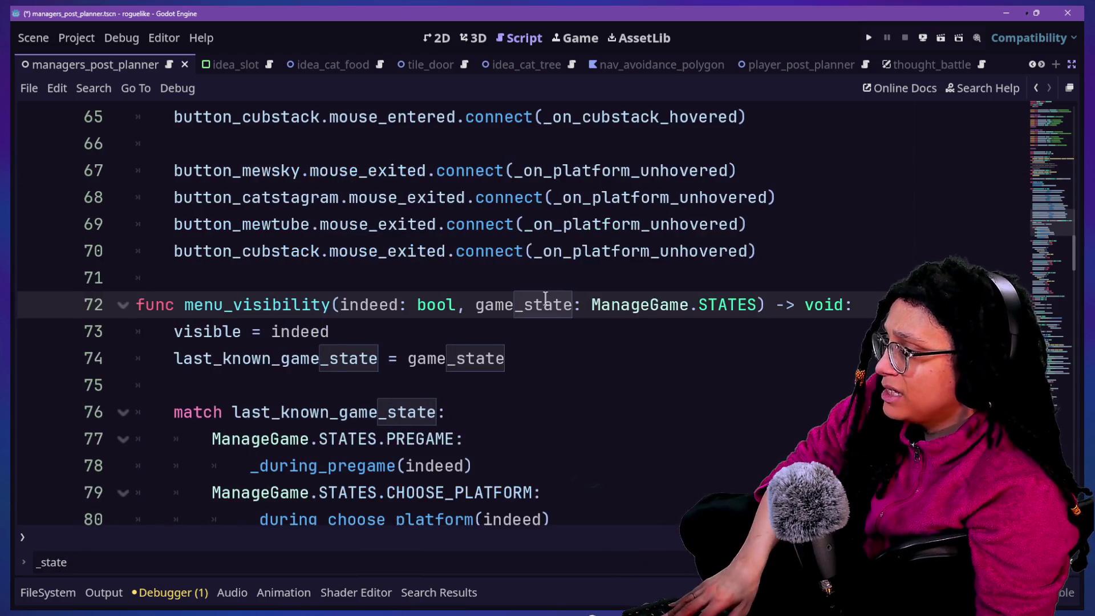
pyautogui.click(231, 516)
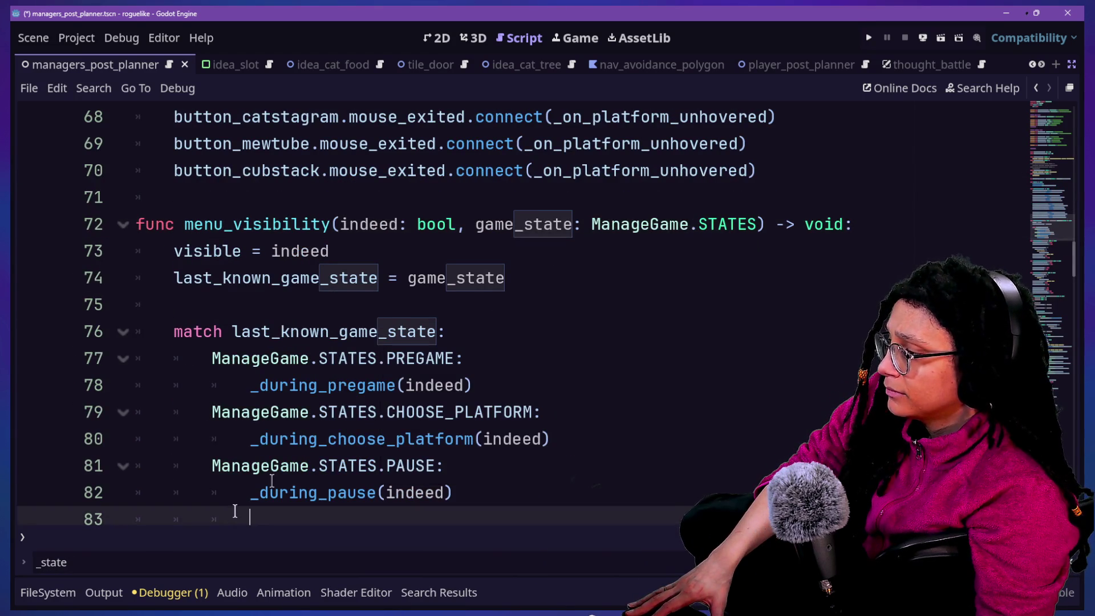
pyautogui.moveTo(368, 466); pyautogui.dragTo(436, 491)
pyautogui.click(445, 493)
pyautogui.scroll(-1, 351, 478)
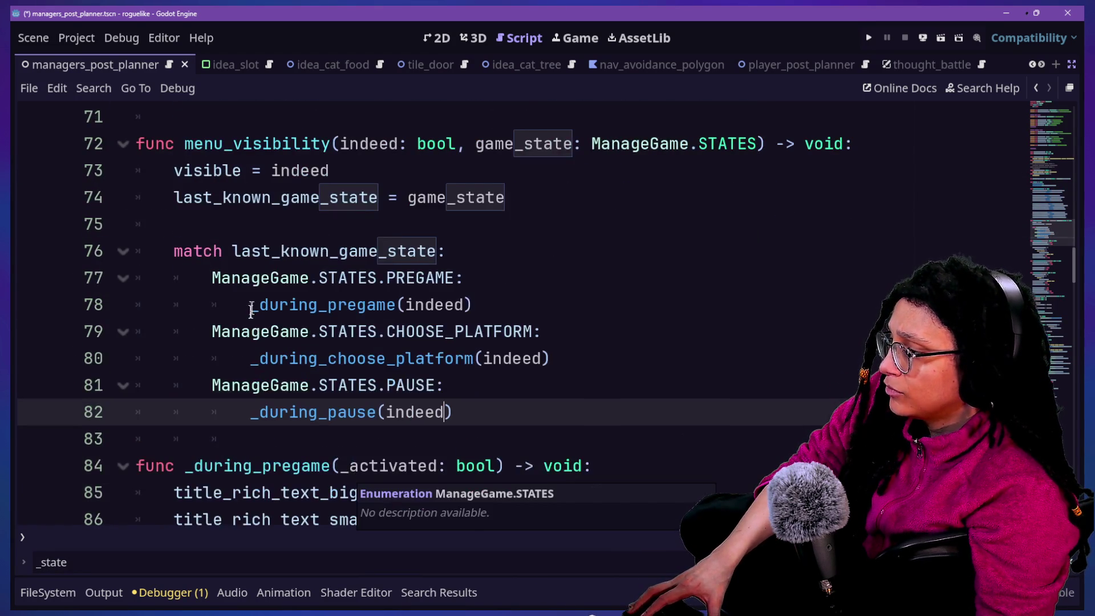
pyautogui.moveTo(250, 304); pyautogui.dragTo(502, 446)
pyautogui.moveTo(452, 412); pyautogui.dragTo(351, 385)
pyautogui.click(349, 385)
pyautogui.moveTo(271, 385); pyautogui.dragTo(489, 379)
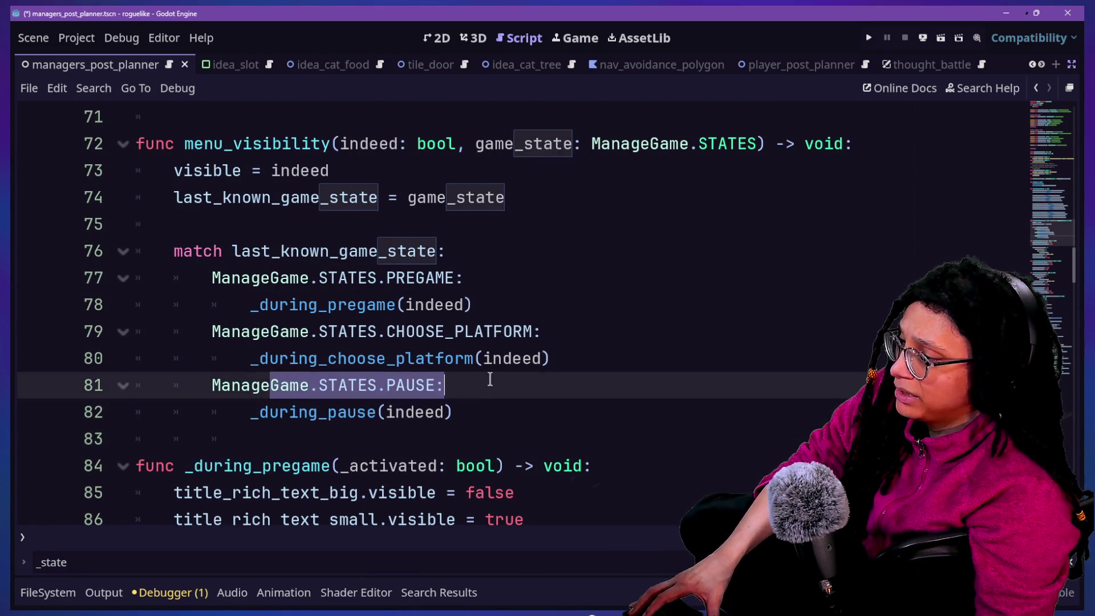
pyautogui.click(489, 379)
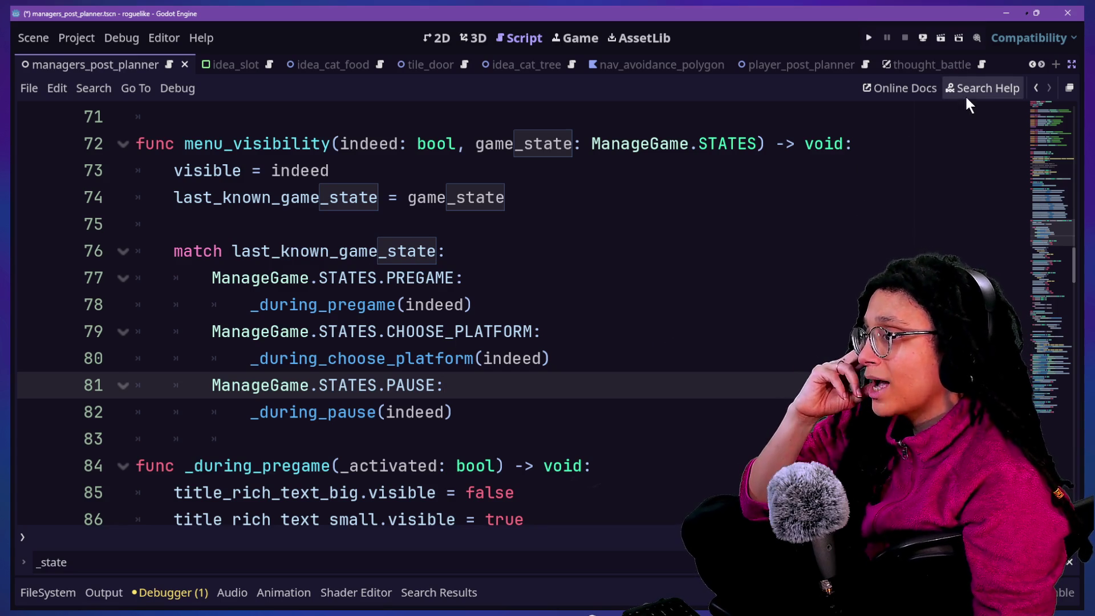
pyautogui.click(1035, 89)
pyautogui.click(1035, 88)
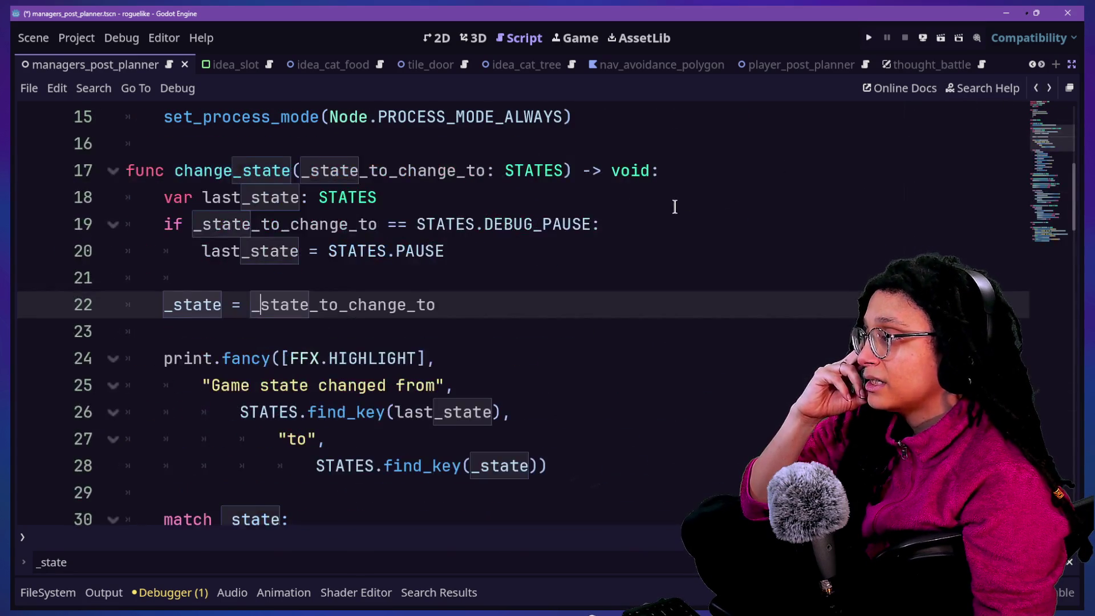
# Undo the DEBUG_PAUSE edits and start an indented line under the Debug_Pause elif.
pyautogui.click(673, 207)
pyautogui.hotkey('ctrl', 'z')
pyautogui.hotkey('ctrl', 'z')
pyautogui.hotkey('ctrl', 'z')
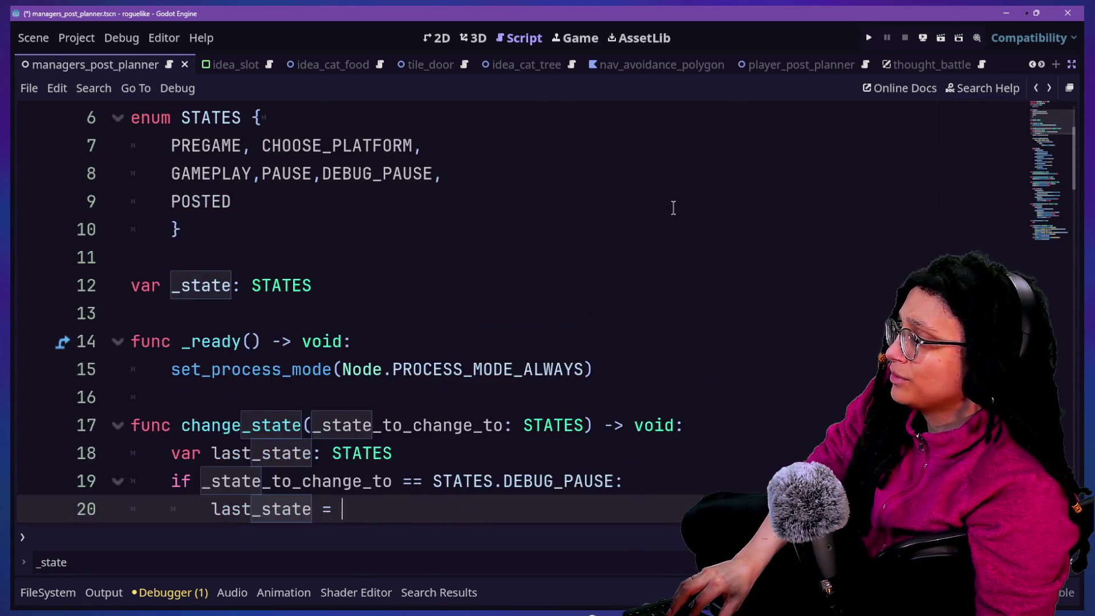
pyautogui.hotkey('ctrl', 'z')
pyautogui.hotkey('ctrl', 'z')
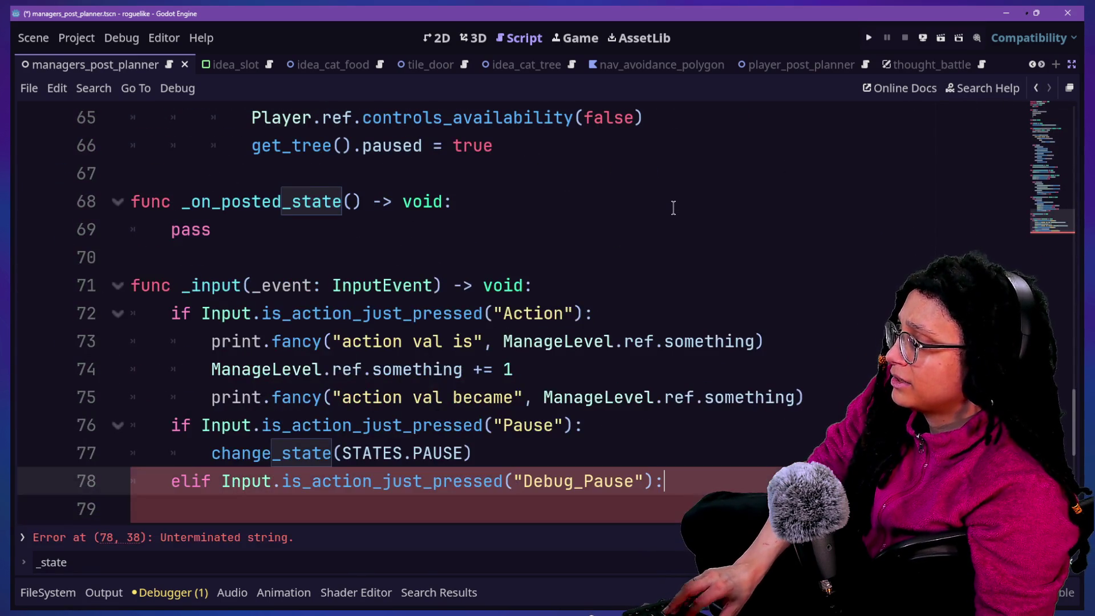
pyautogui.press('Return')
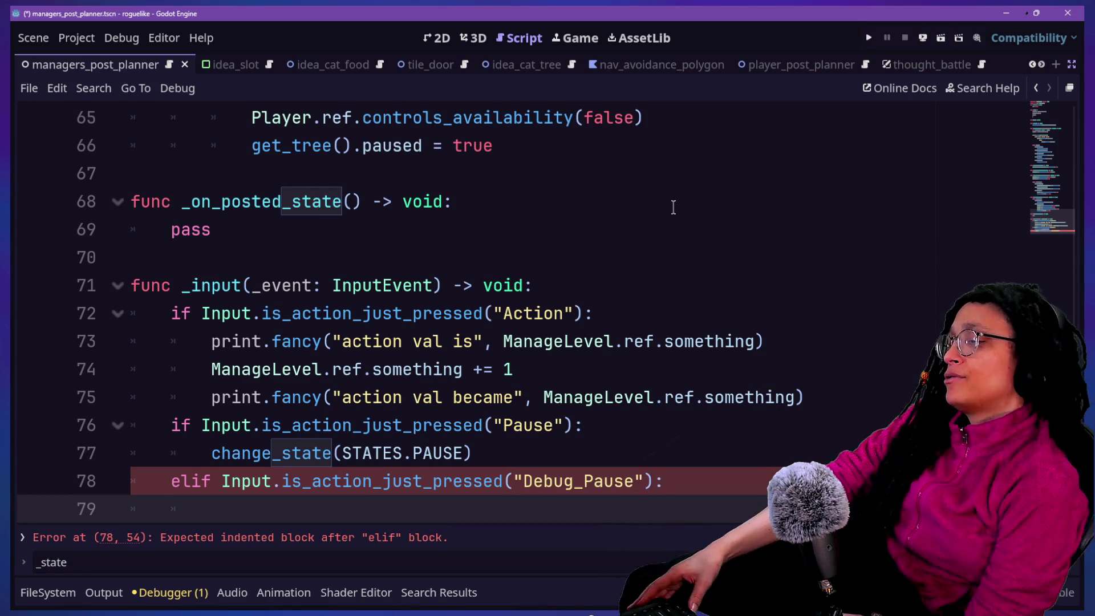
pyautogui.scroll(20, 673, 207)
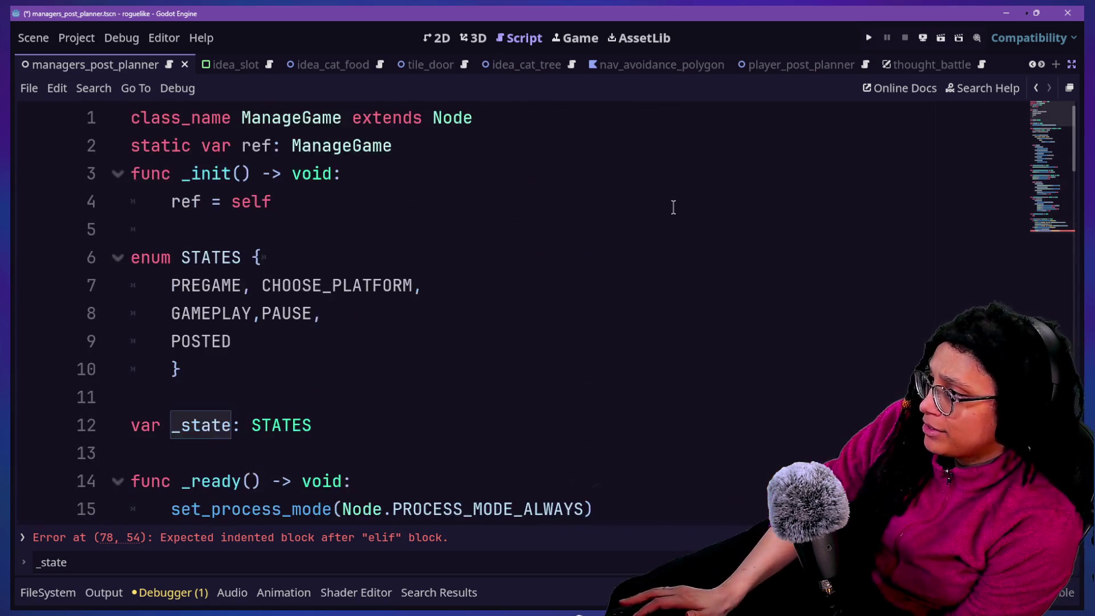
pyautogui.scroll(-1, 673, 207)
# Declare a new _debug_pause boolean variable below the _state declaration.
pyautogui.click(483, 336)
pyautogui.press('Return')
pyautogui.write('var _debug_pause: bool')
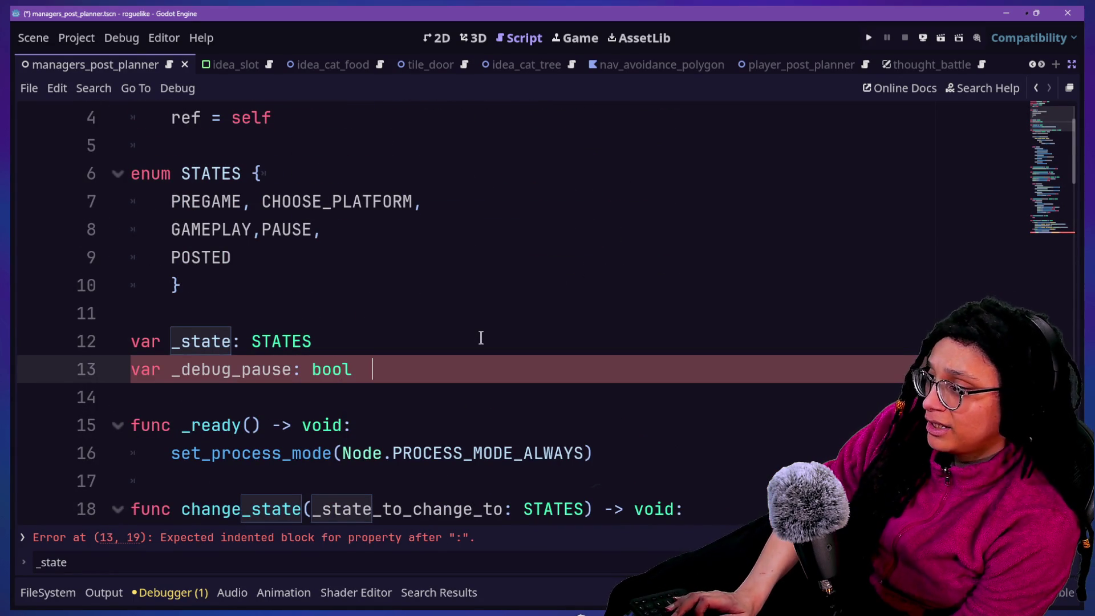
pyautogui.press('BackSpace')
pyautogui.write('e')
pyautogui.click(378, 219)
# Add change_state(STATES.PAUSE) in the empty Debug_Pause elif body on line 80.
pyautogui.scroll(-20, 380, 218)
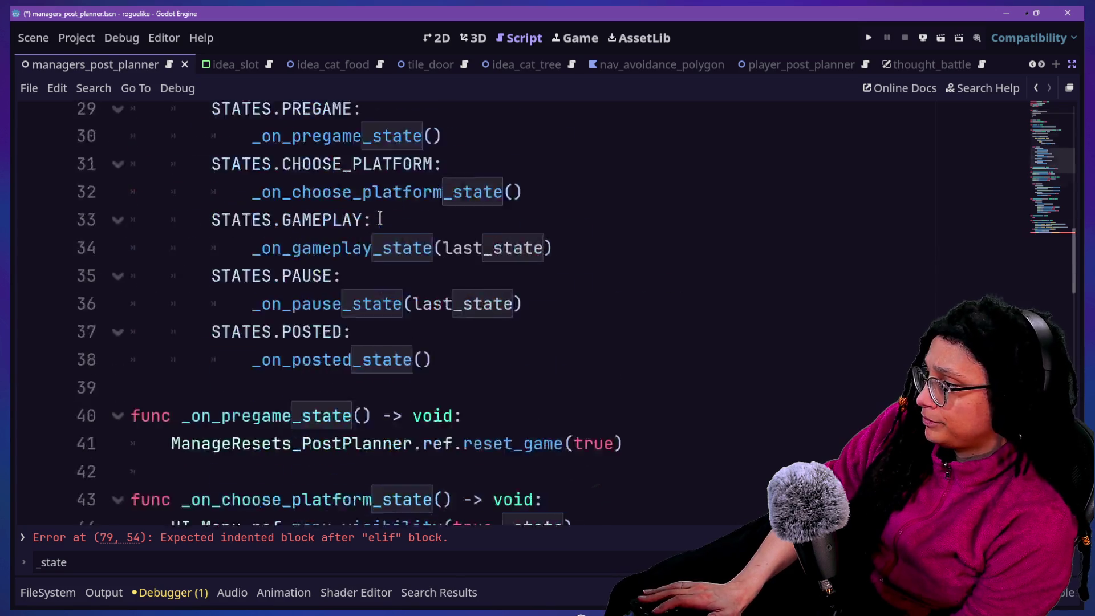
pyautogui.scroll(-3, 380, 217)
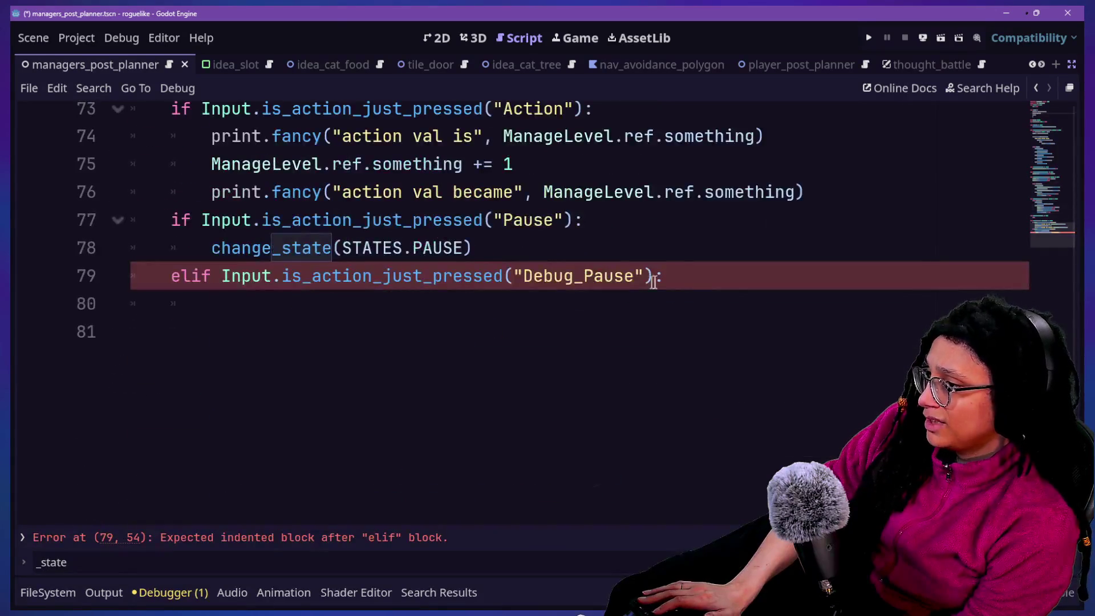
pyautogui.click(702, 303)
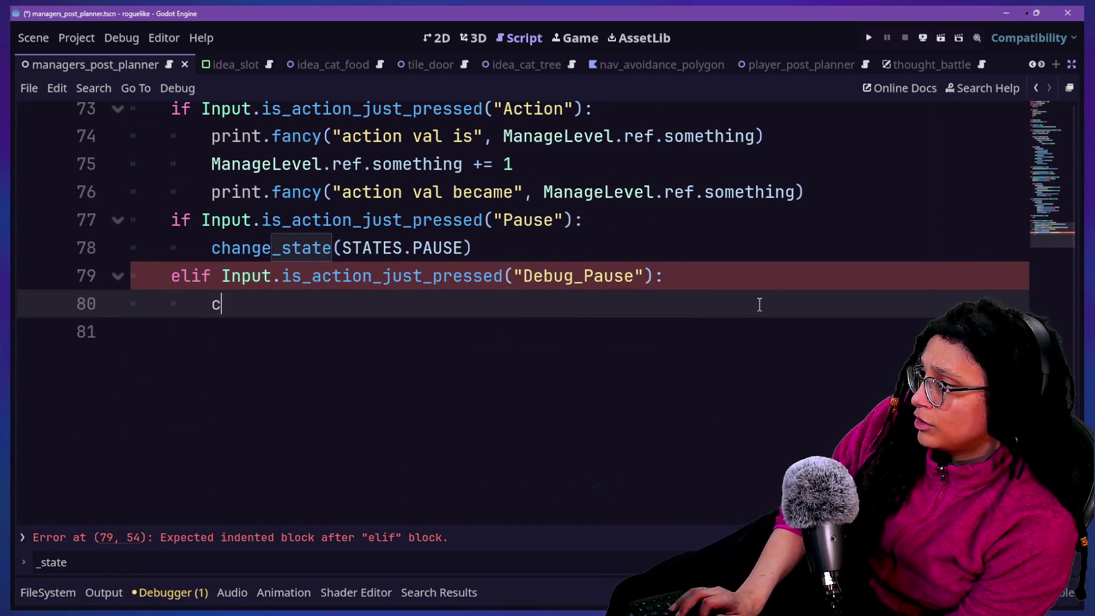
pyautogui.write('hange_s')
pyautogui.press('Return')
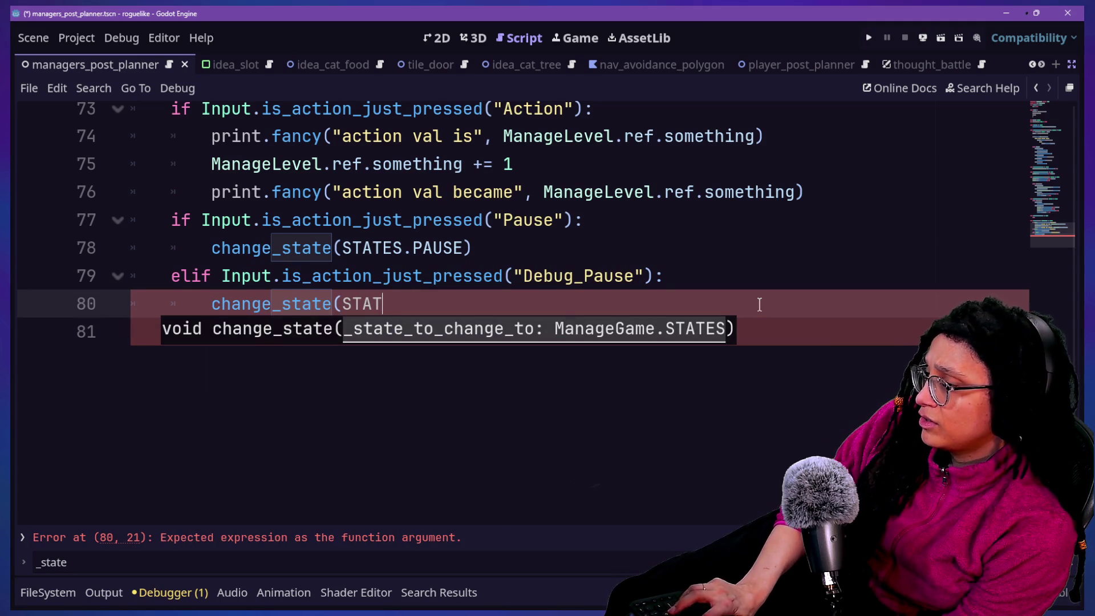
pyautogui.write('ES.PAUSE')
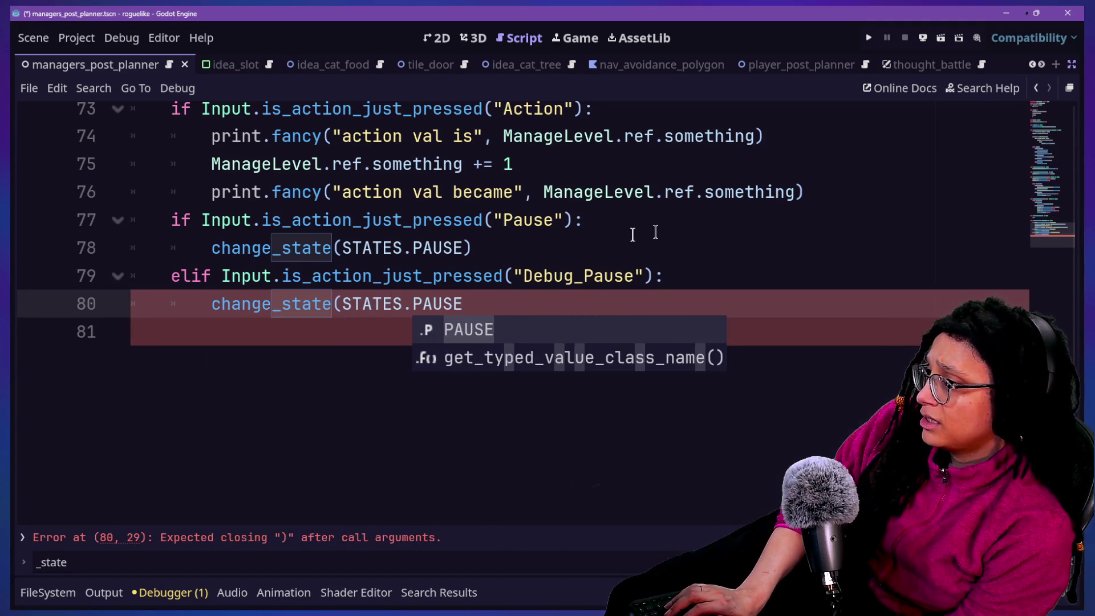
pyautogui.write(')')
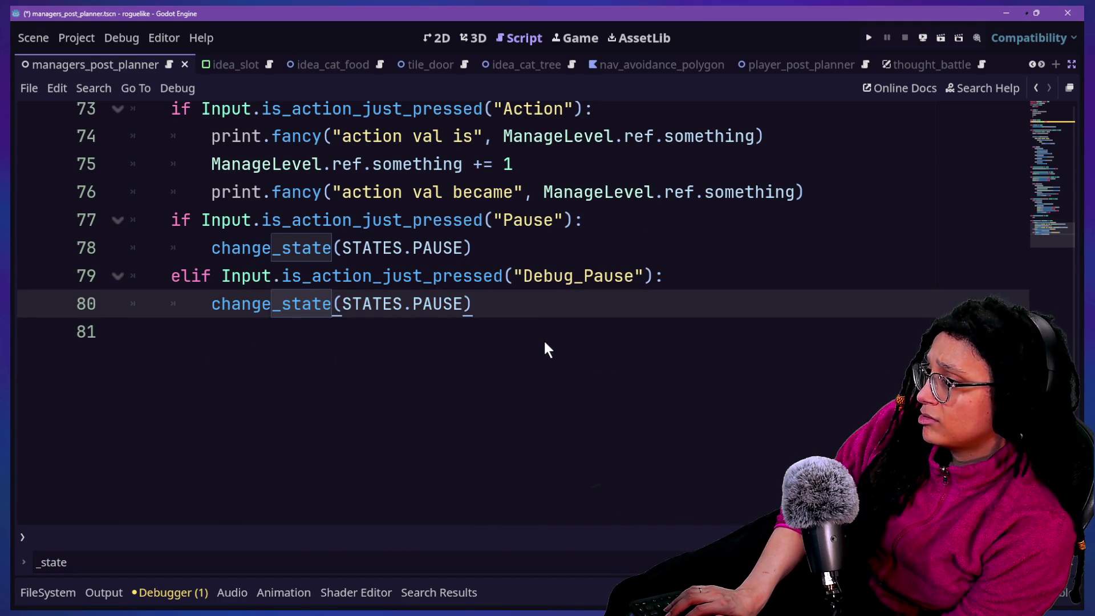
pyautogui.press('Return')
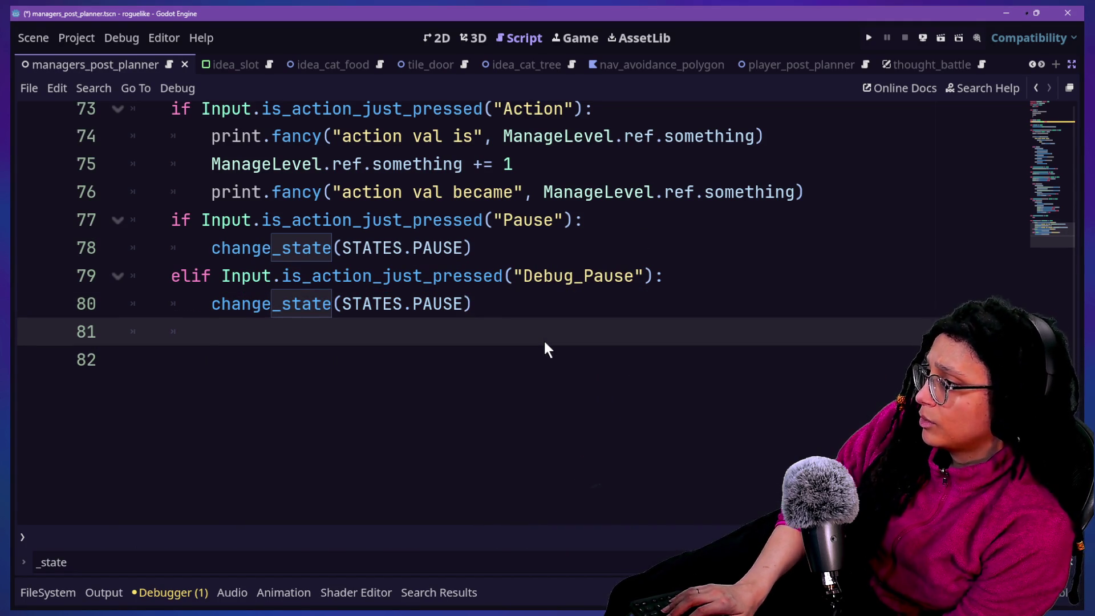
# Add a _debug_pause = true line after the pause call.
pyautogui.click(314, 194)
pyautogui.click(399, 332)
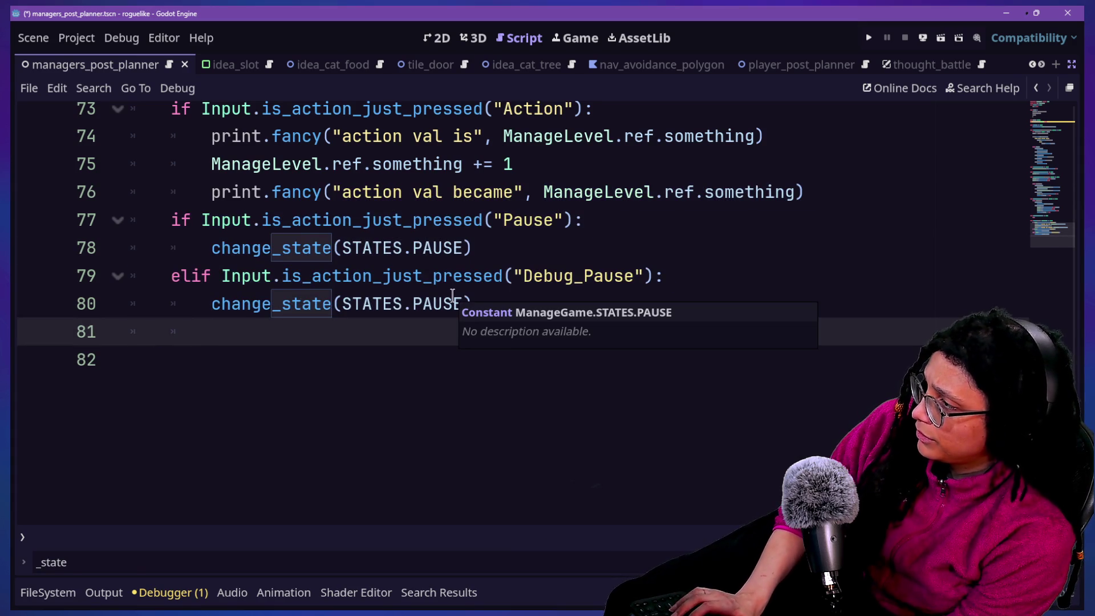
pyautogui.write('_debug')
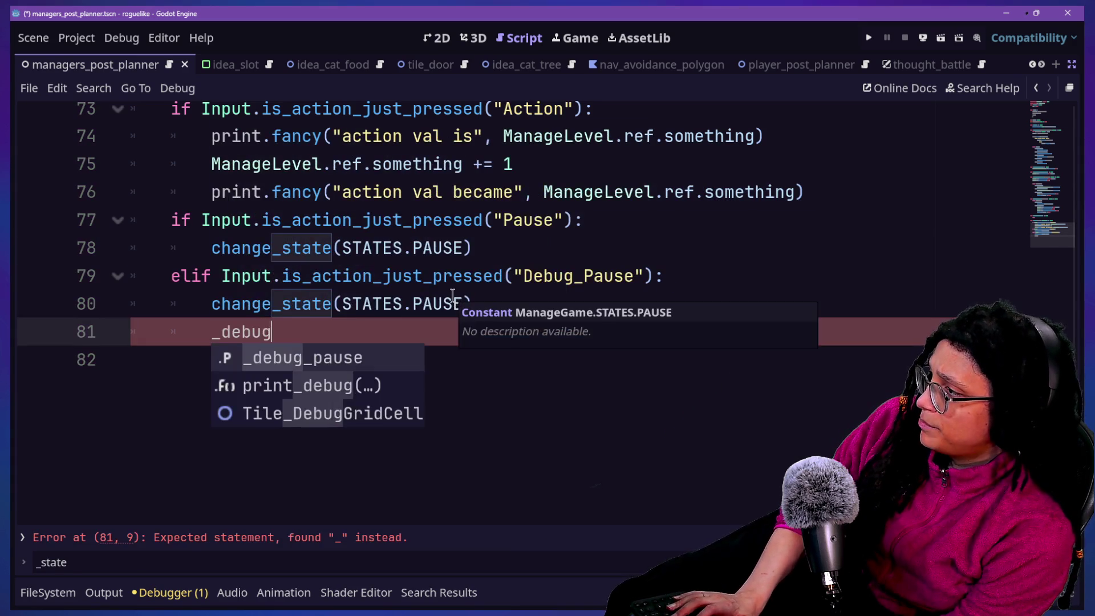
pyautogui.press('Return')
pyautogui.write('= true')
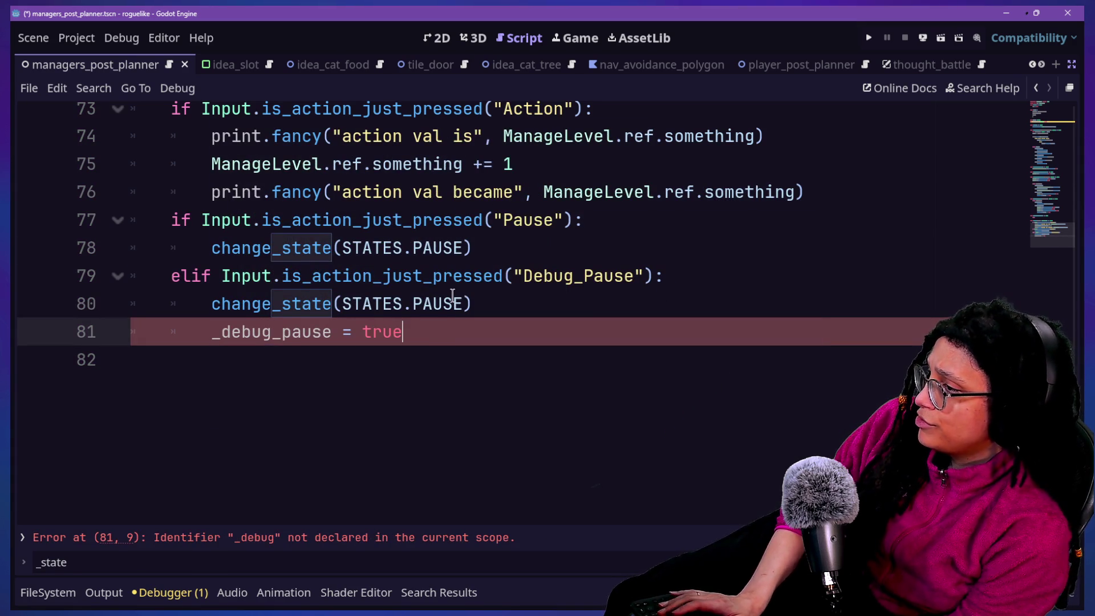
pyautogui.click(292, 220)
# Move the _debug_pause = true line above the change_state call and save the script.
pyautogui.moveTo(548, 336); pyautogui.dragTo(562, 302)
pyautogui.hotkey('ctrl', 'x')
pyautogui.click(713, 276)
pyautogui.hotkey('ctrl', 'v')
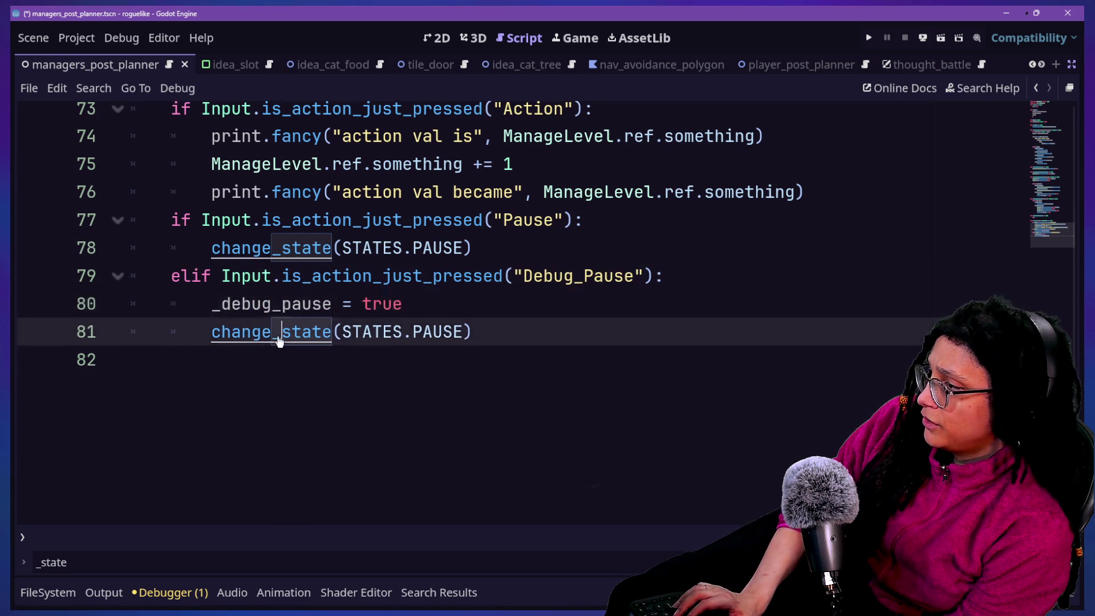
pyautogui.keyDown('ctrl'); pyautogui.click(278, 341); pyautogui.keyUp('ctrl')
pyautogui.hotkey('ctrl', 's')
# Scroll to _on_pause_state and select the menu, HUD and controls lines in its GAMEPLAY case.
pyautogui.scroll(-4, 456, 356)
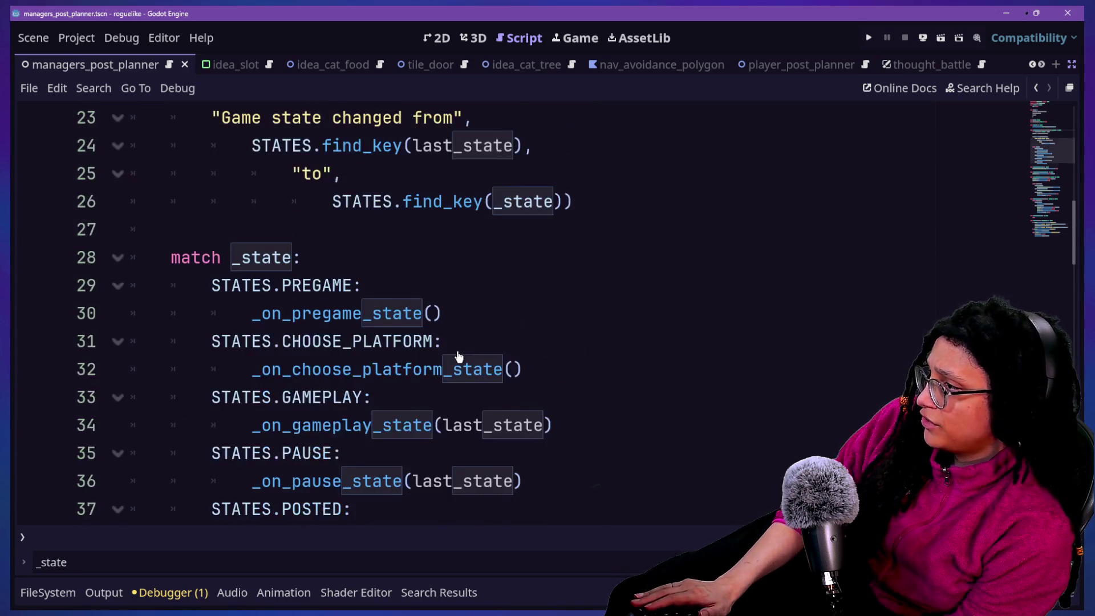
pyautogui.scroll(-2, 459, 357)
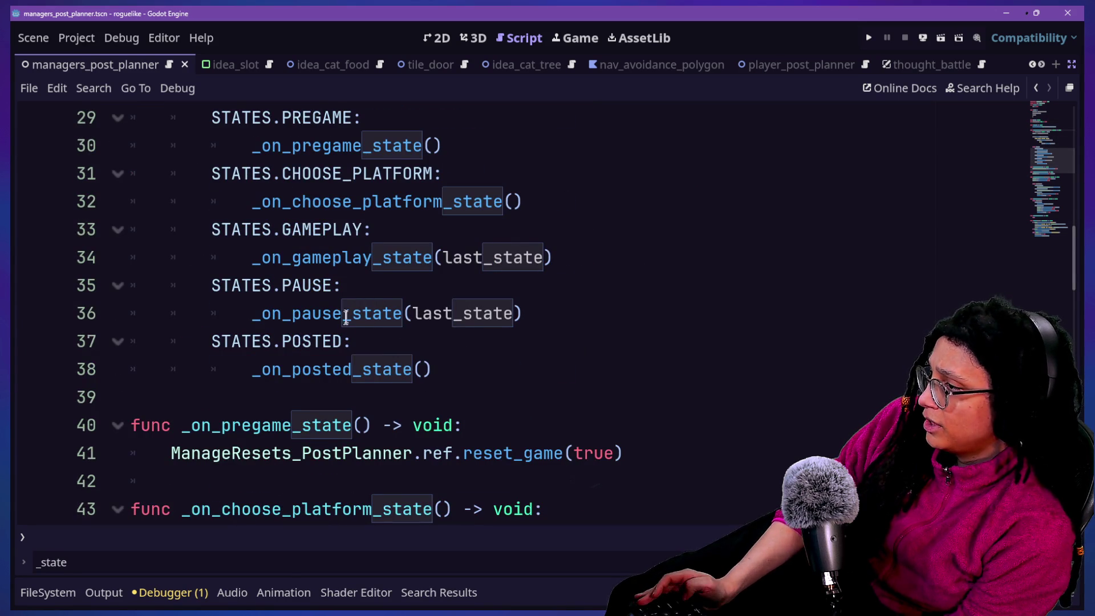
pyautogui.scroll(-4, 353, 328)
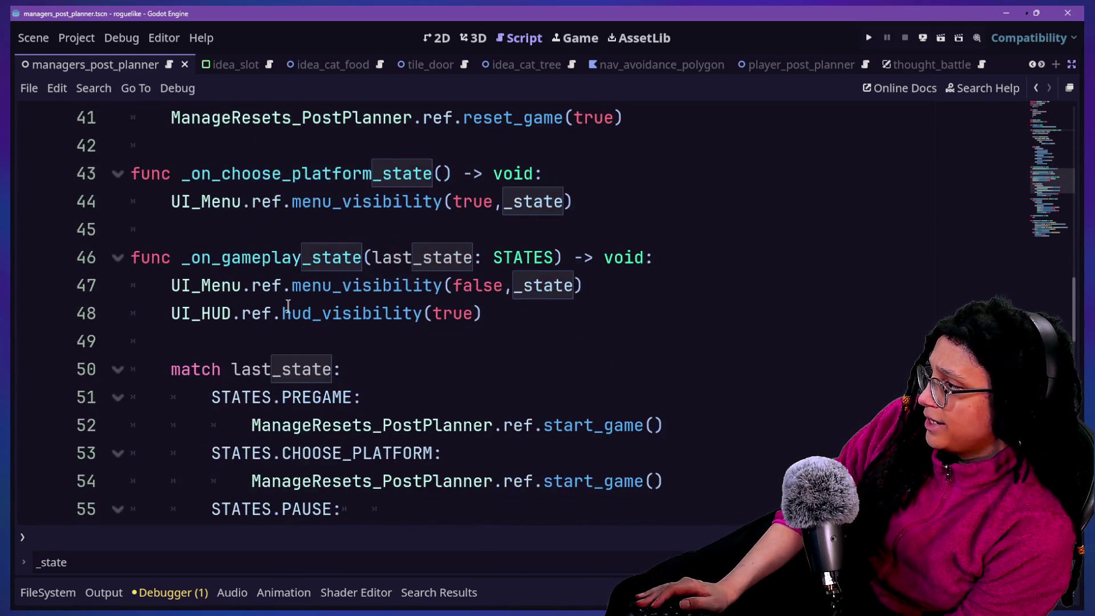
pyautogui.scroll(-5, 288, 306)
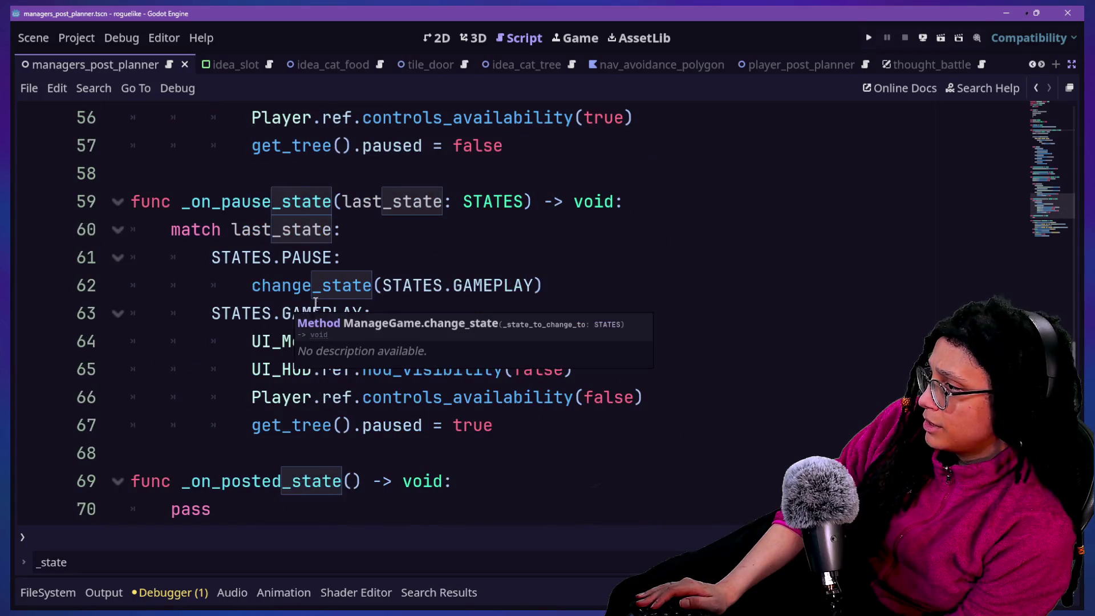
pyautogui.click(410, 263)
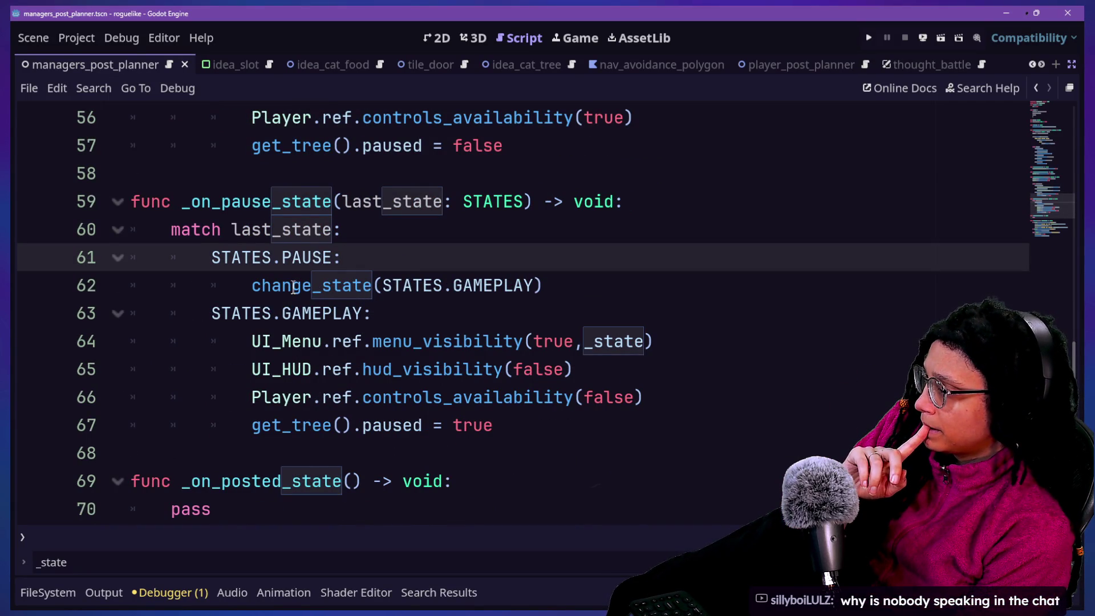
pyautogui.moveTo(293, 287)
pyautogui.click(359, 388)
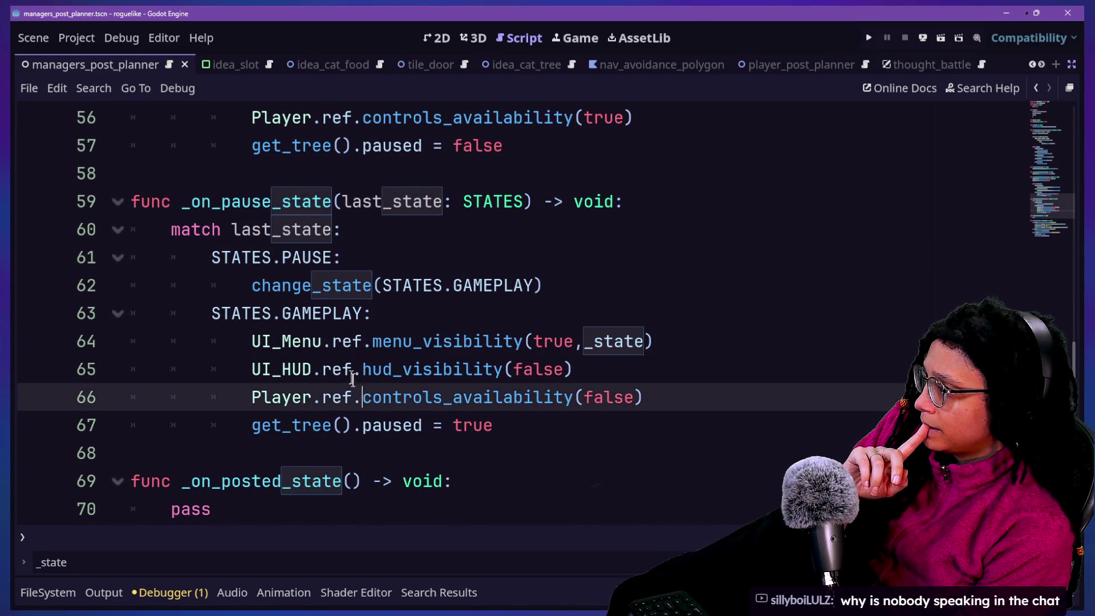
pyautogui.click(334, 341)
pyautogui.moveTo(333, 342)
pyautogui.mouseDown()
pyautogui.moveTo(449, 406)
pyautogui.moveTo(442, 320)
pyautogui.moveTo(465, 397)
pyautogui.mouseUp()
# Add an if _debug_pause line directly under the STATES.GAMEPLAY case.
pyautogui.click(557, 341)
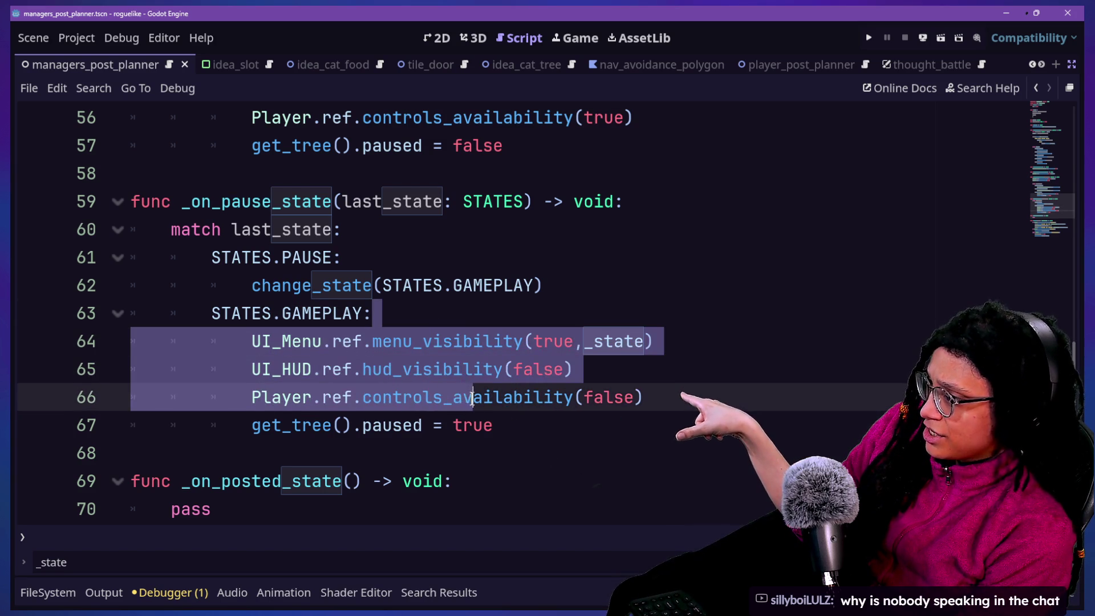
pyautogui.click(489, 340)
pyautogui.click(496, 318)
pyautogui.press('Return')
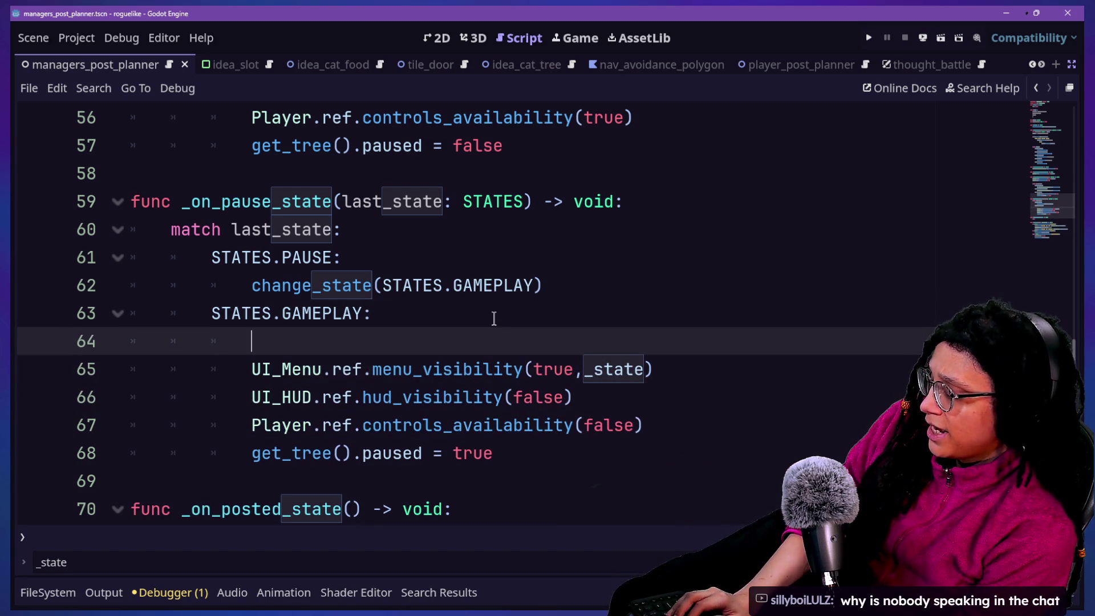
pyautogui.write('if de')
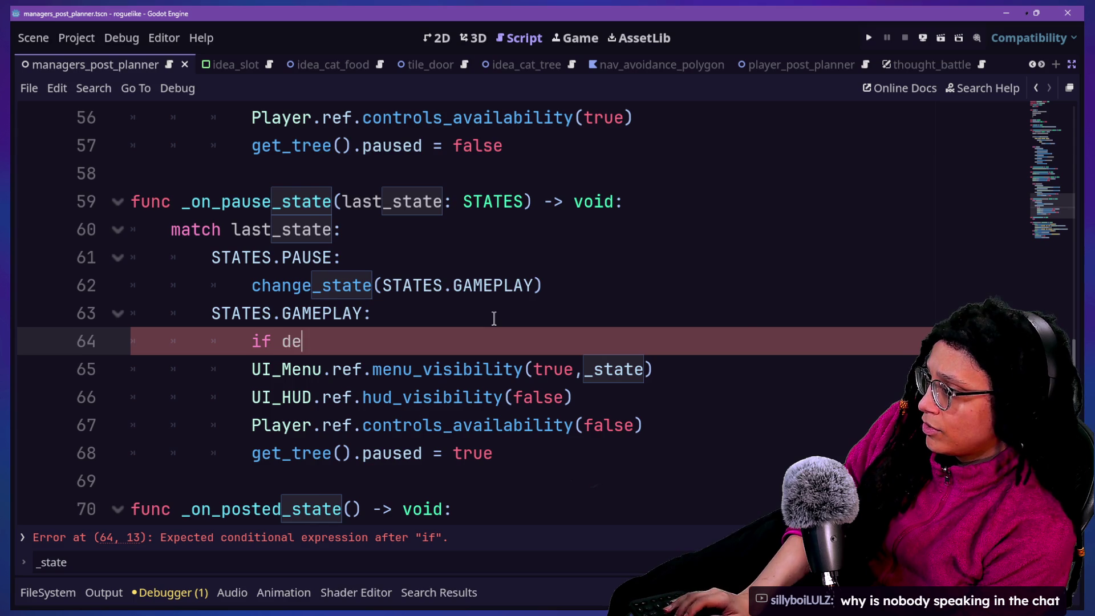
pyautogui.press('BackSpace')
pyautogui.press('BackSpace')
pyautogui.write('_d')
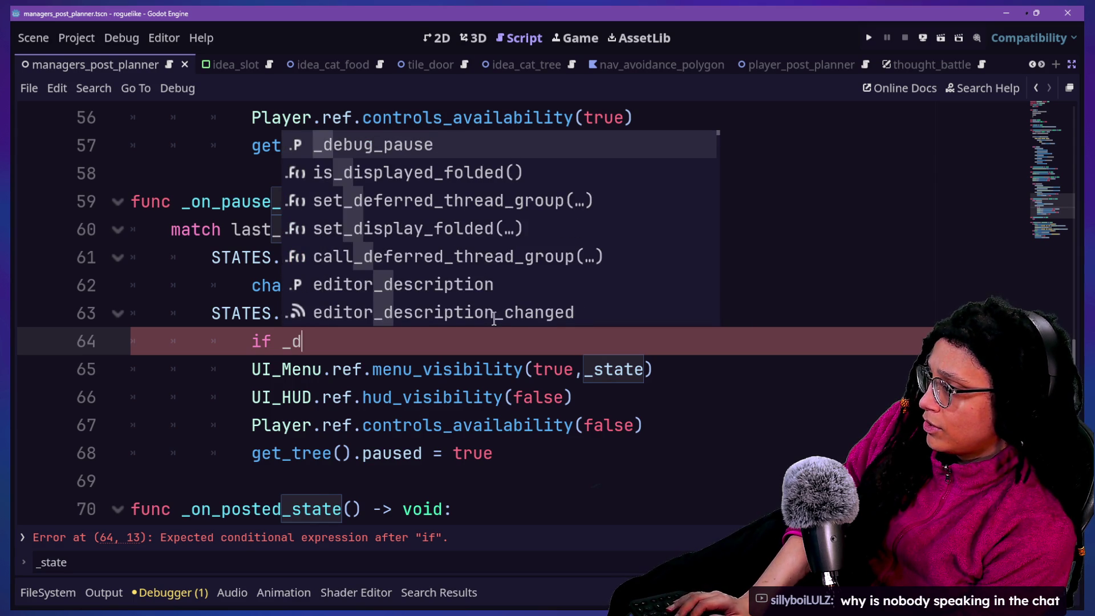
pyautogui.write('ebug+')
pyautogui.press('BackSpace')
pyautogui.write('_pause')
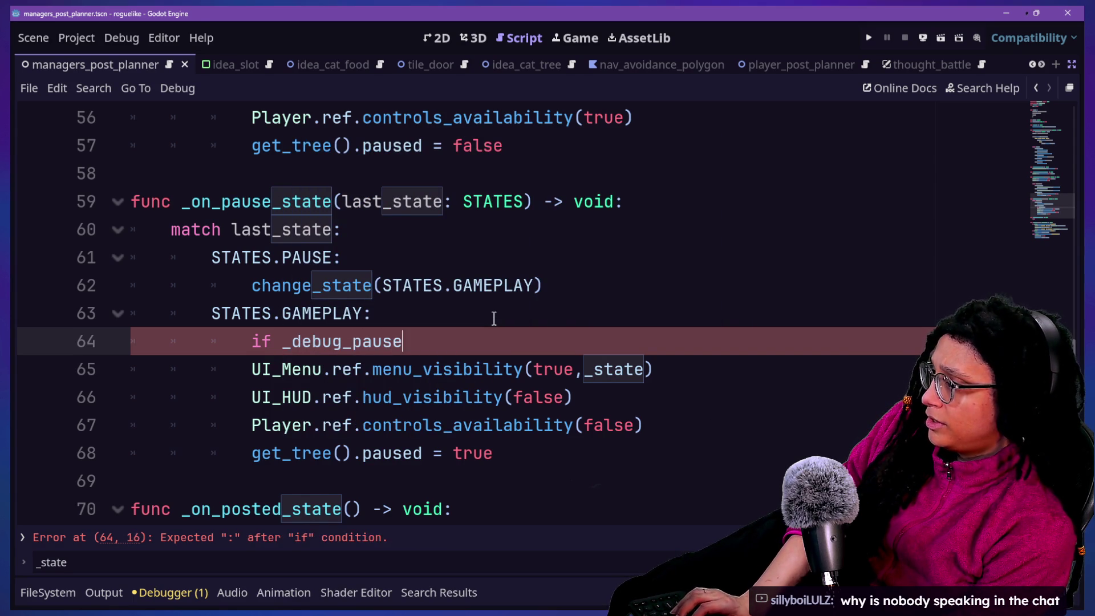
# Change the check to if not _debug_pause and indent the menu, HUD and controls lines beneath it.
pyautogui.moveTo(673, 456); pyautogui.dragTo(679, 431)
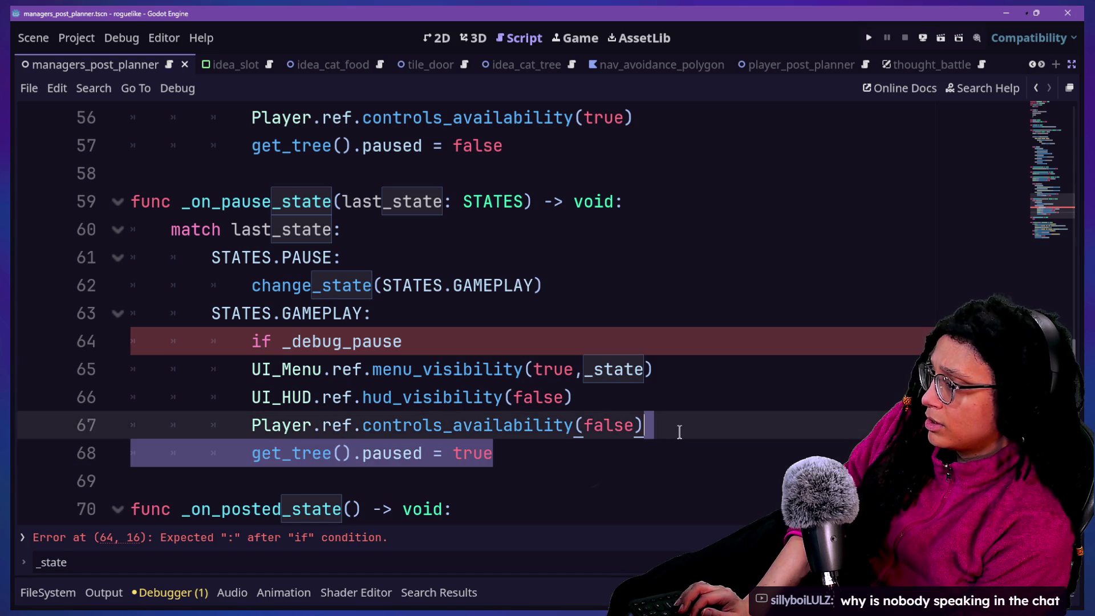
pyautogui.moveTo(548, 368); pyautogui.dragTo(489, 460)
pyautogui.click(491, 456)
pyautogui.click(432, 359)
pyautogui.click(429, 343)
pyautogui.write(':')
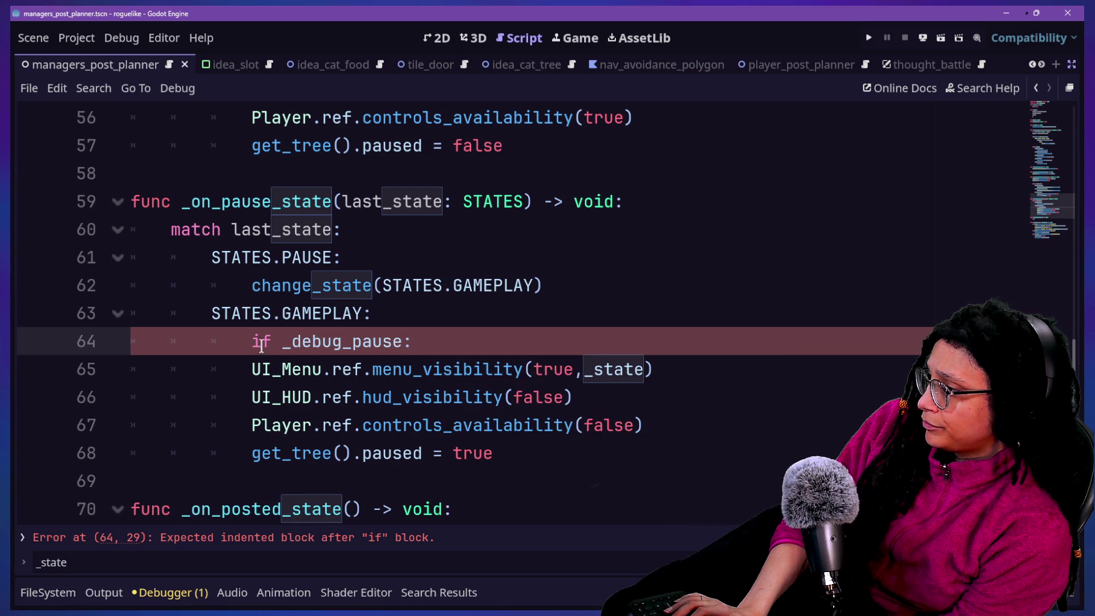
pyautogui.write('not')
pyautogui.moveTo(566, 369)
pyautogui.mouseDown()
pyautogui.moveTo(576, 398)
pyautogui.moveTo(633, 425)
pyautogui.mouseUp()
pyautogui.press('Tab')
# Keep get_tree().paused outside the if block and close the edited script.
pyautogui.click(729, 443)
pyautogui.click(723, 425)
pyautogui.press('Return')
pyautogui.press('BackSpace')
pyautogui.write('else:')
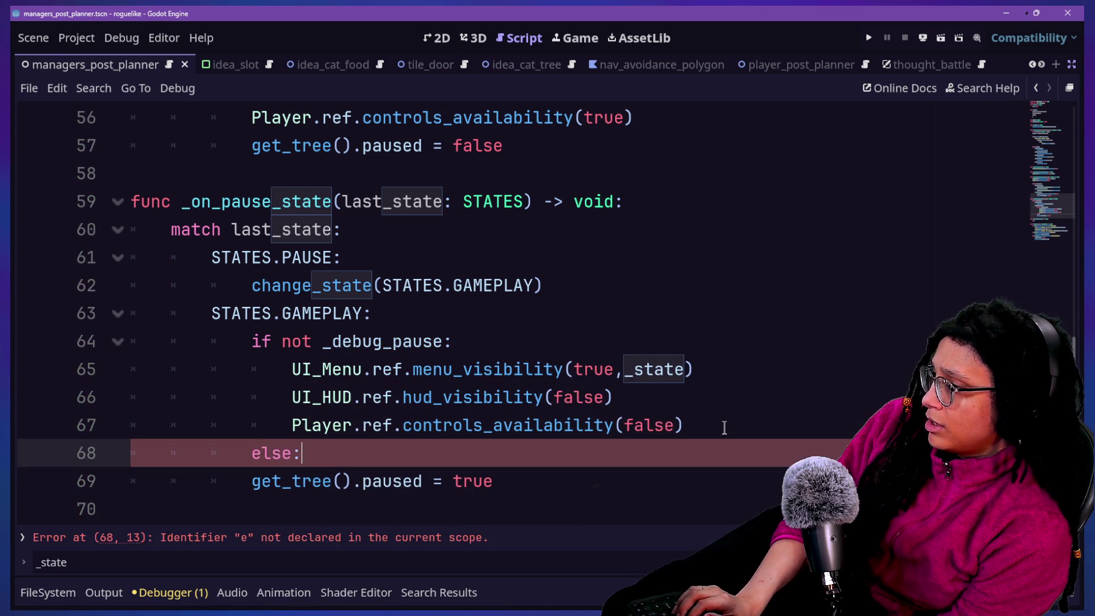
pyautogui.press('BackSpace')
pyautogui.press('BackSpace')
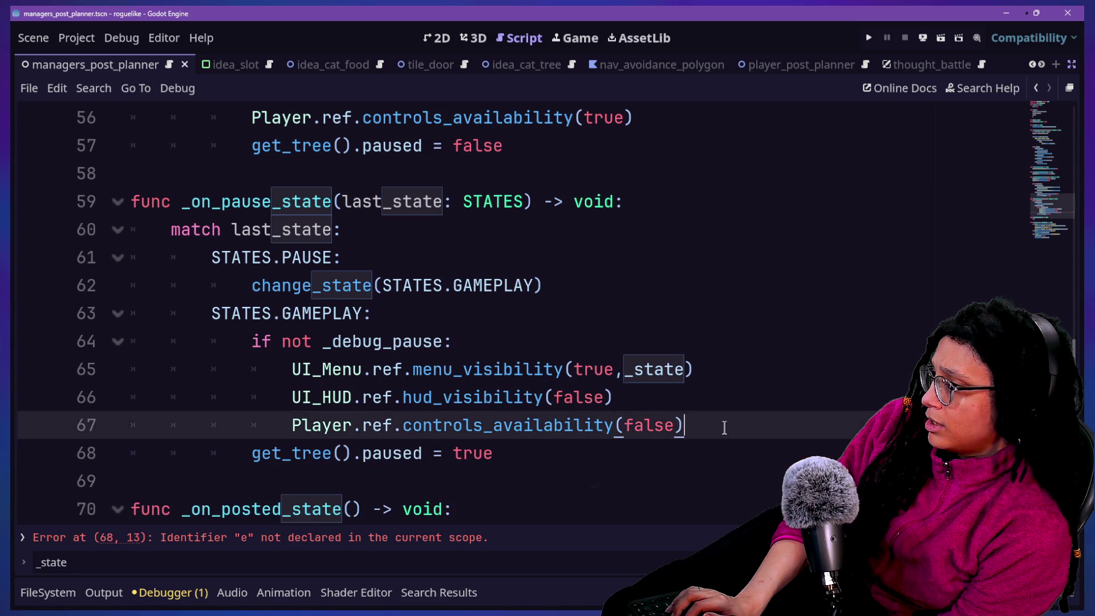
pyautogui.click(456, 453)
pyautogui.click(787, 423)
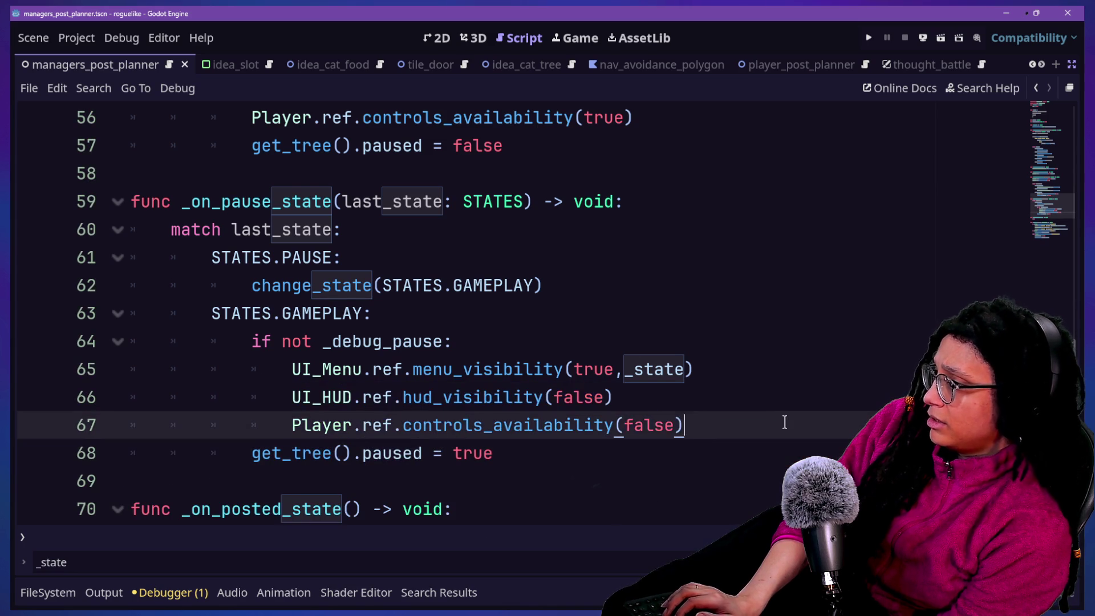
pyautogui.click(293, 453)
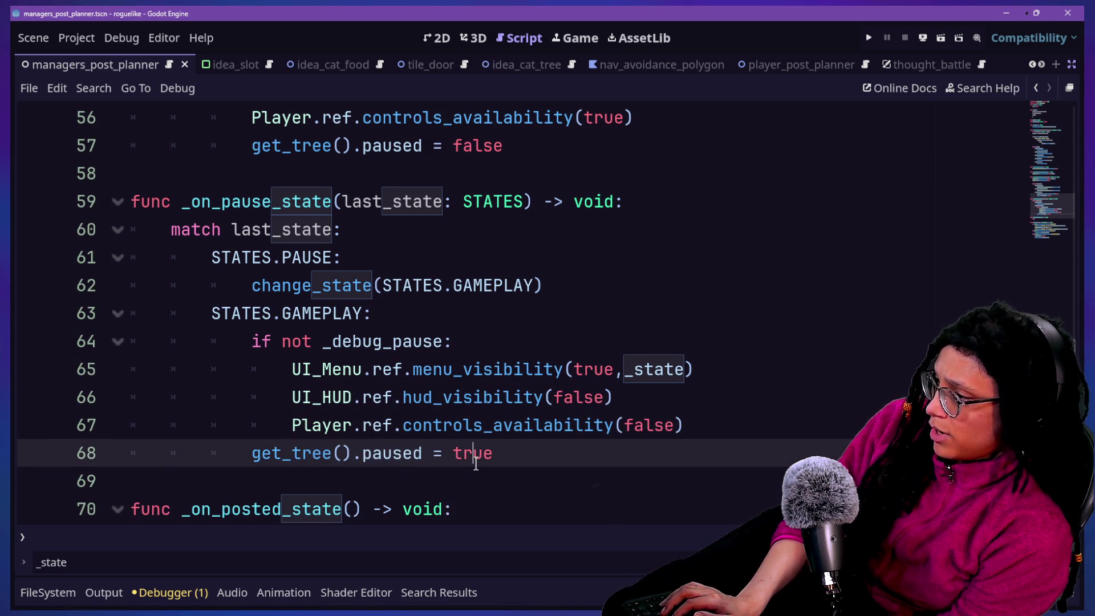
pyautogui.scroll(-5, 455, 454)
pyautogui.scroll(-3, 476, 464)
pyautogui.hotkey('ctrl', 'w')
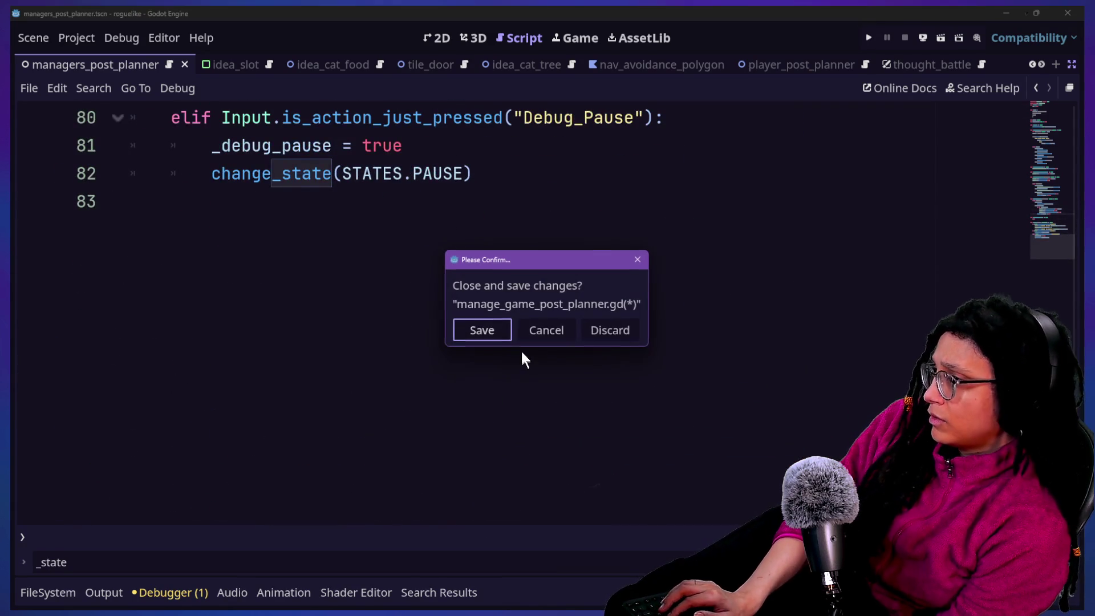
# Cancel closing, save the scene and script, and review the Debug_Pause branch.
pyautogui.click(570, 327)
pyautogui.hotkey('ctrl', 's')
pyautogui.scroll(2, 582, 336)
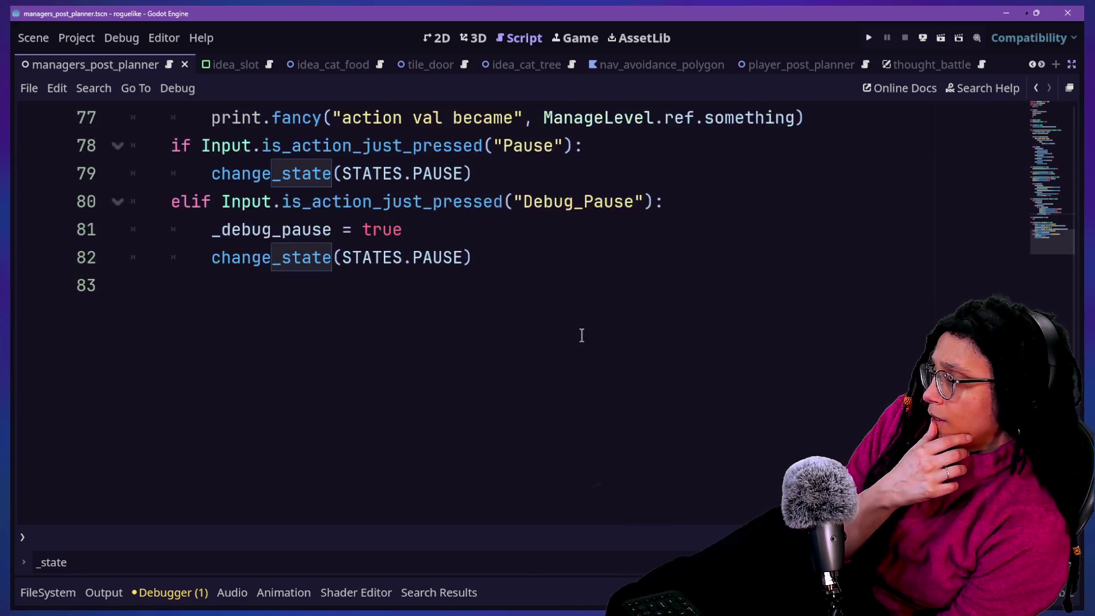
pyautogui.moveTo(347, 283); pyautogui.dragTo(593, 344)
pyautogui.click(616, 308)
pyautogui.click(361, 285)
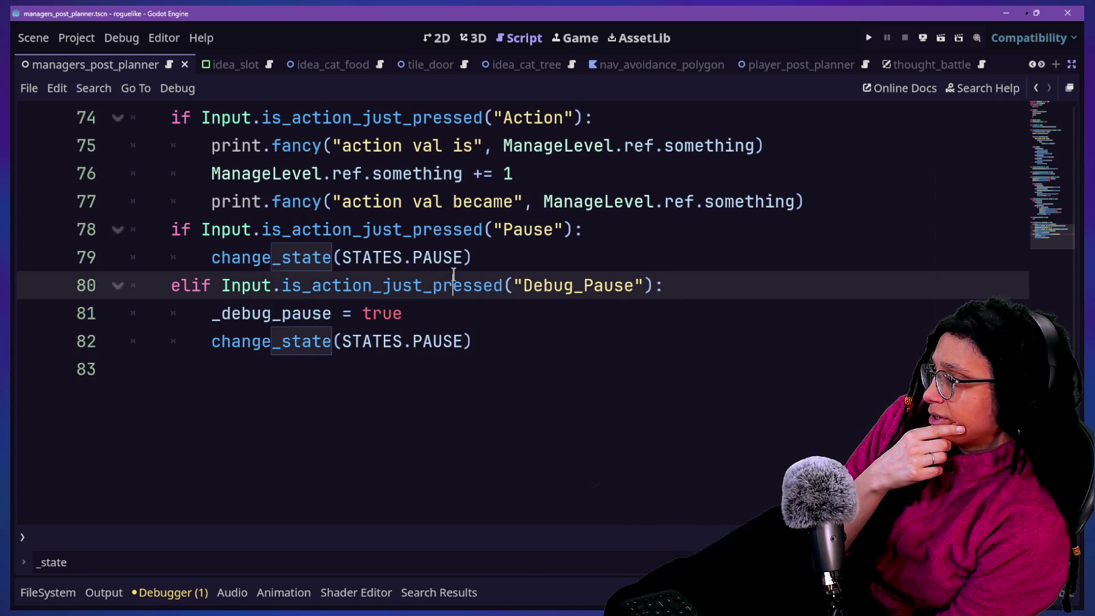
pyautogui.click(644, 301)
pyautogui.click(654, 286)
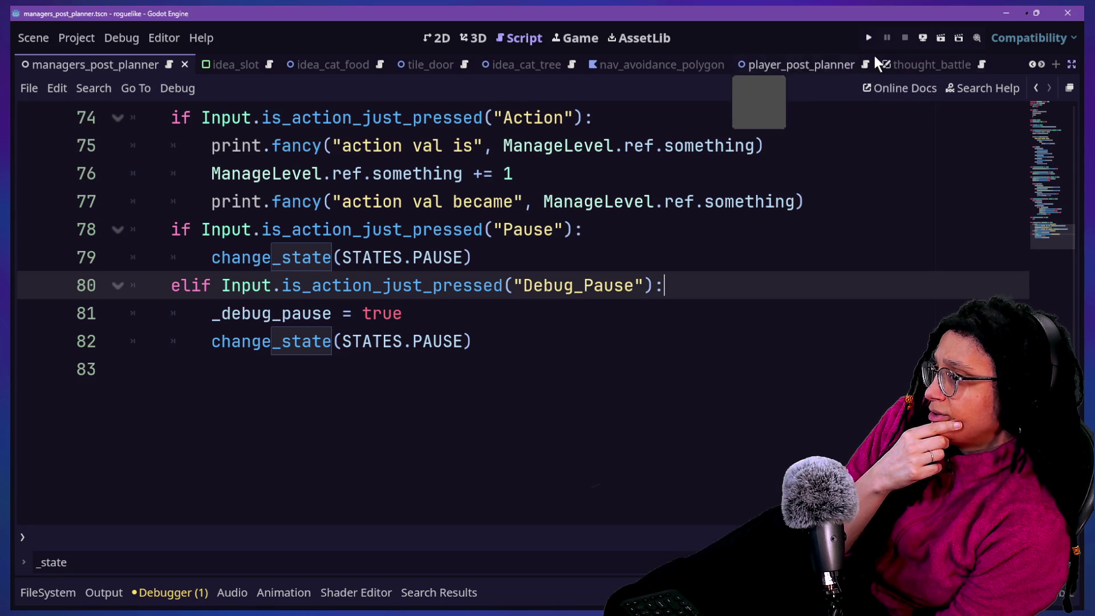
# Run the game, start planning on Catstagram, and pause it to show the PAUSED menu.
pyautogui.click(869, 38)
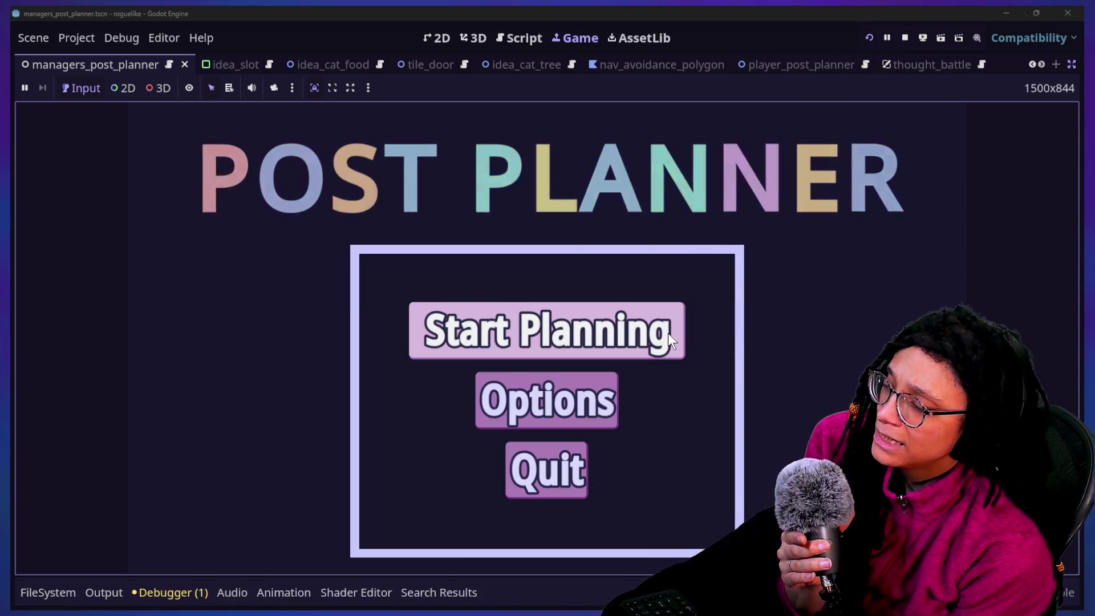
pyautogui.click(666, 333)
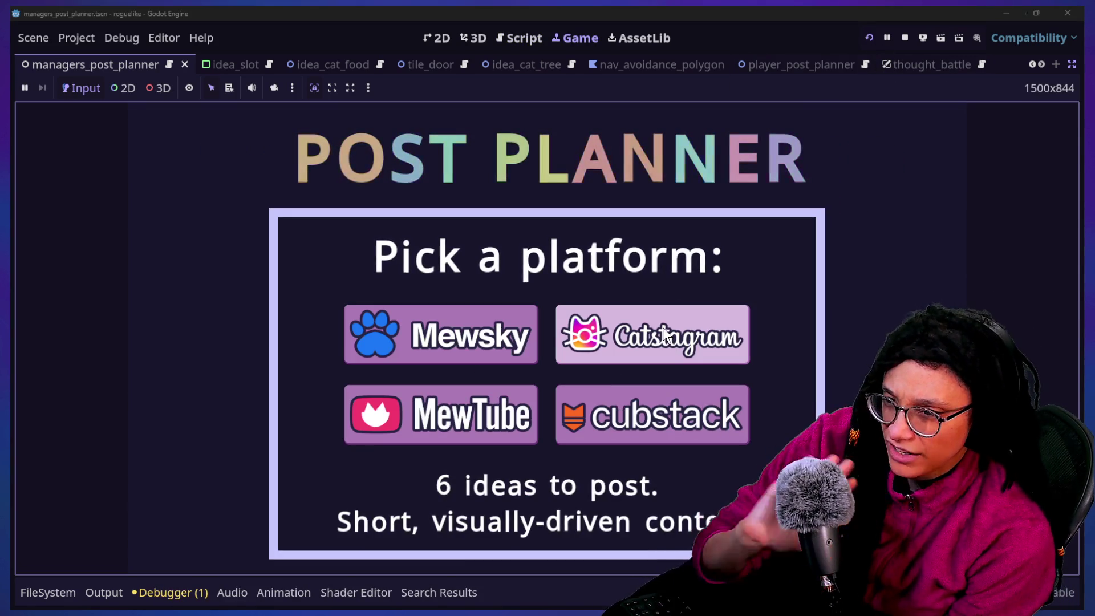
pyautogui.click(615, 343)
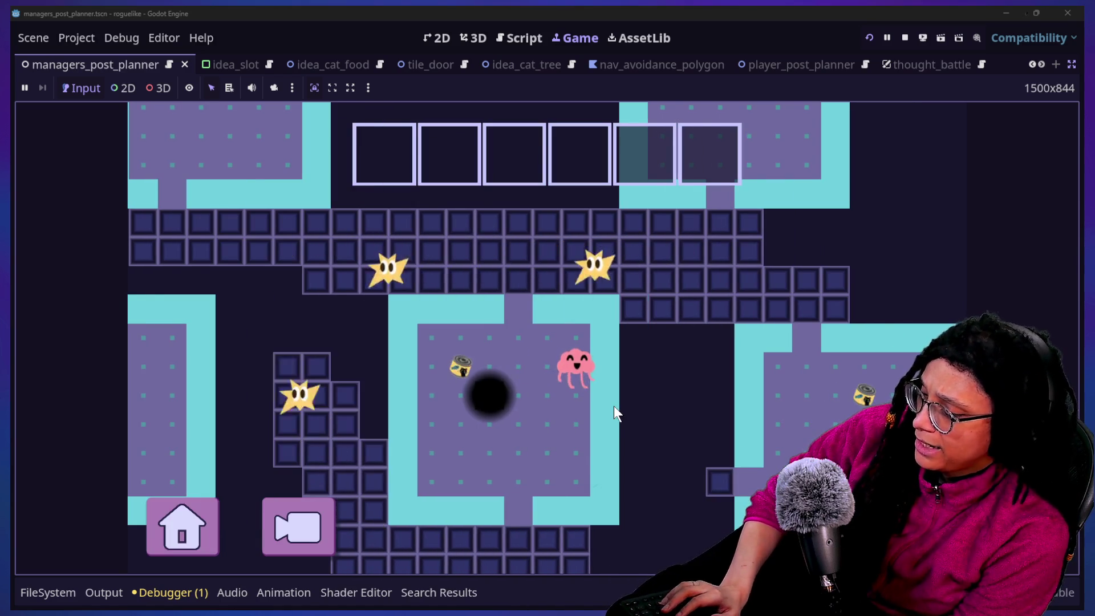
pyautogui.press('Escape')
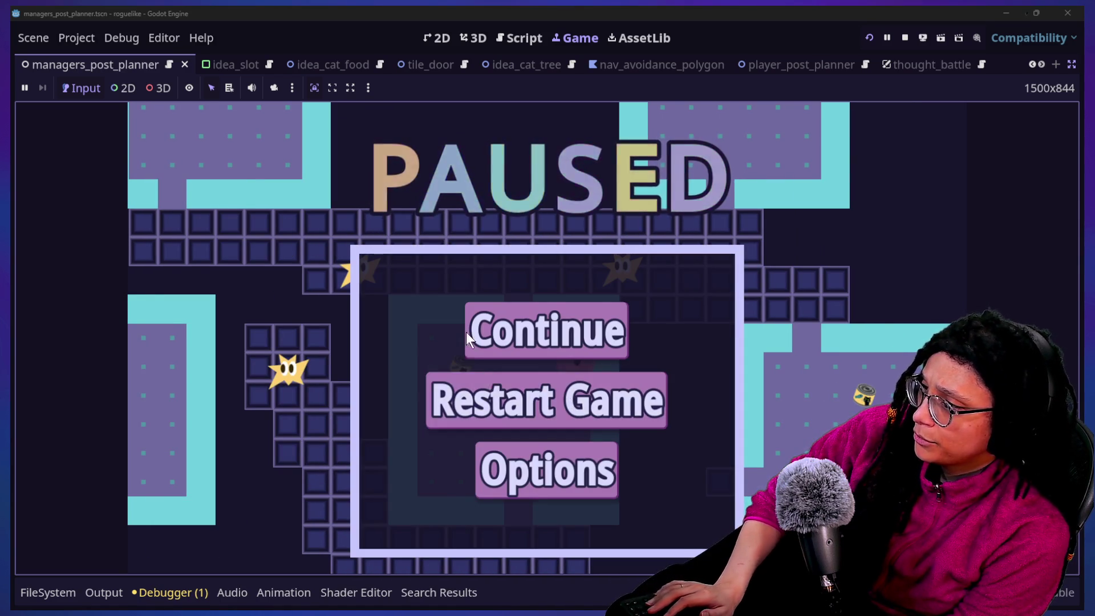
pyautogui.press('Escape')
pyautogui.press('Escape')
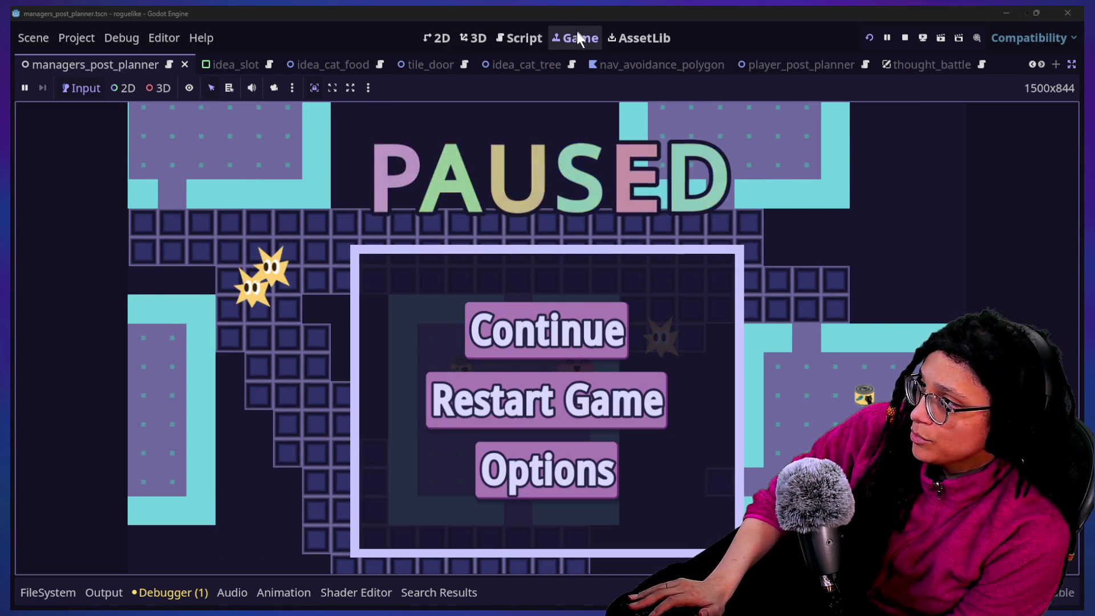
pyautogui.click(534, 33)
# Scroll through the script back to the GAMEPLAY case of _on_pause_state.
pyautogui.scroll(20, 499, 319)
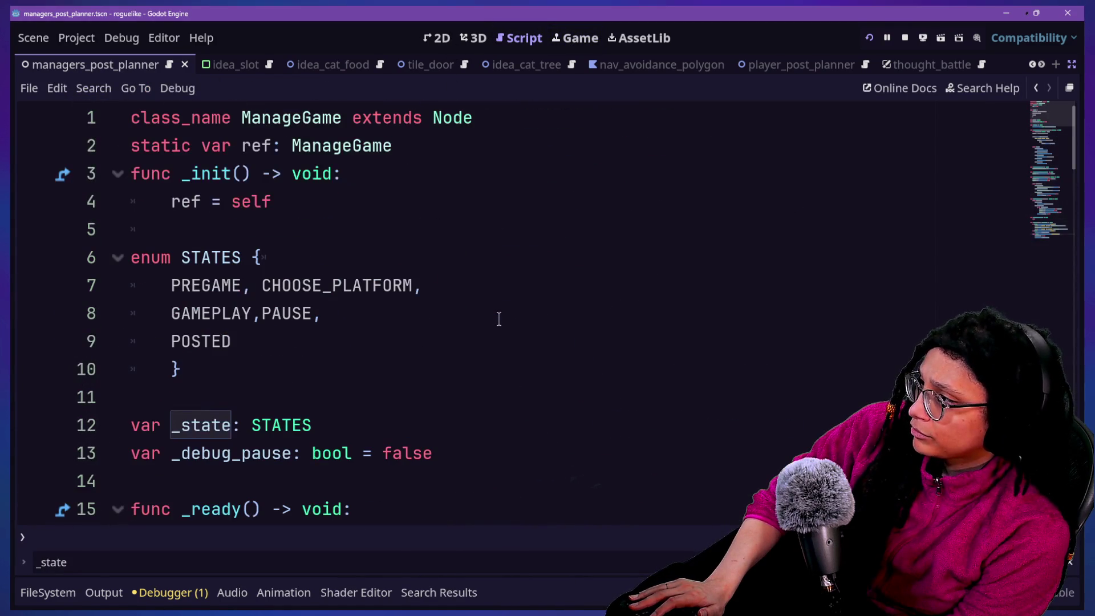
pyautogui.scroll(-3, 150, 268)
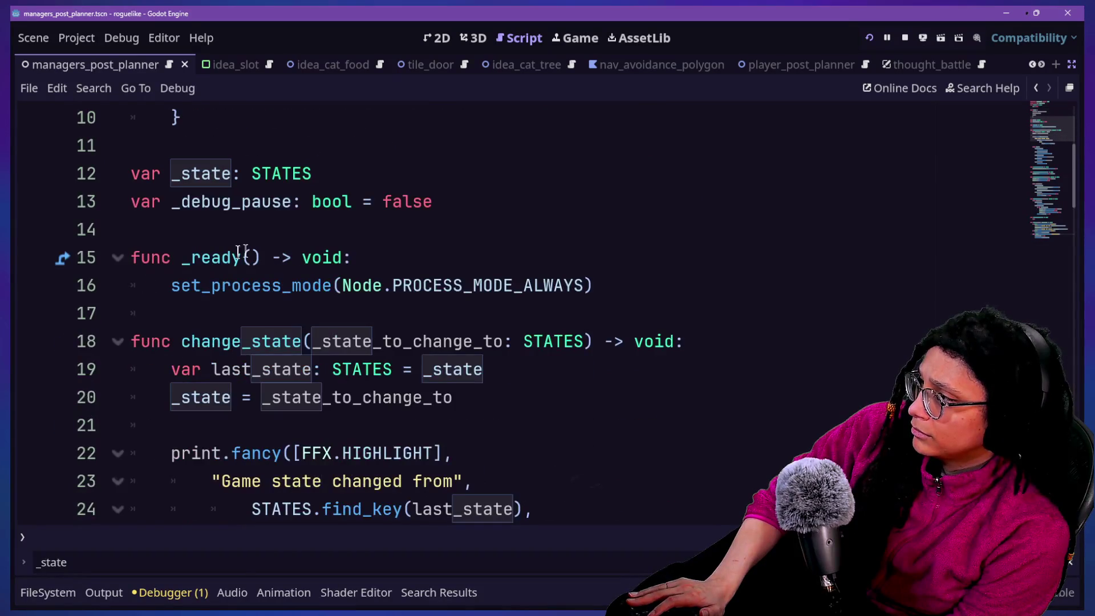
pyautogui.scroll(-19, 391, 246)
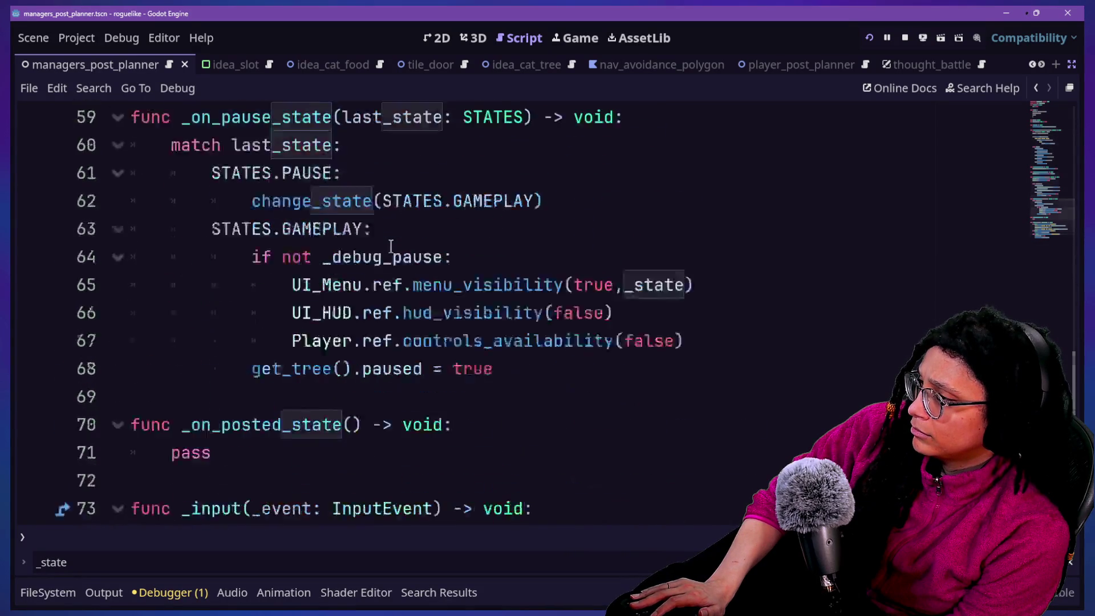
pyautogui.scroll(-3, 391, 247)
pyautogui.scroll(1, 391, 246)
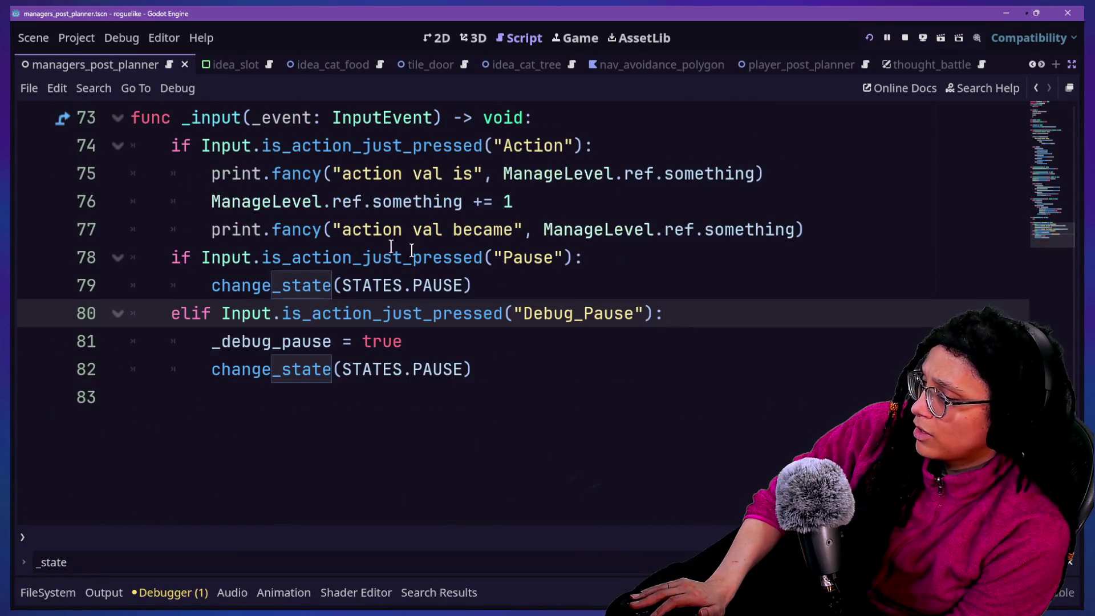
pyautogui.scroll(4, 543, 283)
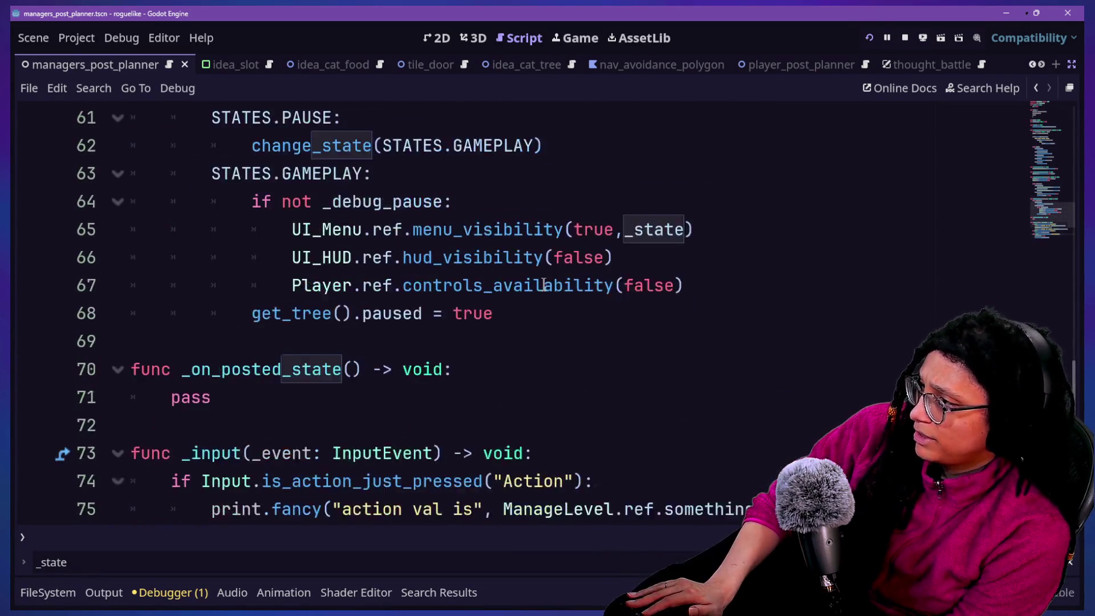
pyautogui.scroll(2, 544, 284)
pyautogui.scroll(-2, 543, 285)
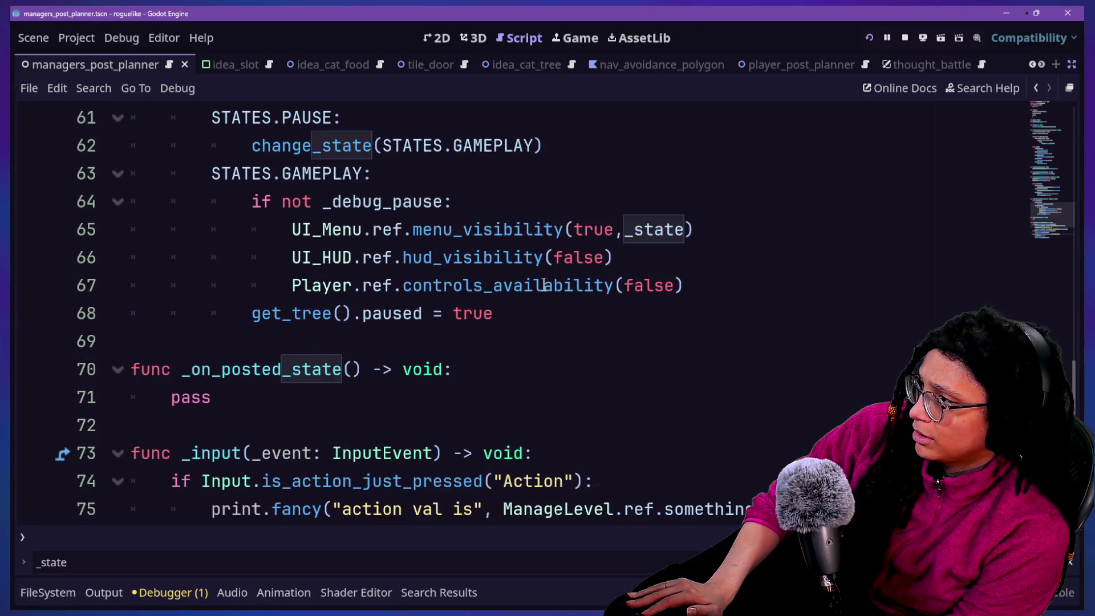
pyautogui.scroll(2, 543, 285)
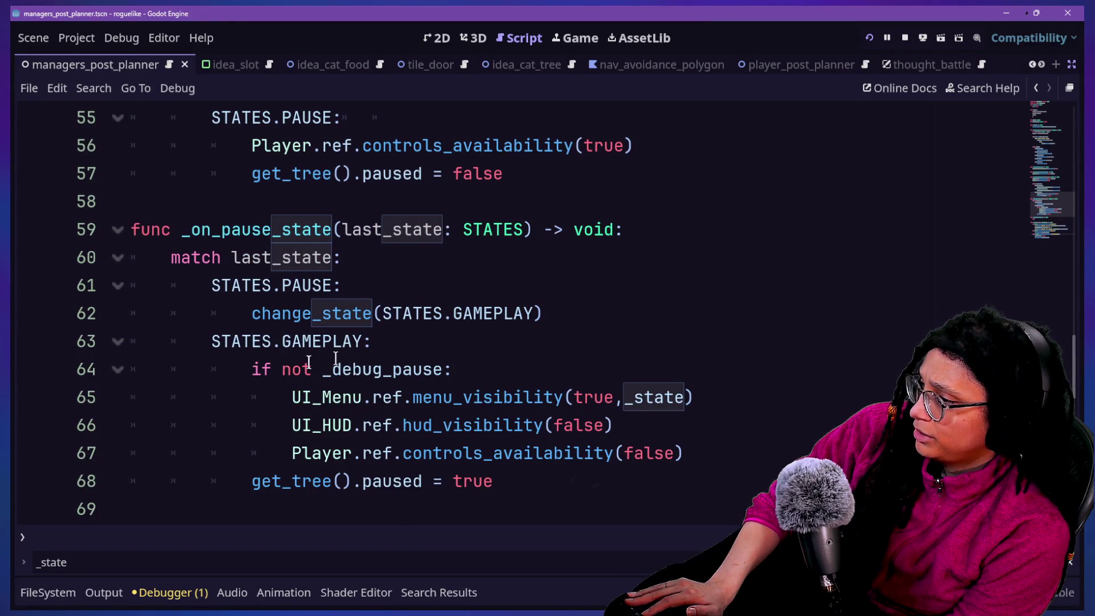
pyautogui.doubleClick(283, 371)
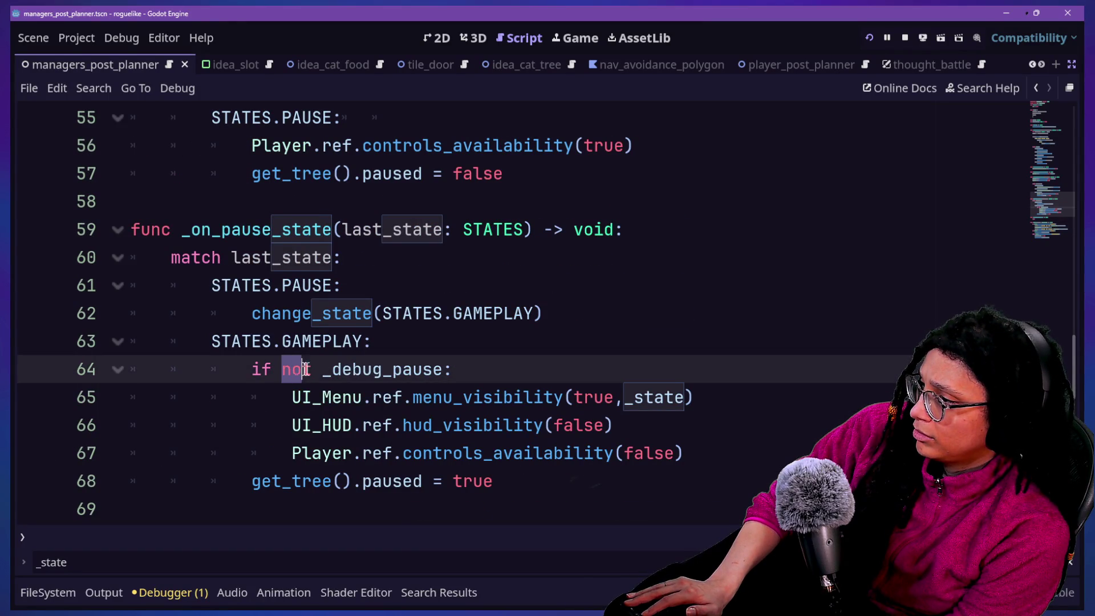
pyautogui.click(372, 377)
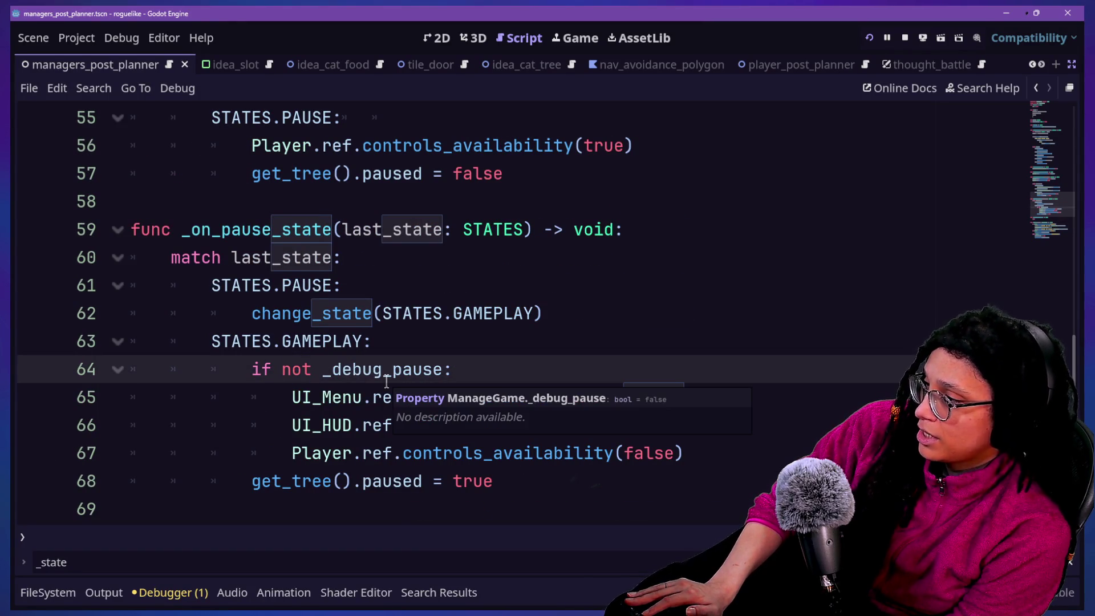
# Add a print line with the autocompleted _debug_pause under STATES.GAMEPLAY.
pyautogui.click(506, 354)
pyautogui.press('Return')
pyautogui.write('print(')
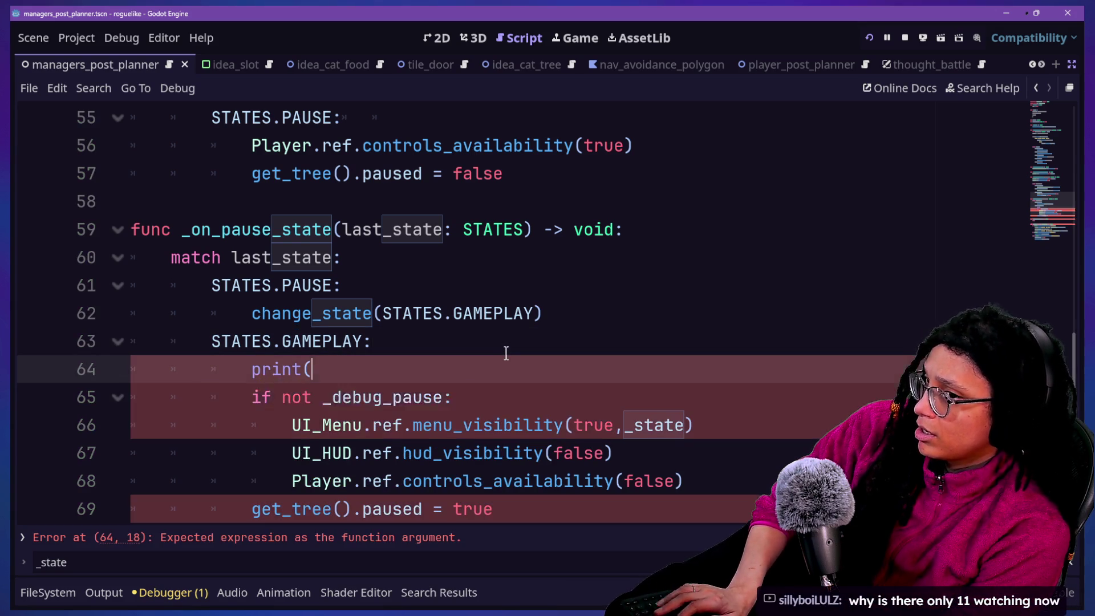
pyautogui.write('debug_')
pyautogui.press('BackSpace')
pyautogui.press('BackSpace')
pyautogui.press('BackSpace')
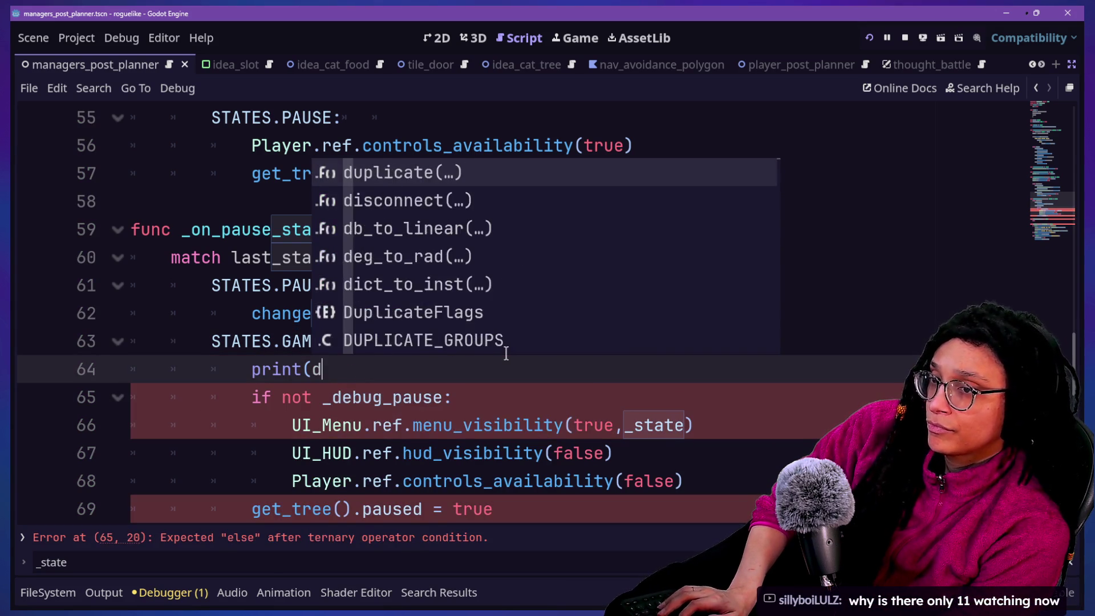
pyautogui.write('d_d')
pyautogui.press('BackSpace')
pyautogui.press('BackSpace')
pyautogui.press('BackSpace')
pyautogui.write('_debug_p')
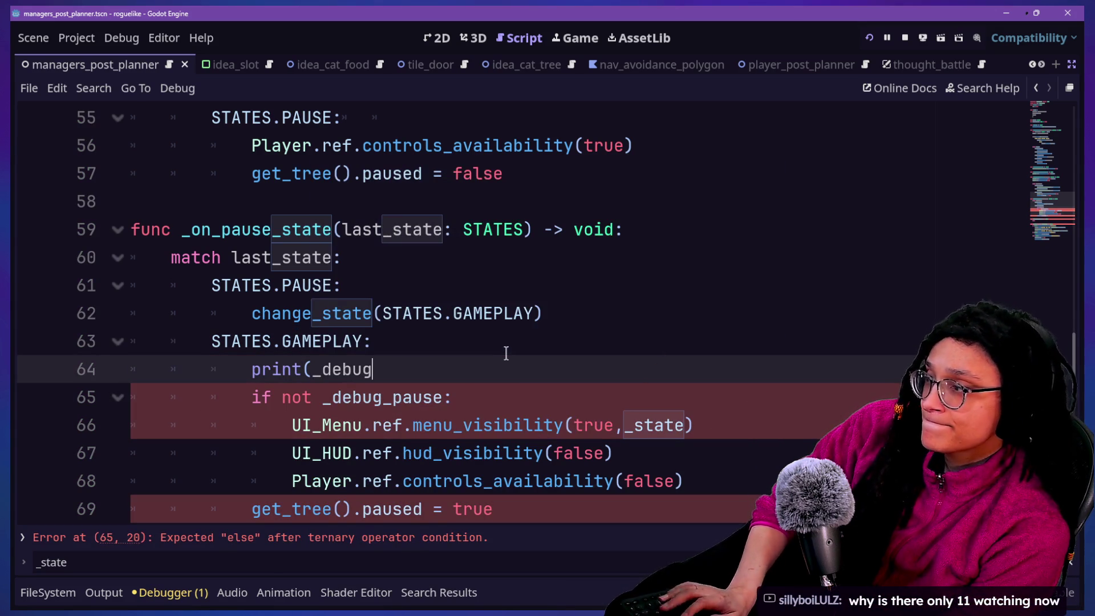
pyautogui.press('Return')
pyautogui.write(')')
# Remove the stray characters and parentheses so the line reads print(_debug_pause).
pyautogui.press('BackSpace')
pyautogui.write('f0')
pyautogui.press('BackSpace')
pyautogui.press('BackSpace')
pyautogui.write('(')
pyautogui.press('BackSpace')
pyautogui.write(')')
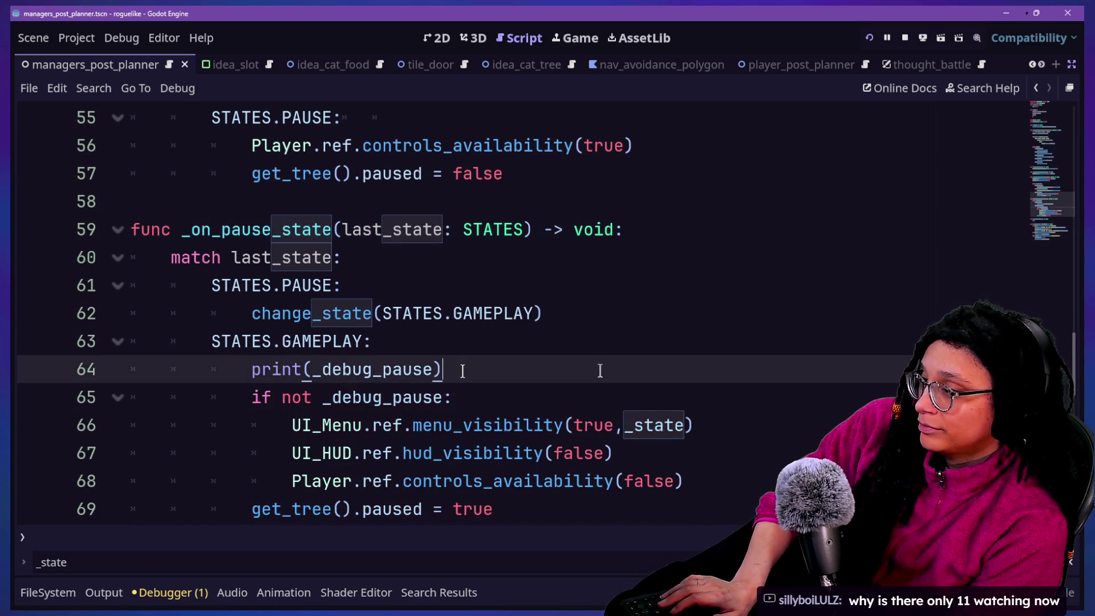
pyautogui.press('Left')
pyautogui.press('Left')
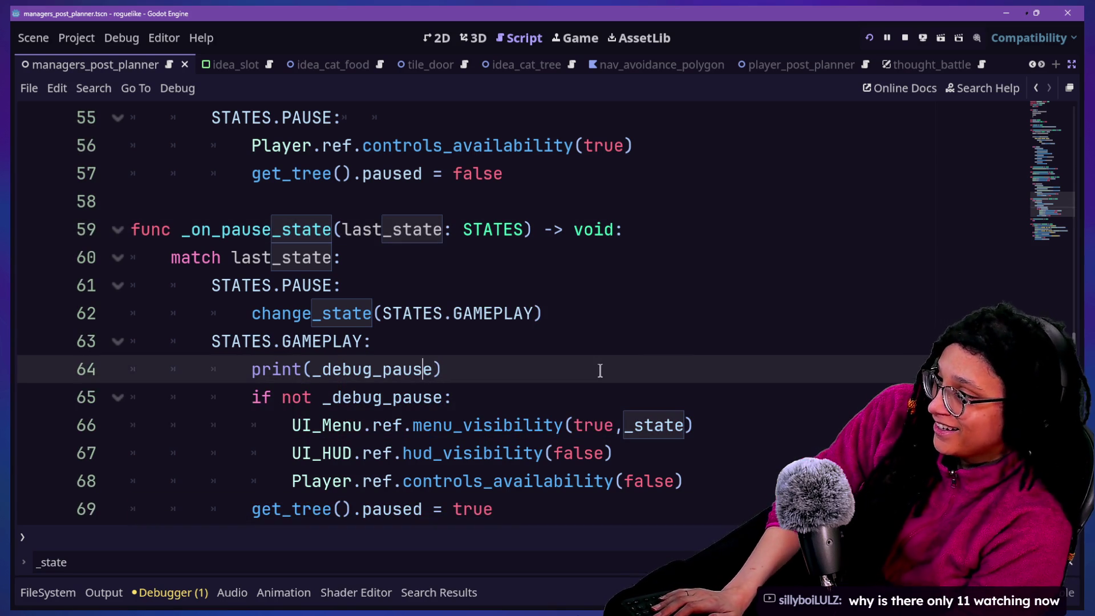
pyautogui.write('(')
pyautogui.press('BackSpace')
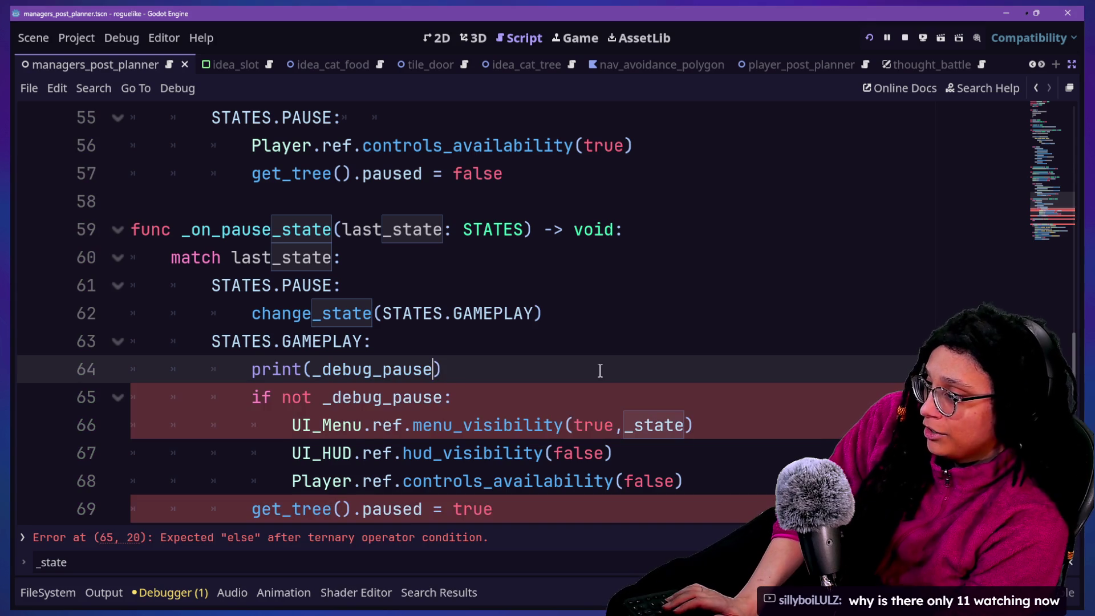
# Relaunch the project to the platform picker, open the Output panel, and return to the script.
pyautogui.click(868, 37)
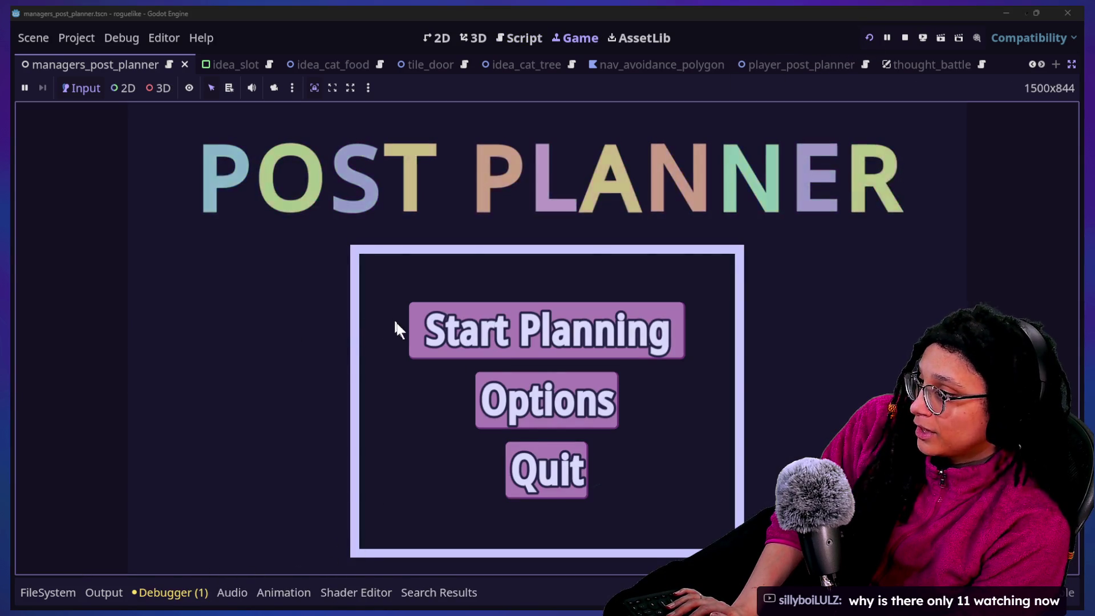
pyautogui.click(415, 330)
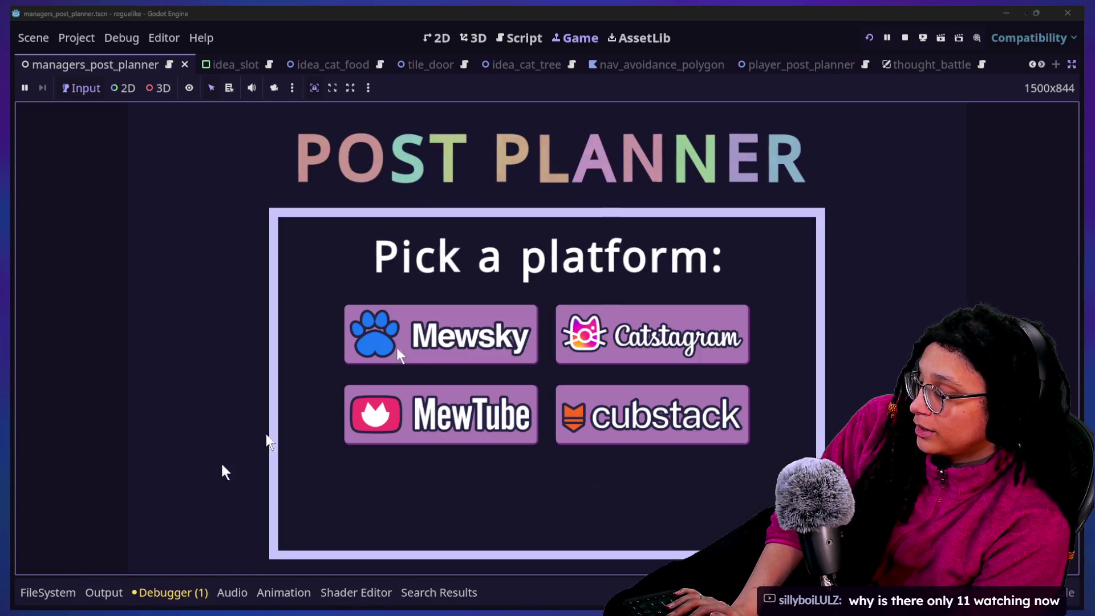
pyautogui.click(57, 592)
pyautogui.click(106, 593)
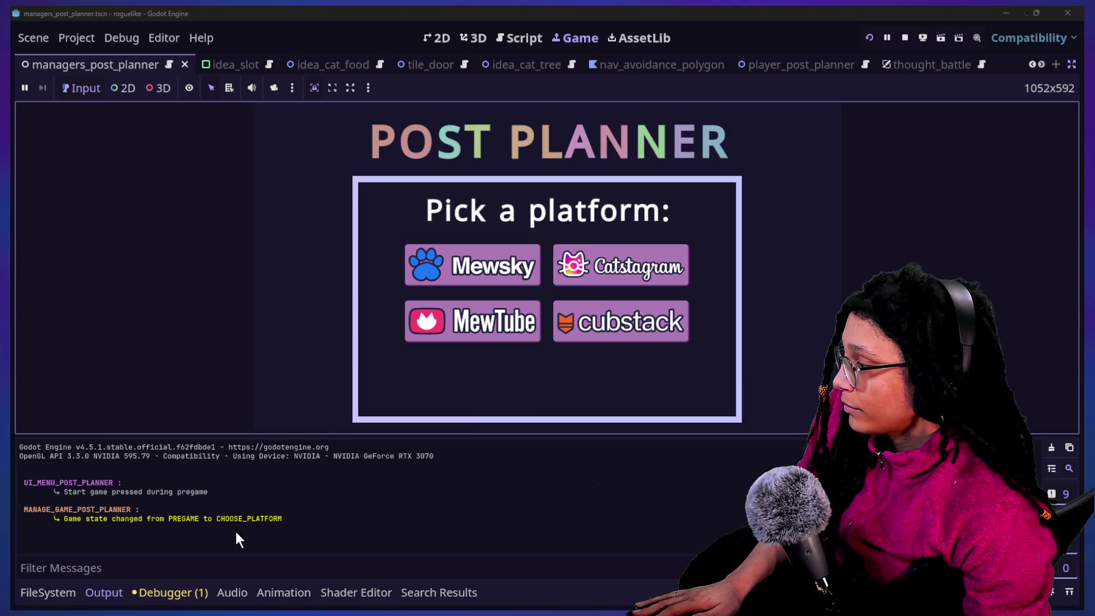
pyautogui.click(520, 39)
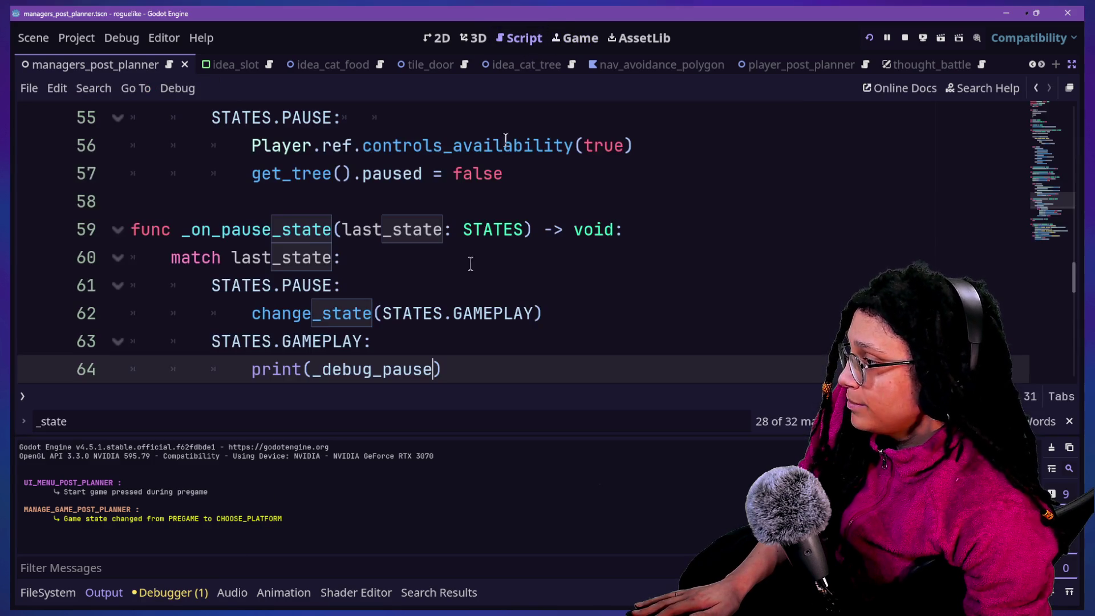
# Choose Catstagram in the running game and pause it, confirming the Output prints false.
pyautogui.click(383, 314)
pyautogui.scroll(-2, 539, 302)
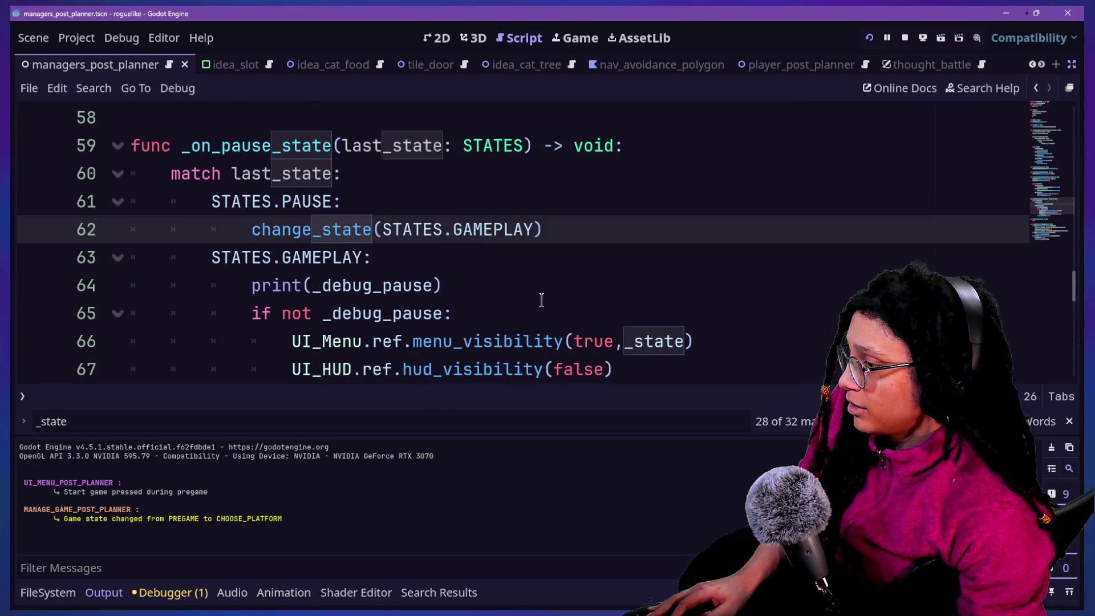
pyautogui.scroll(-4, 404, 319)
pyautogui.scroll(2, 404, 320)
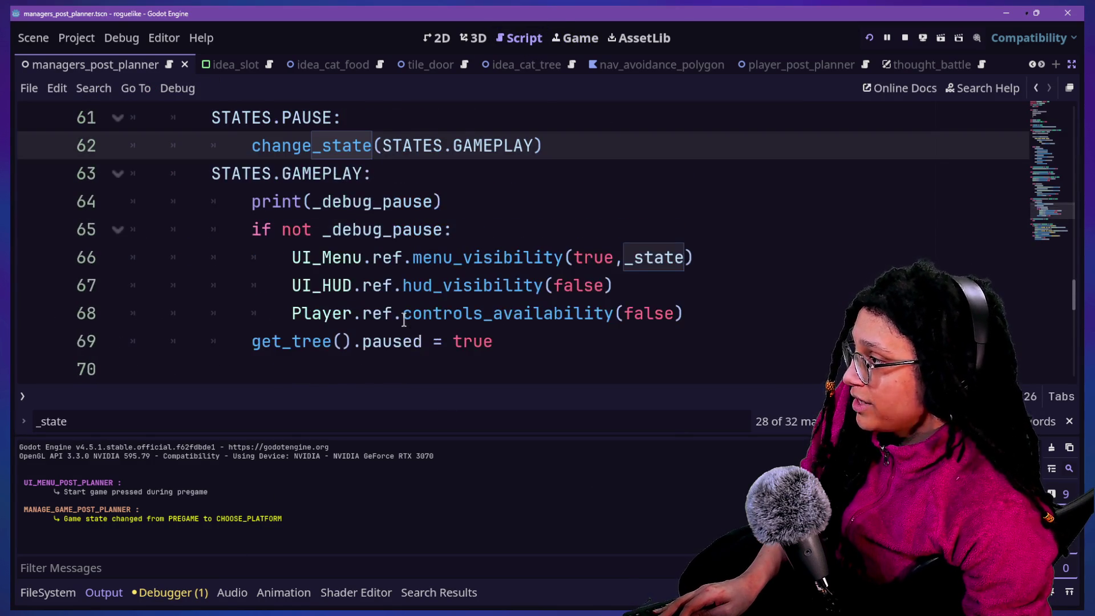
pyautogui.click(569, 39)
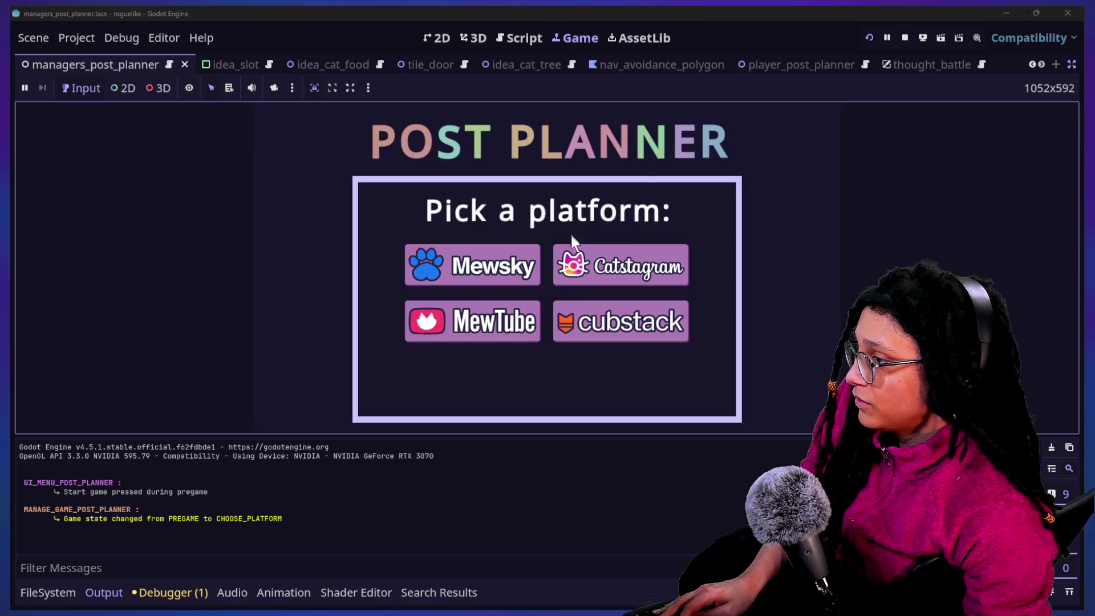
pyautogui.click(567, 275)
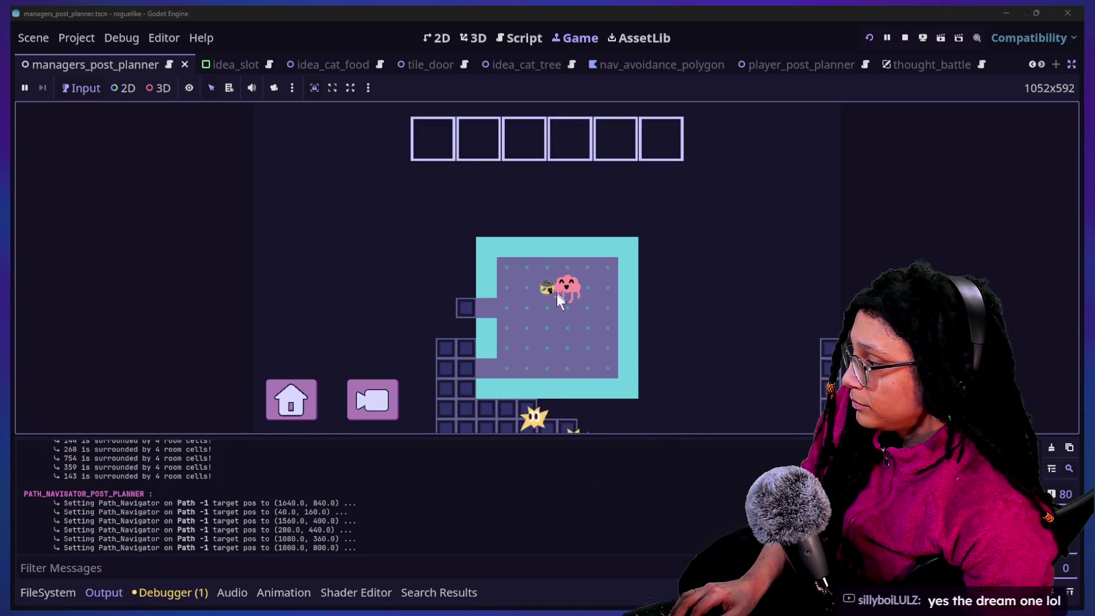
pyautogui.press('Escape')
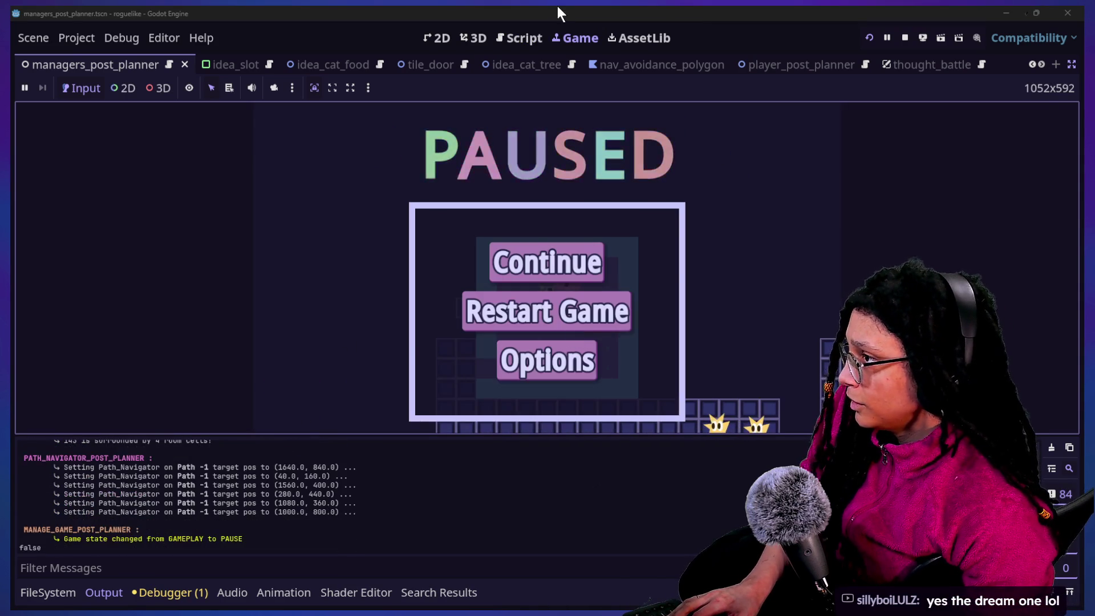
pyautogui.click(524, 38)
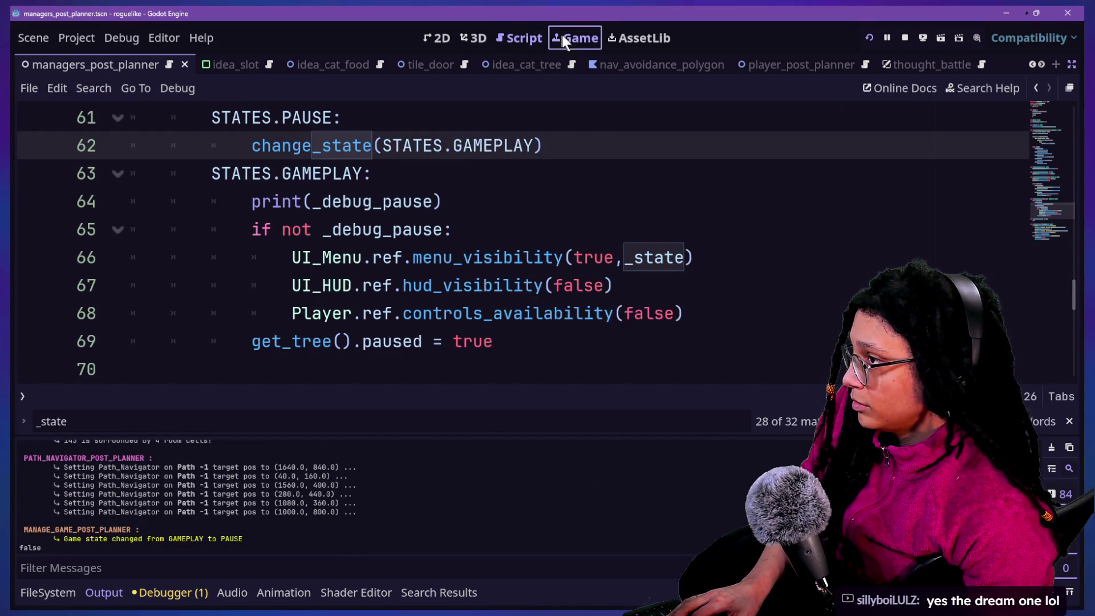
pyautogui.click(568, 36)
pyautogui.press('Escape')
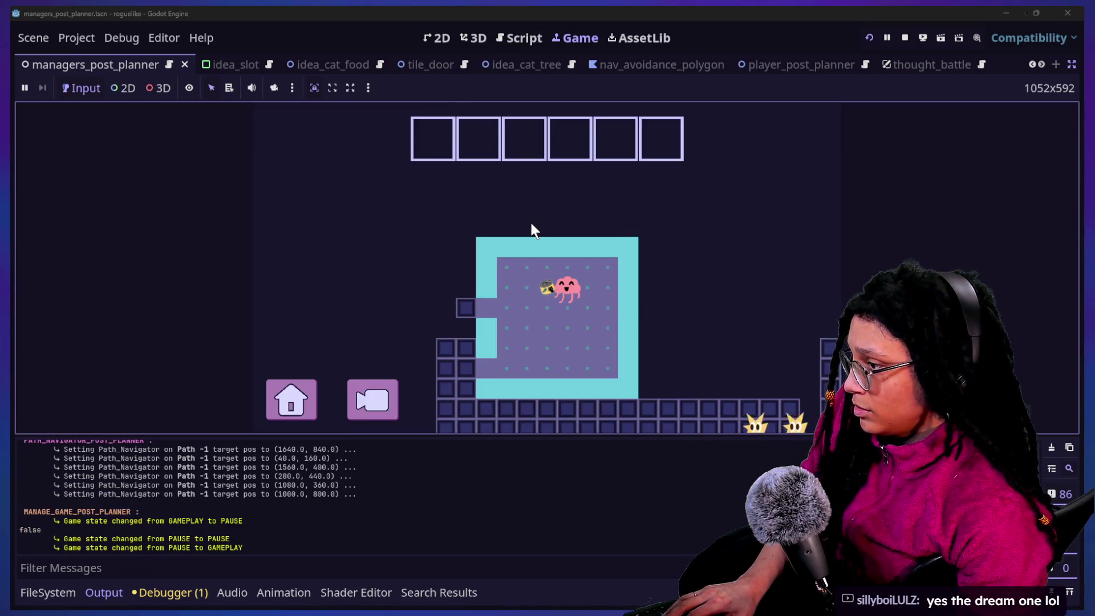
# Return to the script and inspect line 67 and the Pause check on line 79.
pyautogui.press('Escape')
pyautogui.press('Escape')
pyautogui.press('Escape')
pyautogui.press('Escape')
pyautogui.click(516, 38)
pyautogui.click(564, 285)
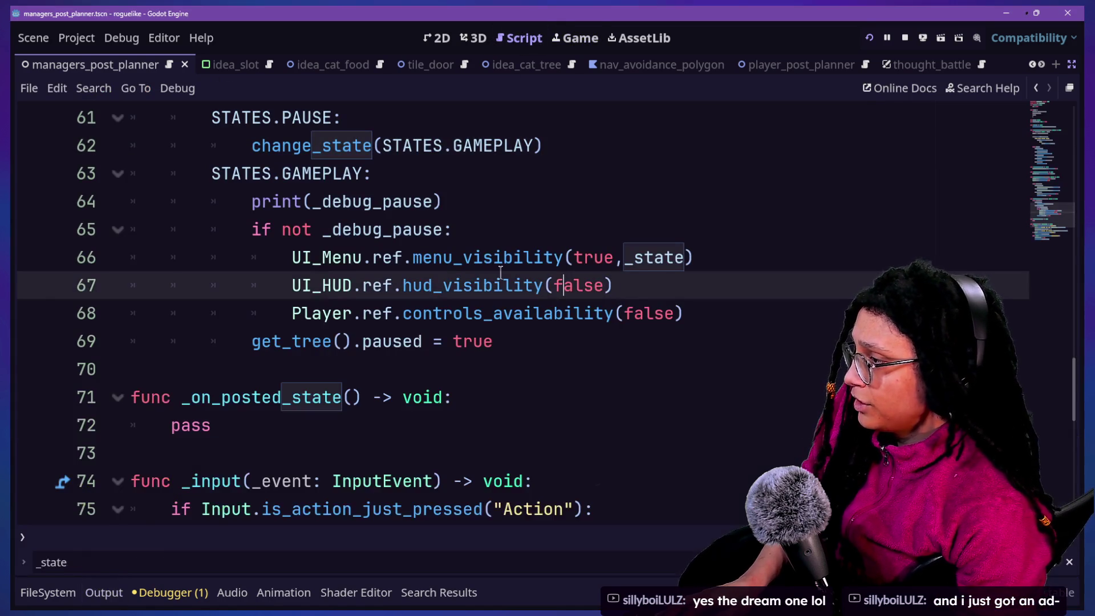
pyautogui.scroll(-8, 501, 272)
pyautogui.scroll(4, 501, 272)
pyautogui.click(254, 336)
pyautogui.click(191, 314)
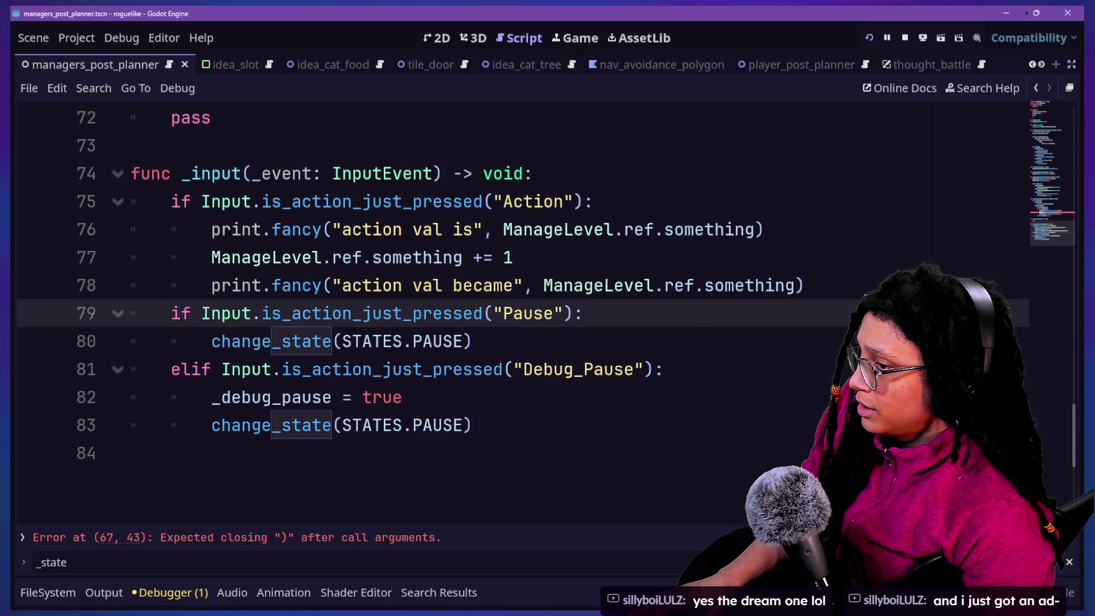
pyautogui.click(868, 288)
pyautogui.press('Return')
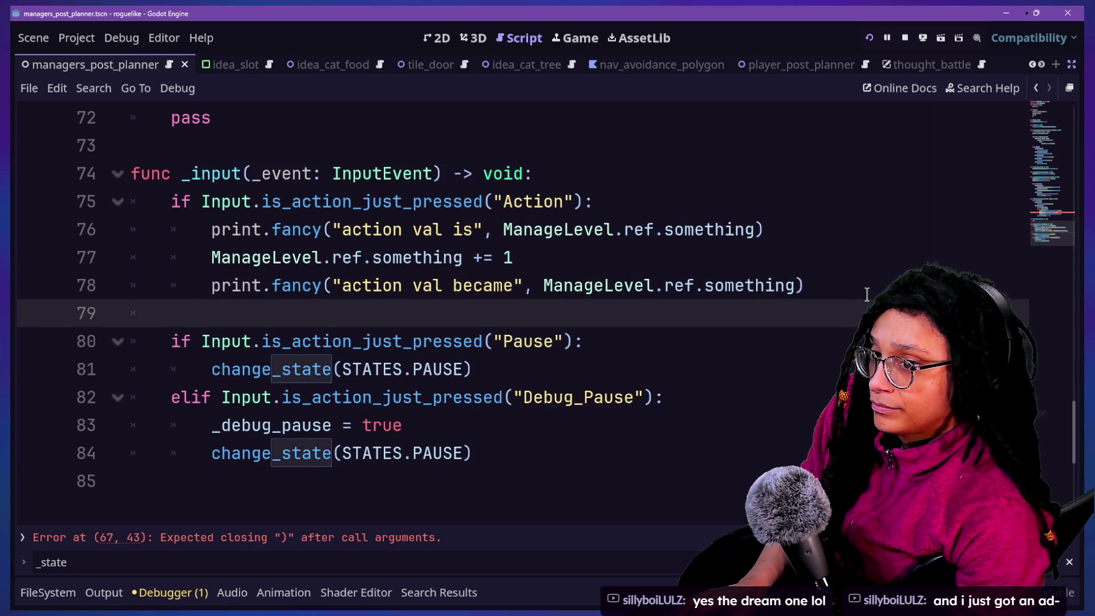
pyautogui.press('BackSpace')
pyautogui.press('BackSpace')
# Move the Debug_Pause condition into the if on line 79, replacing the Pause check.
pyautogui.moveTo(700, 357); pyautogui.dragTo(222, 369)
pyautogui.hotkey('ctrl', 'c')
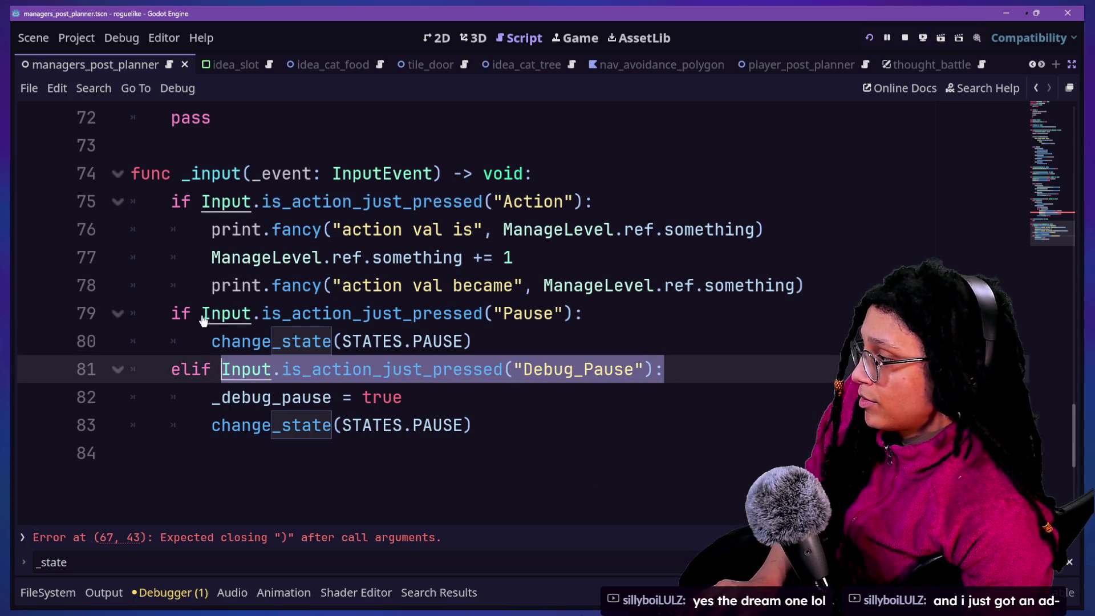
pyautogui.click(203, 318)
pyautogui.hotkey('ctrl', 'v')
pyautogui.write(':')
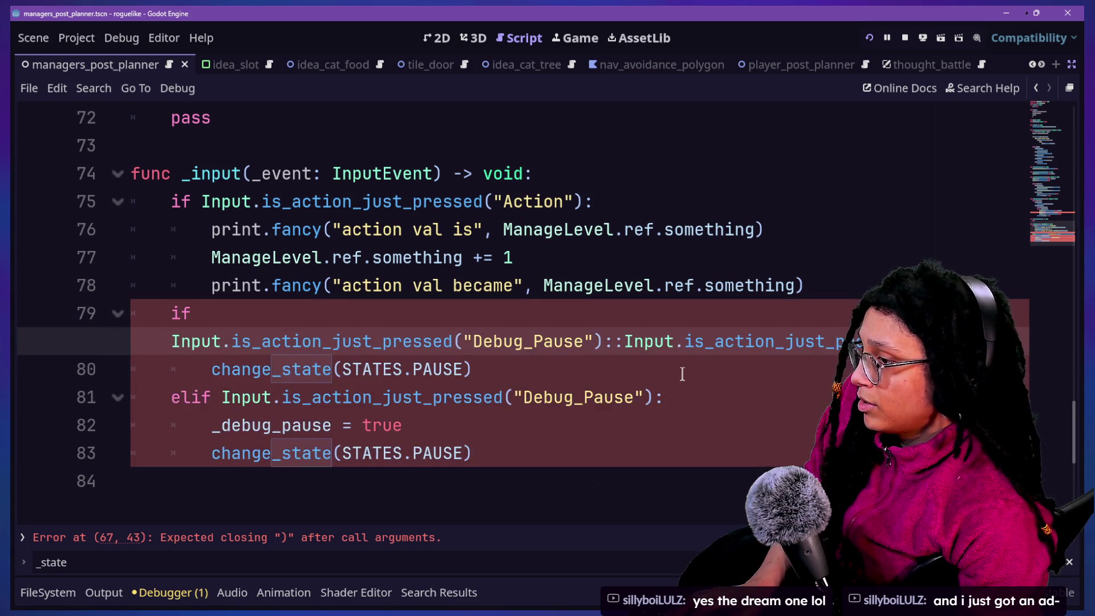
pyautogui.press('BackSpace')
pyautogui.press('Return')
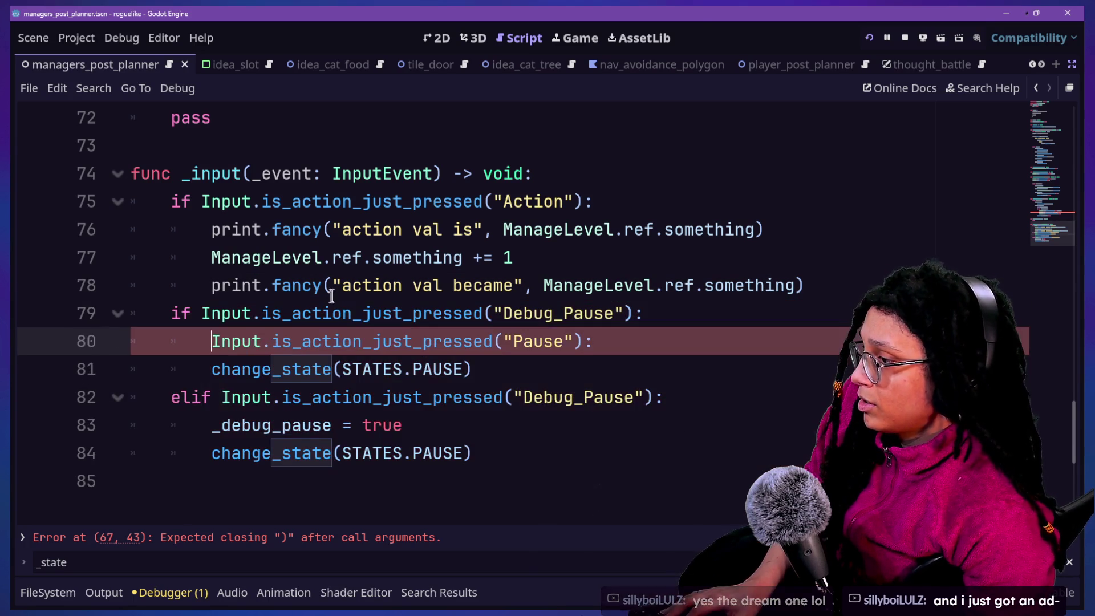
pyautogui.keyDown('shift'); pyautogui.click(693, 326); pyautogui.keyUp('shift')
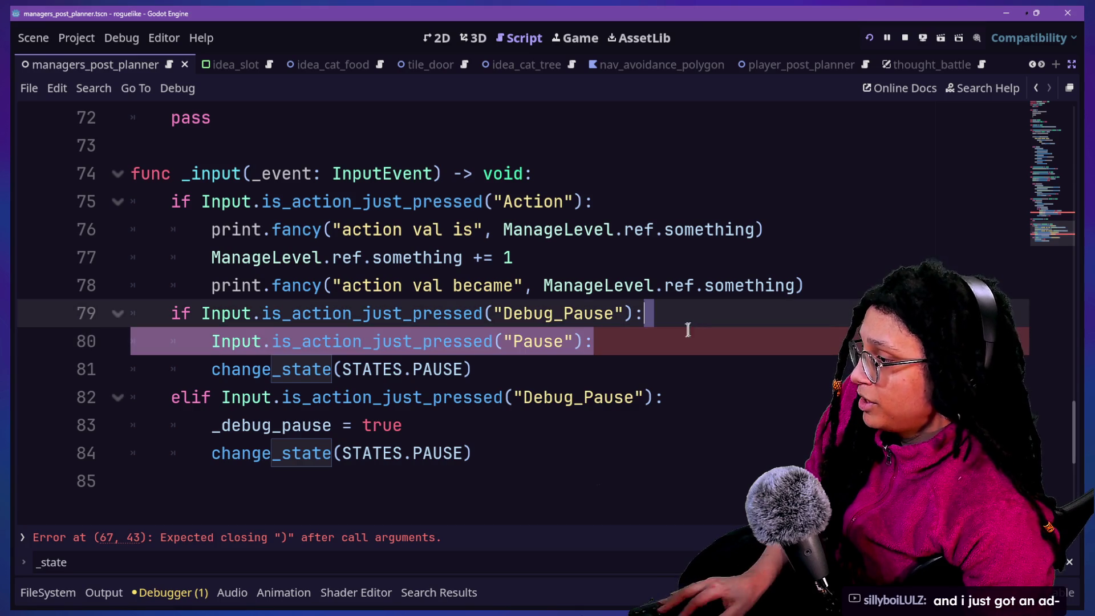
pyautogui.press('BackSpace')
# Put the Pause condition on the elif line, save, and relaunch the game.
pyautogui.moveTo(668, 369); pyautogui.dragTo(221, 371)
pyautogui.write('Input.is_action_just_pressed("Pause"):')
pyautogui.press('BackSpace')
pyautogui.press('BackSpace')
pyautogui.press('BackSpace')
pyautogui.hotkey('ctrl', 's')
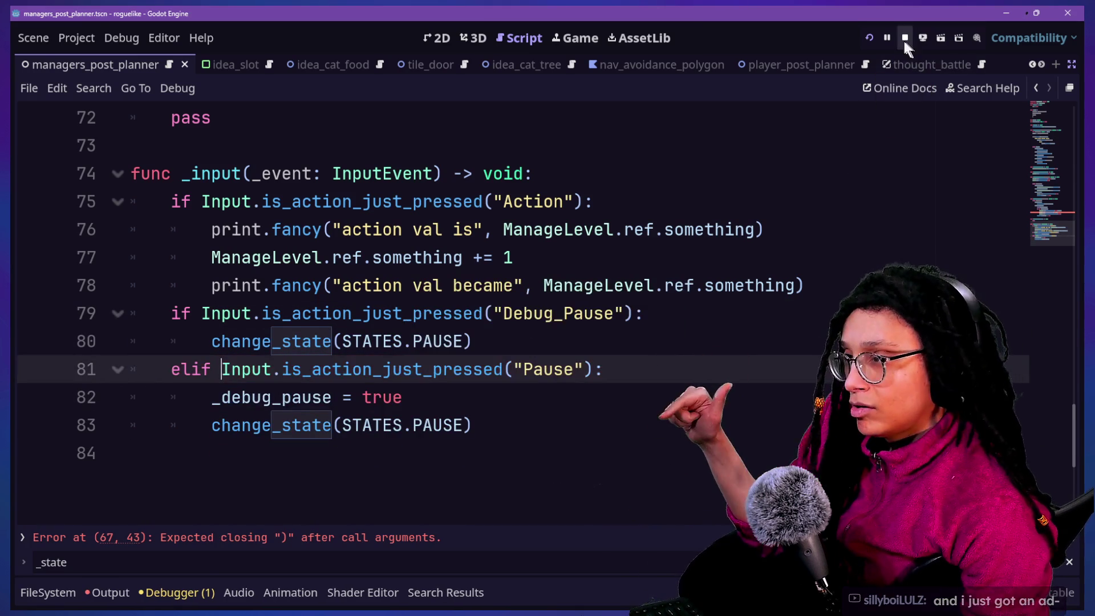
pyautogui.click(868, 39)
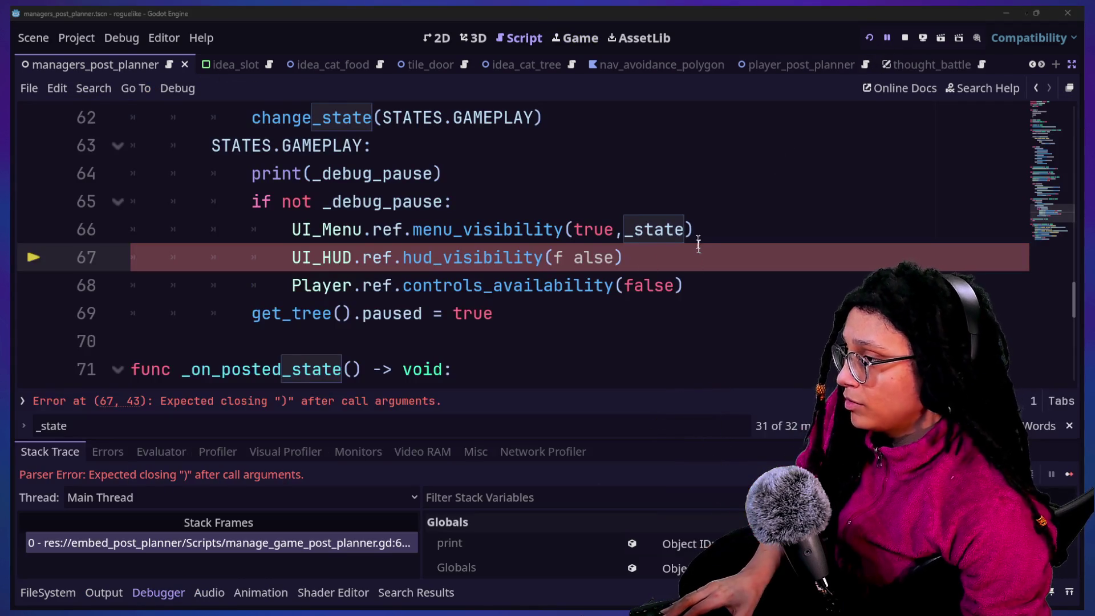
# Undo edits back to line 67 to restore the correct hud_visibility(false) call.
pyautogui.click(589, 254)
pyautogui.hotkey('ctrl', 'z')
pyautogui.hotkey('ctrl', 'z')
pyautogui.hotkey('ctrl', 'z')
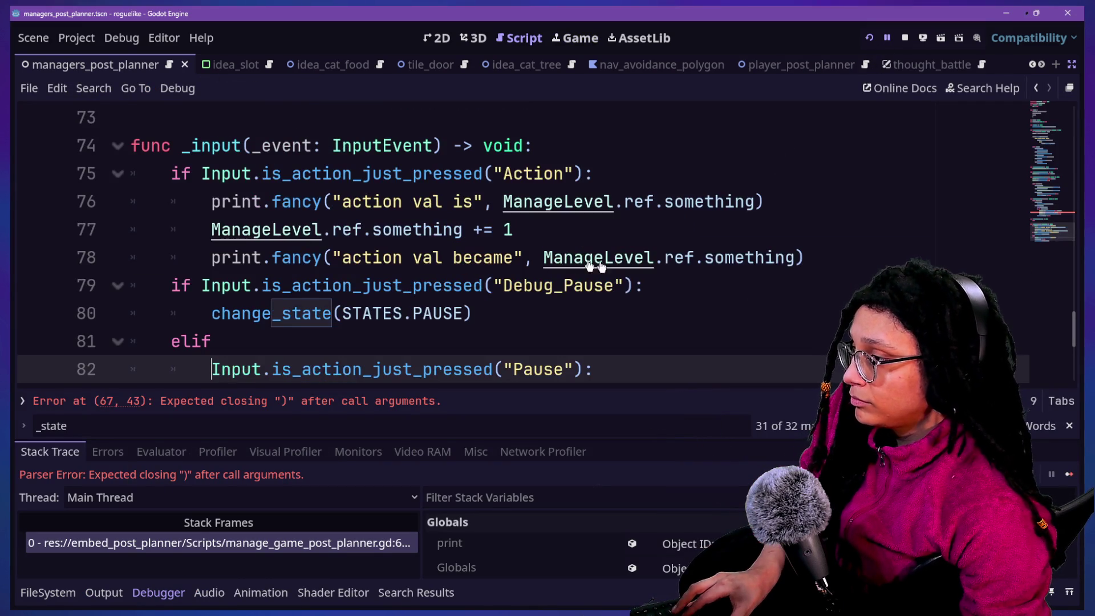
pyautogui.hotkey('ctrl', 'z')
pyautogui.hotkey('ctrl', 'z')
pyautogui.hotkey('ctrl', 'z')
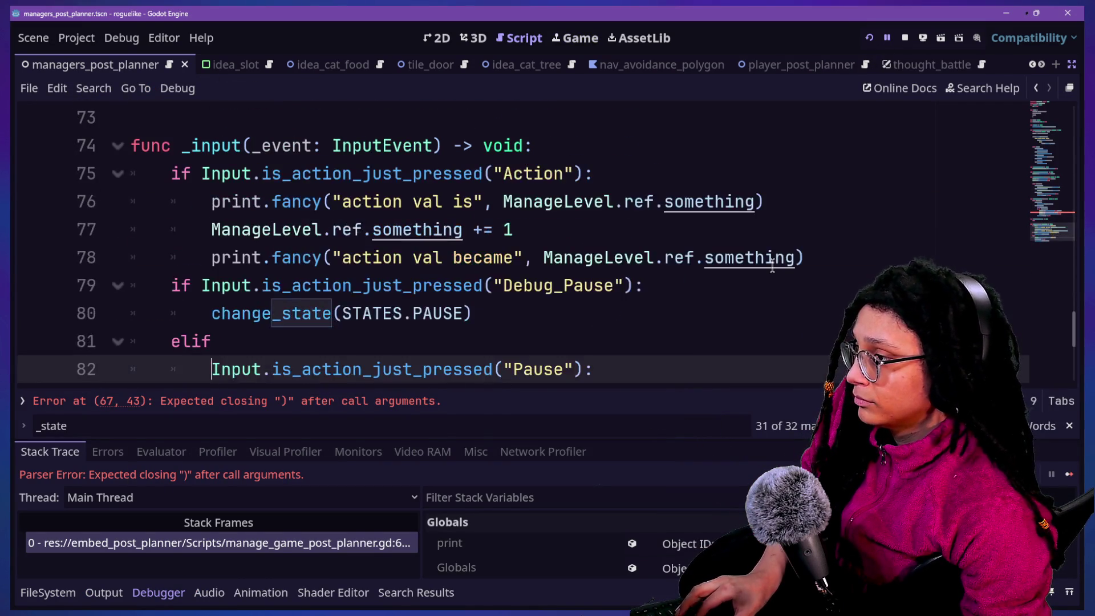
pyautogui.hotkey('ctrl', 'z')
pyautogui.hotkey('ctrl', 'z')
pyautogui.hotkey('ctrl', 'z')
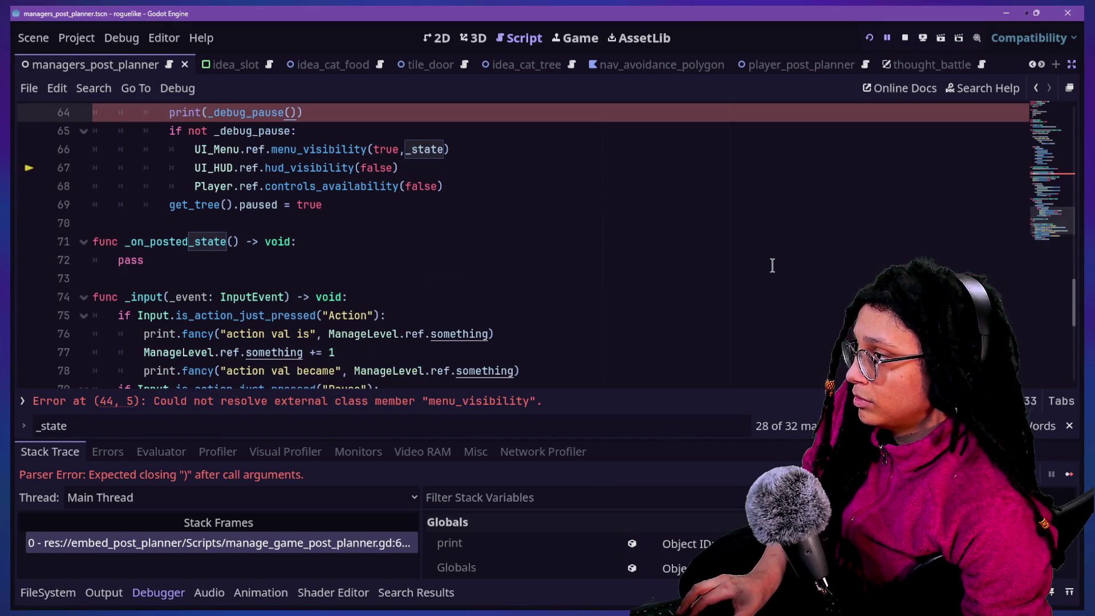
pyautogui.hotkey('ctrl', 'z')
pyautogui.hotkey('ctrl', 'z')
pyautogui.hotkey('ctrl', 'z')
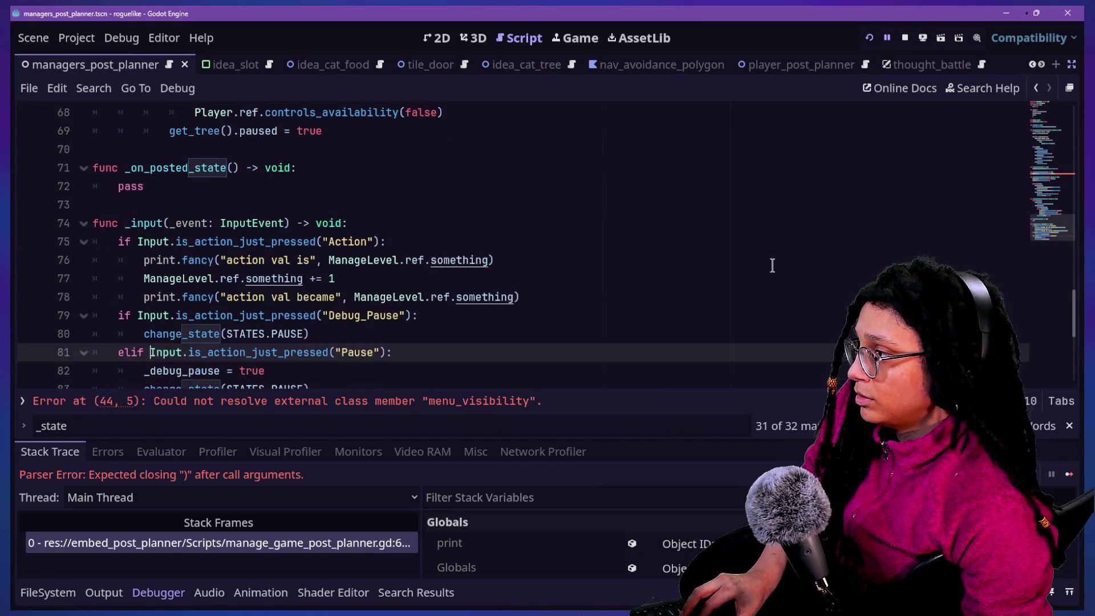
pyautogui.hotkey('ctrl', 'z')
pyautogui.hotkey('ctrl', 'z')
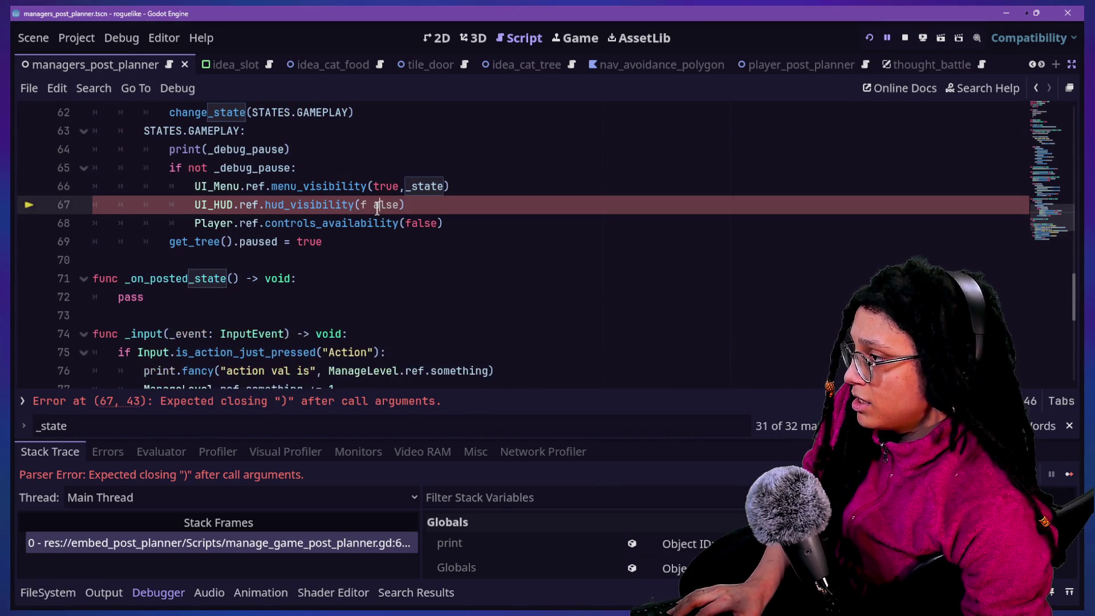
pyautogui.scroll(-7, 623, 200)
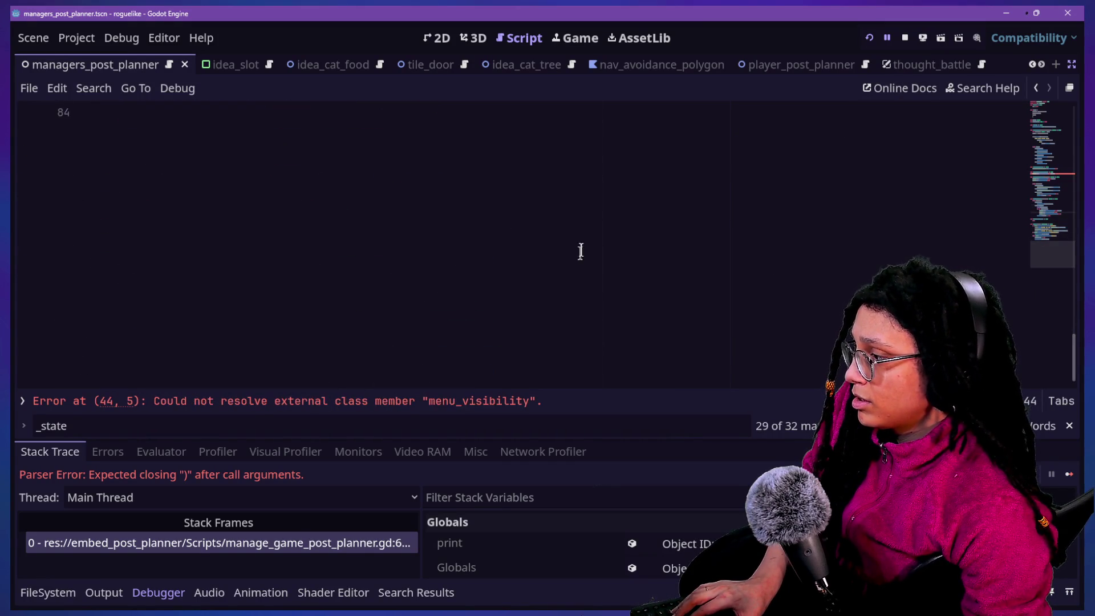
pyautogui.scroll(4, 503, 297)
# Check the line 44 menu_visibility error and restart the running project.
pyautogui.click(457, 402)
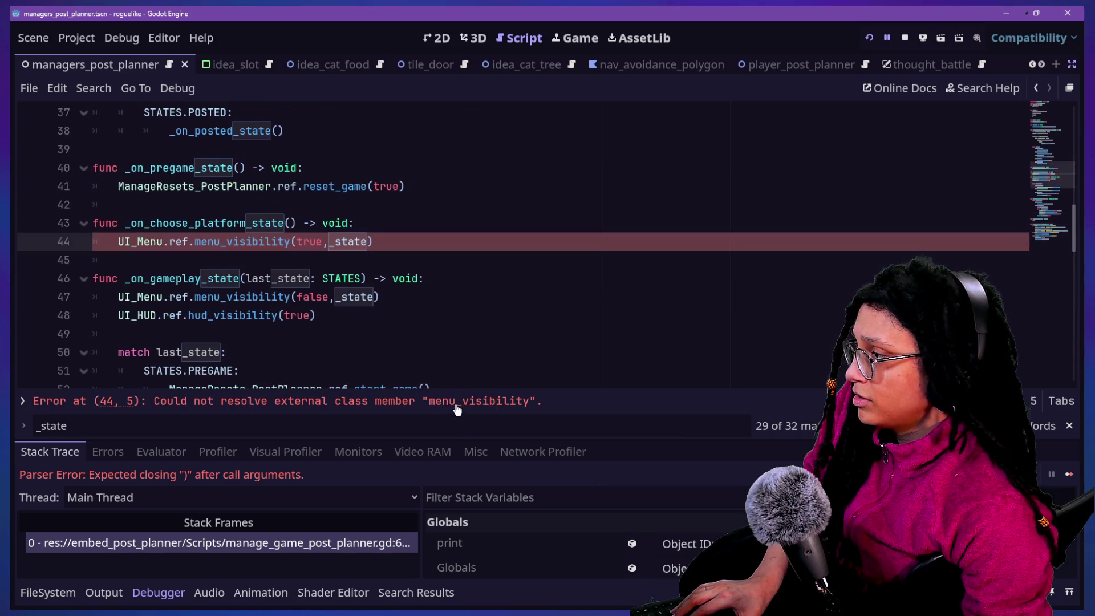
pyautogui.click(883, 35)
pyautogui.click(871, 39)
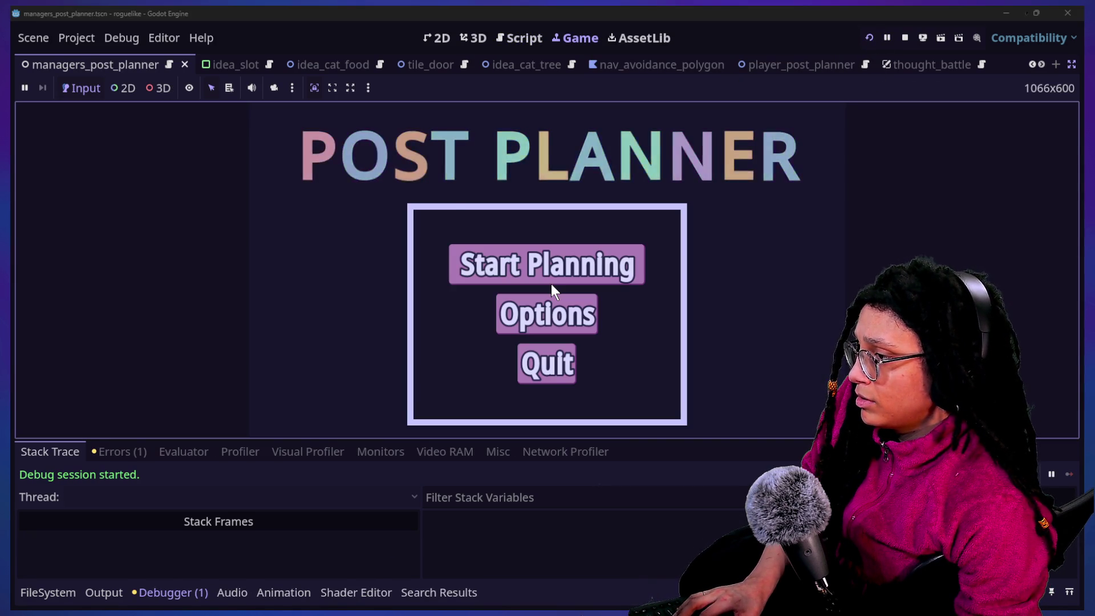
# Enter a Catstagram planning level from the title screen, then go back to the Script workspace.
pyautogui.click(550, 282)
pyautogui.click(571, 268)
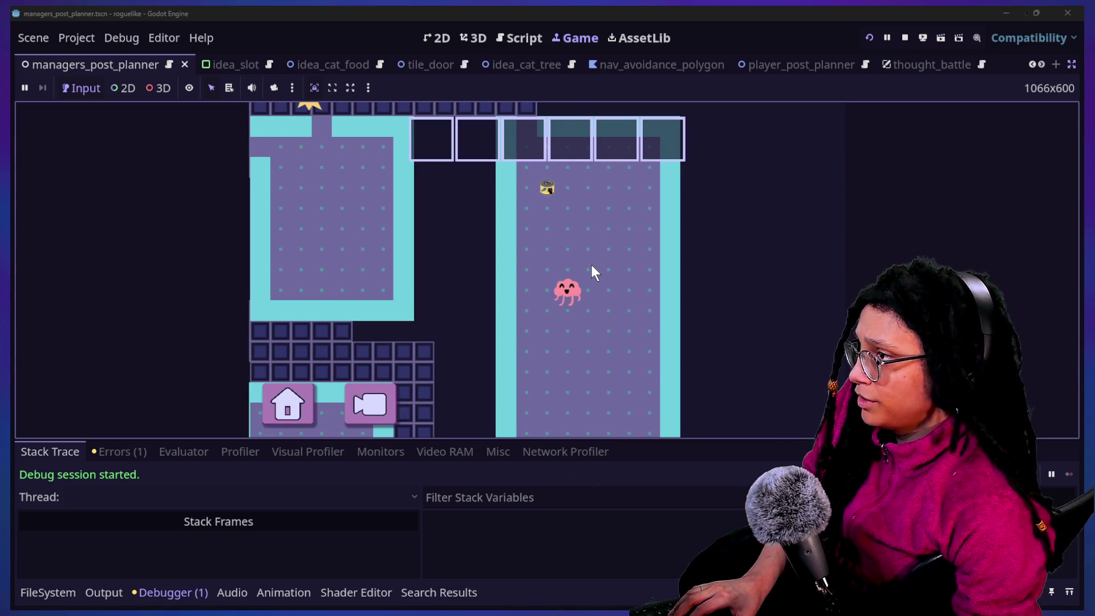
pyautogui.click(517, 37)
pyautogui.scroll(-3, 511, 194)
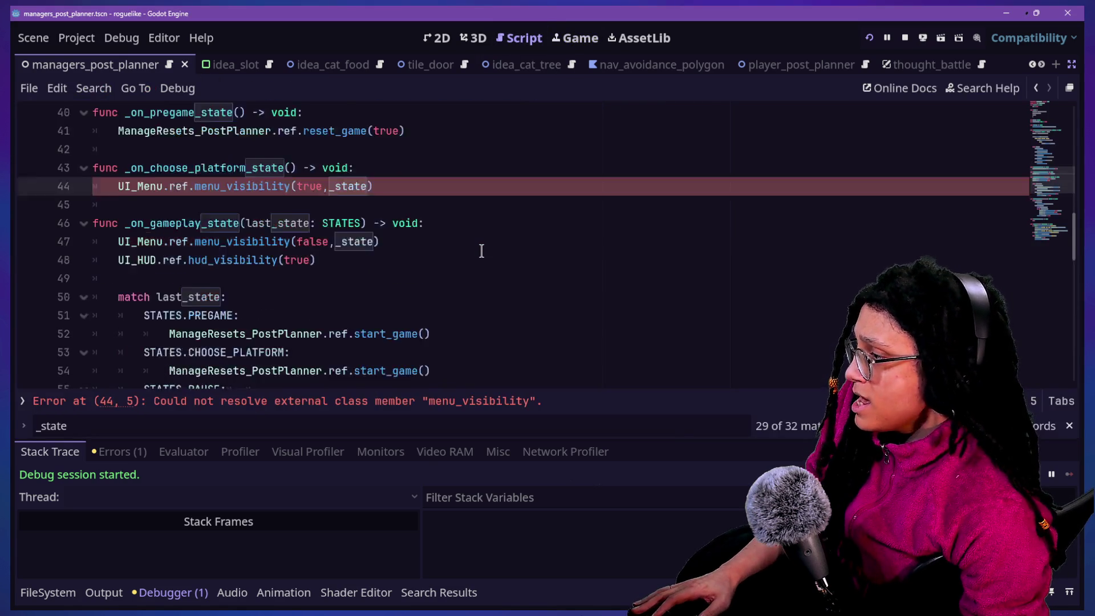
# Follow line 44's menu_visibility call to its definition and browse the menu script.
pyautogui.scroll(4, 482, 251)
pyautogui.scroll(-1, 481, 251)
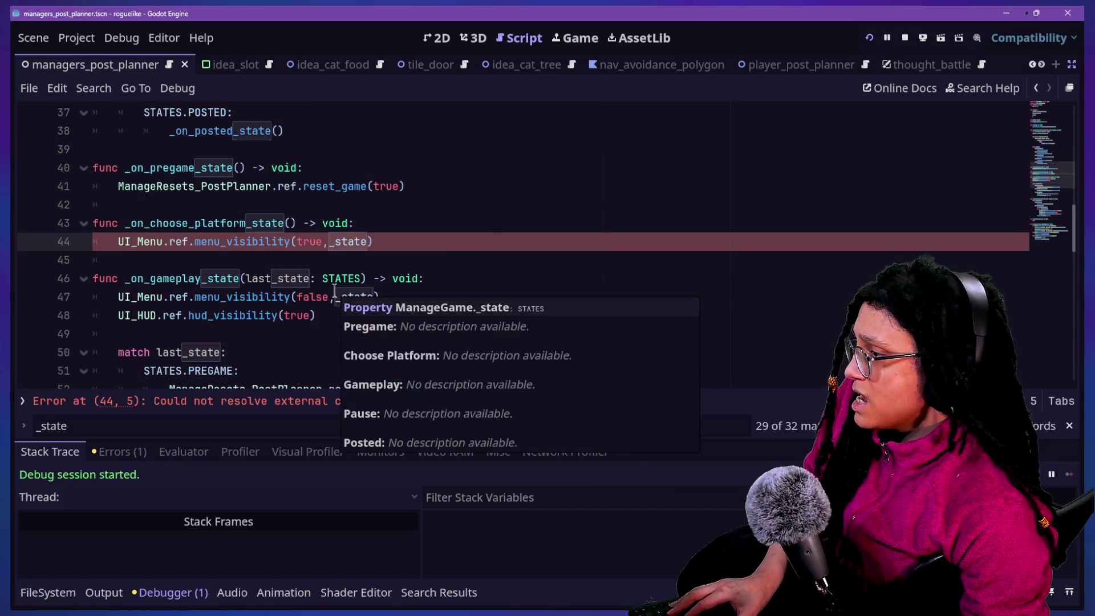
pyautogui.keyDown('ctrl'); pyautogui.click(221, 244); pyautogui.keyUp('ctrl')
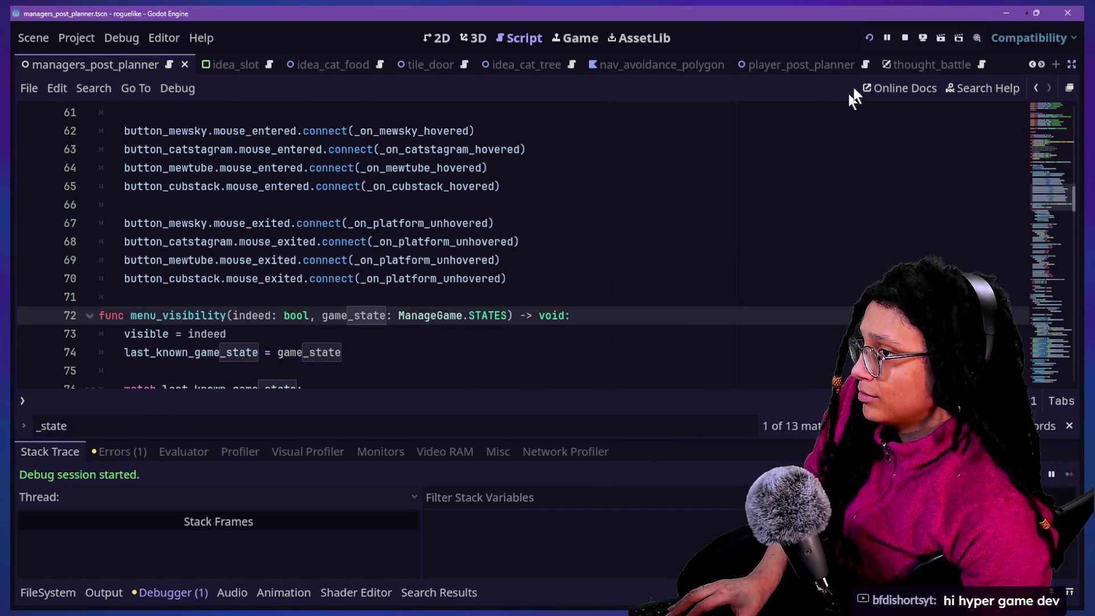
pyautogui.click(1035, 90)
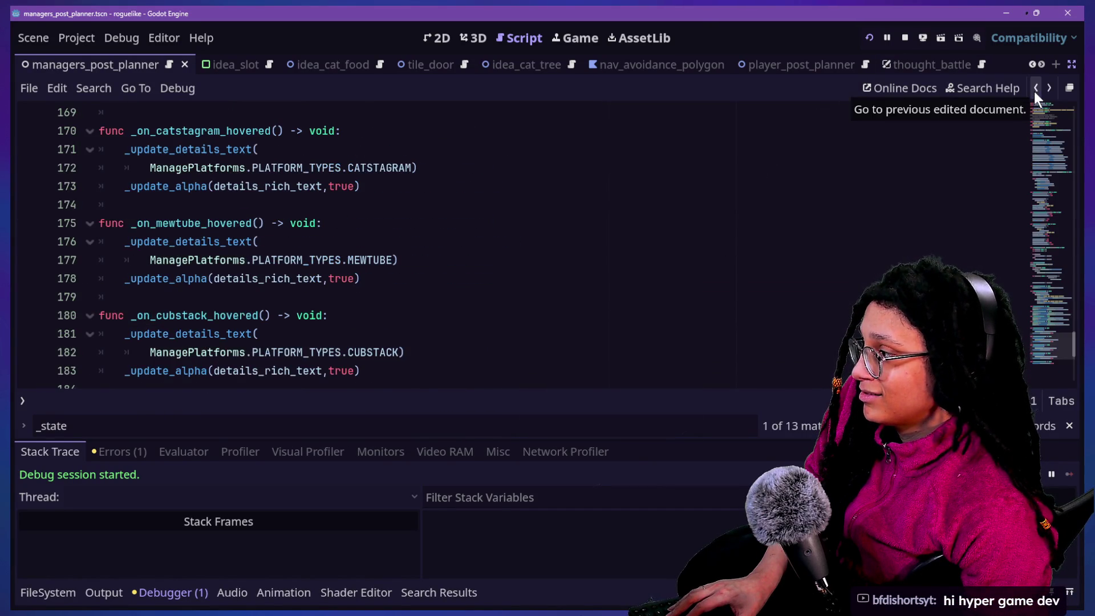
pyautogui.click(1036, 90)
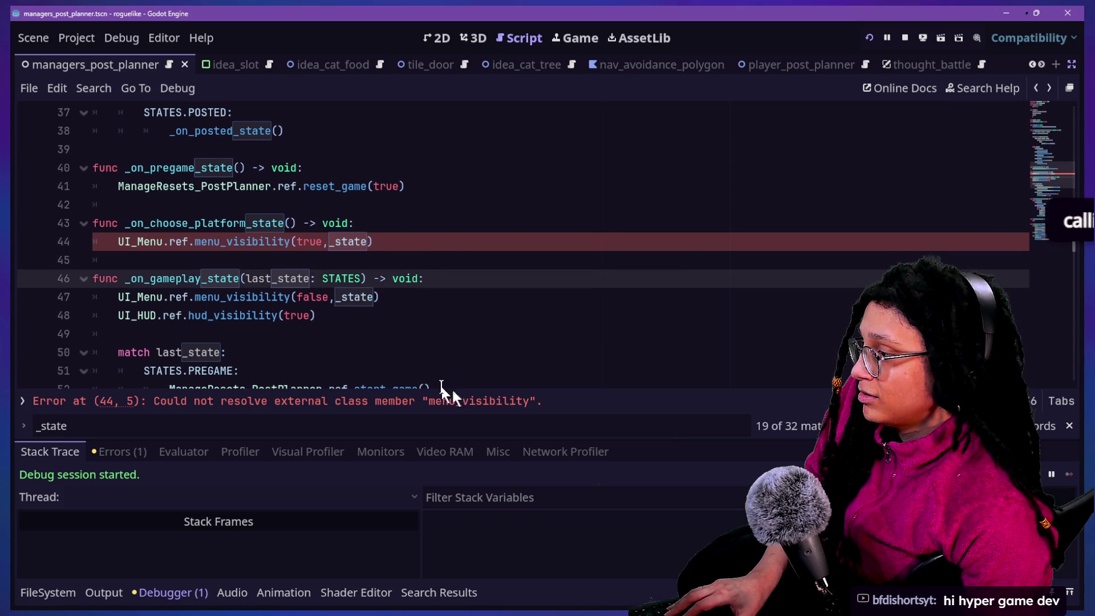
pyautogui.keyDown('ctrl'); pyautogui.click(240, 242); pyautogui.keyUp('ctrl')
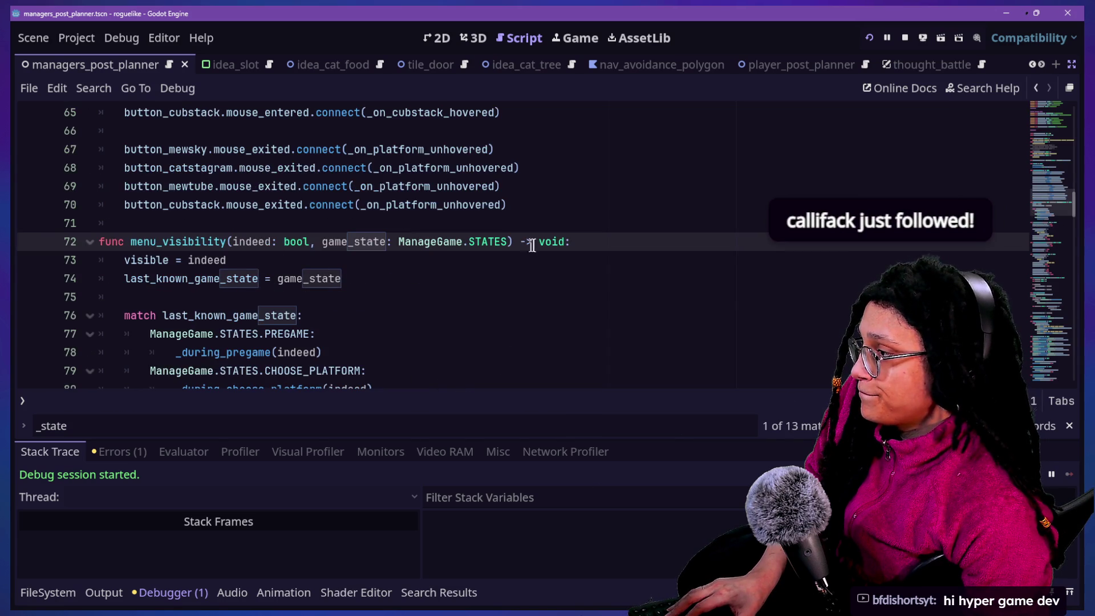
pyautogui.scroll(-15, 536, 244)
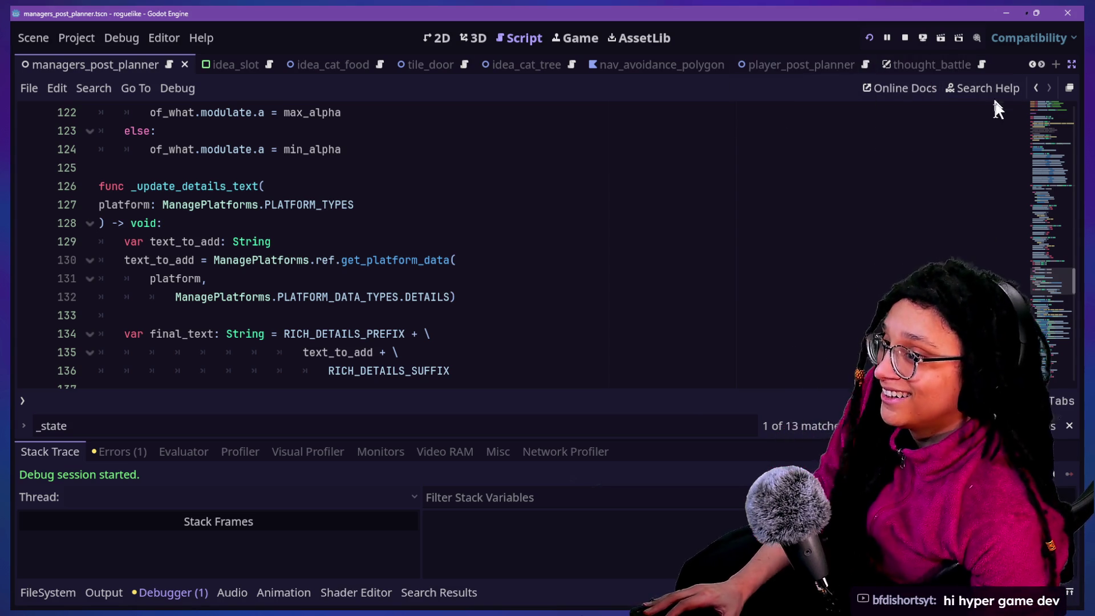
pyautogui.moveTo(710, 387); pyautogui.dragTo(726, 386)
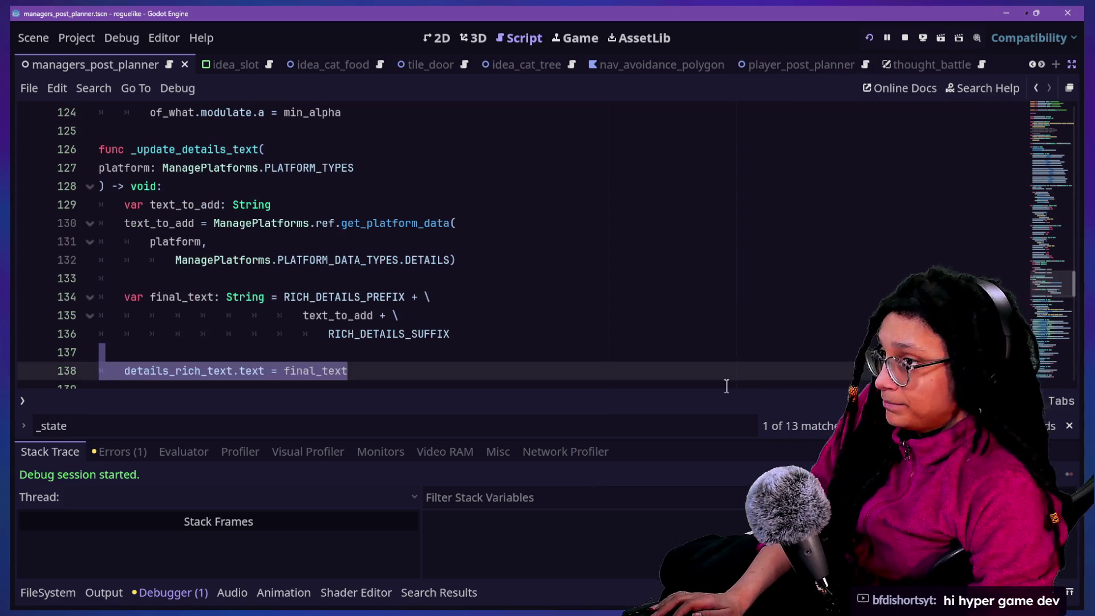
pyautogui.click(845, 122)
pyautogui.scroll(-1, 843, 126)
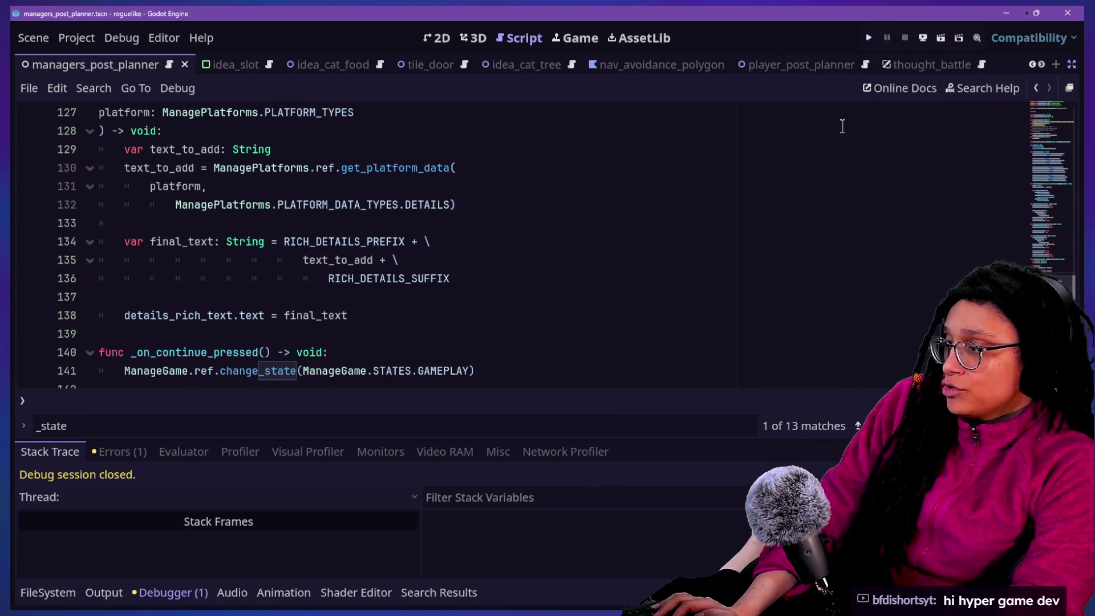
# Open manage_game_post_planner.gd via quick search and copy the selected state functions.
pyautogui.hotkey('shift', 'alt', 'o')
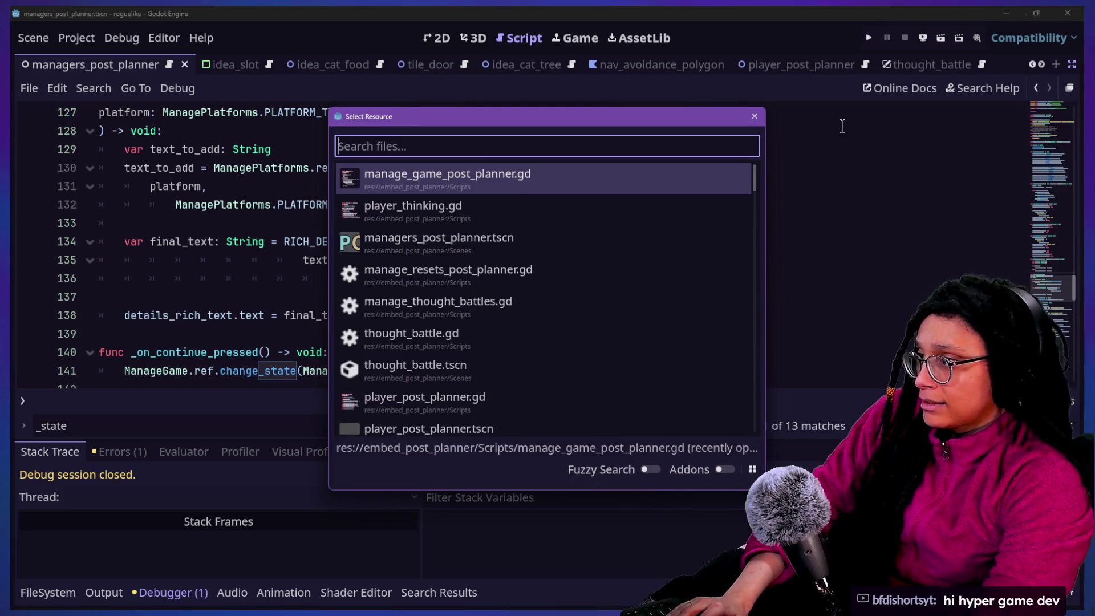
pyautogui.write('game')
pyautogui.press('Return')
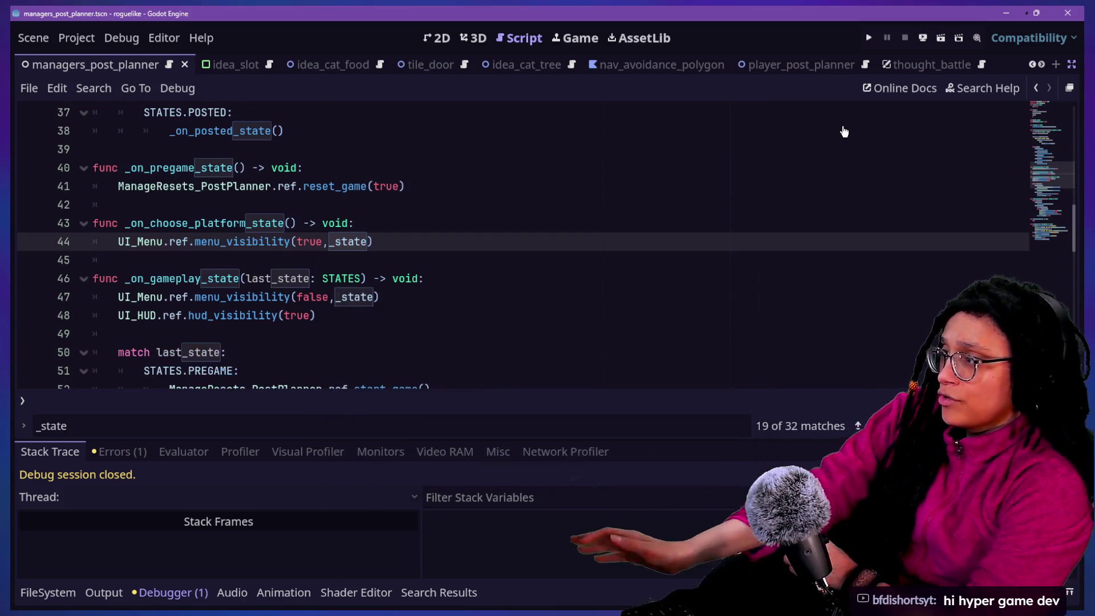
pyautogui.moveTo(844, 131); pyautogui.dragTo(631, 228)
pyautogui.rightClick(631, 228)
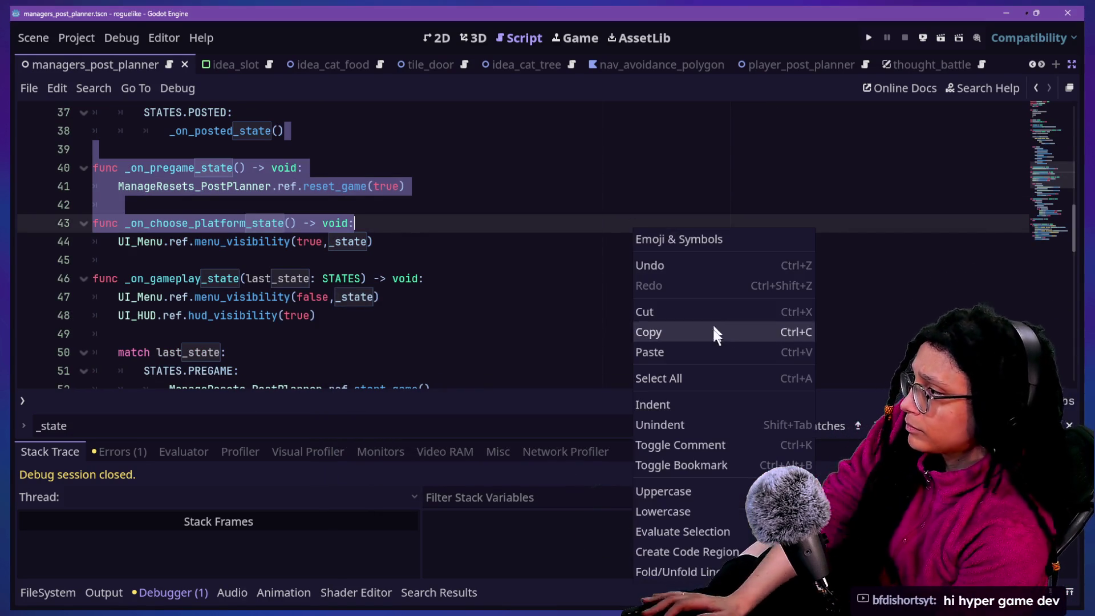
pyautogui.click(712, 327)
pyautogui.scroll(-3, 508, 262)
pyautogui.scroll(-10, 508, 262)
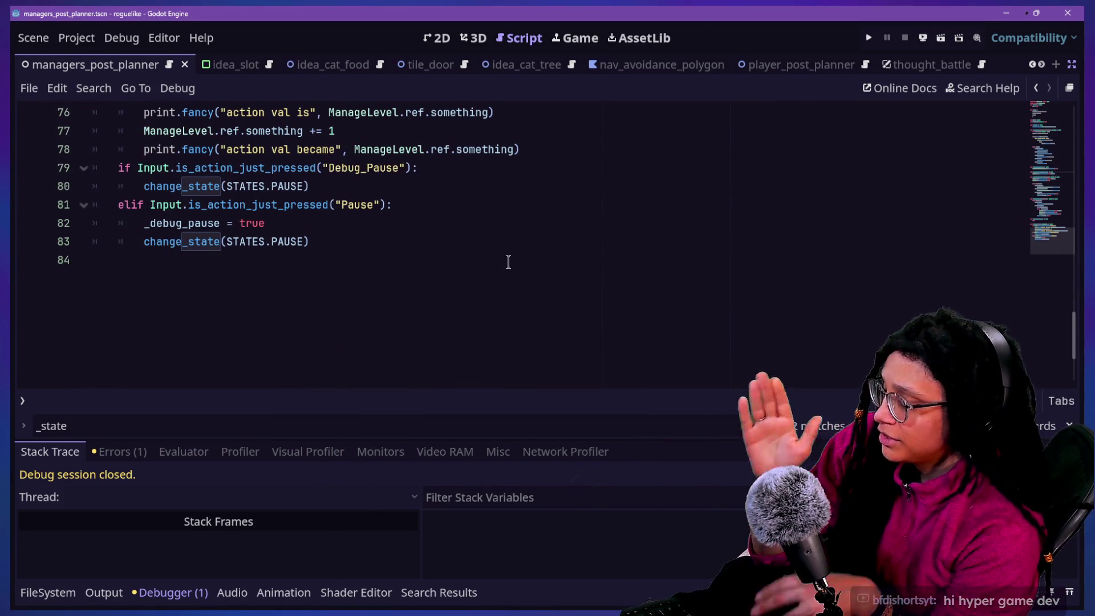
# Enlarge the script text and cut _debug_pause = true from under the Pause elif.
pyautogui.hotkey('ctrl', '=')
pyautogui.hotkey('ctrl', '=')
pyautogui.hotkey('ctrl', '=')
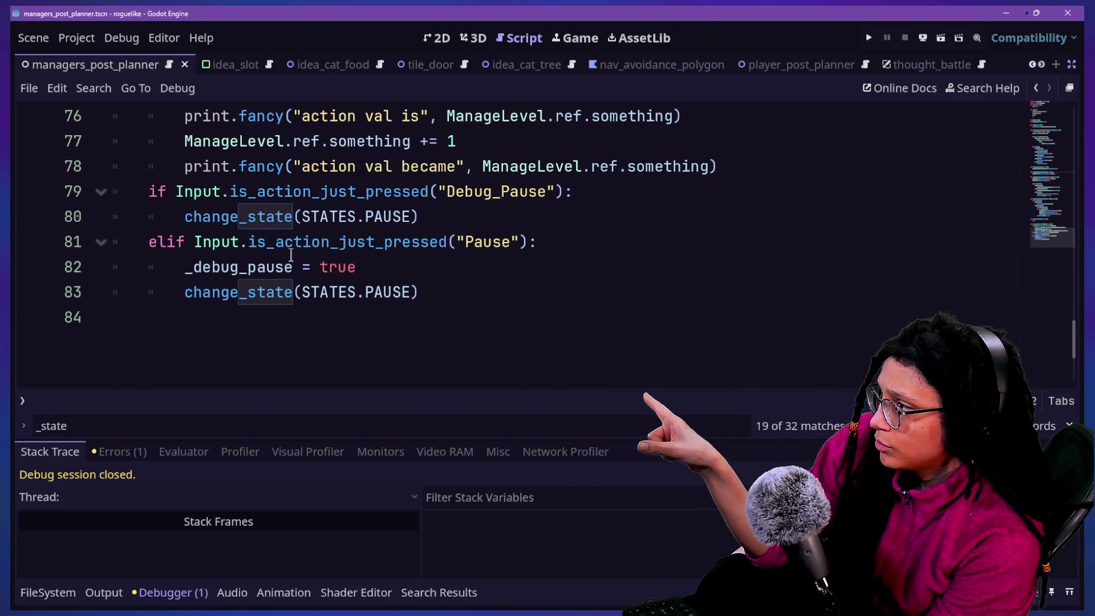
pyautogui.moveTo(538, 289); pyautogui.dragTo(634, 248)
pyautogui.press('BackSpace')
pyautogui.click(631, 209)
pyautogui.hotkey('ctrl', 'z')
pyautogui.hotkey('ctrl', 'z')
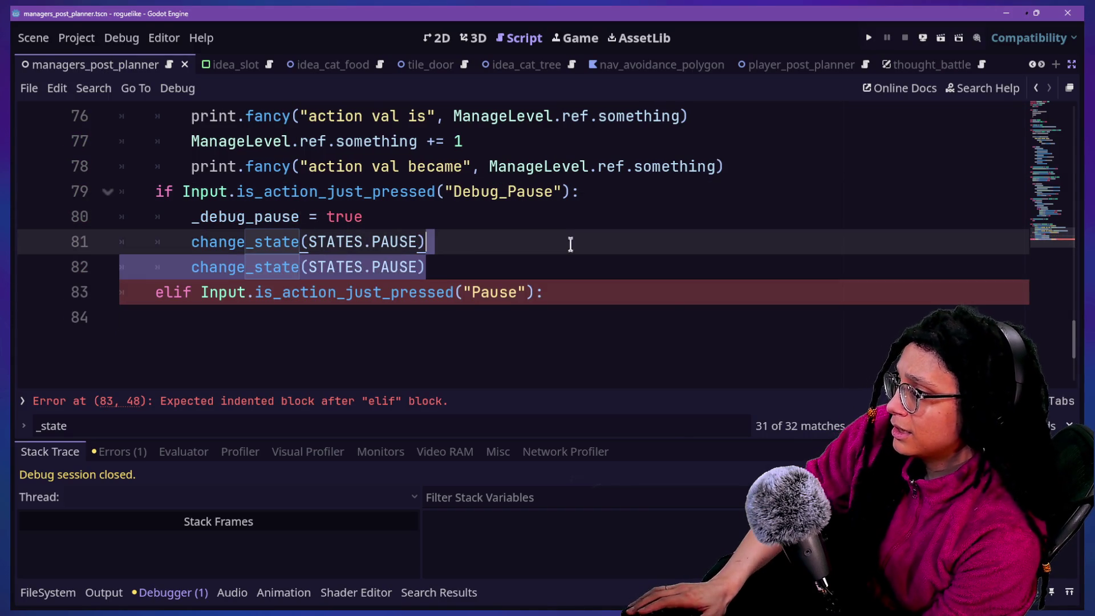
pyautogui.hotkey('ctrl', 'y')
pyautogui.hotkey('ctrl', 'v')
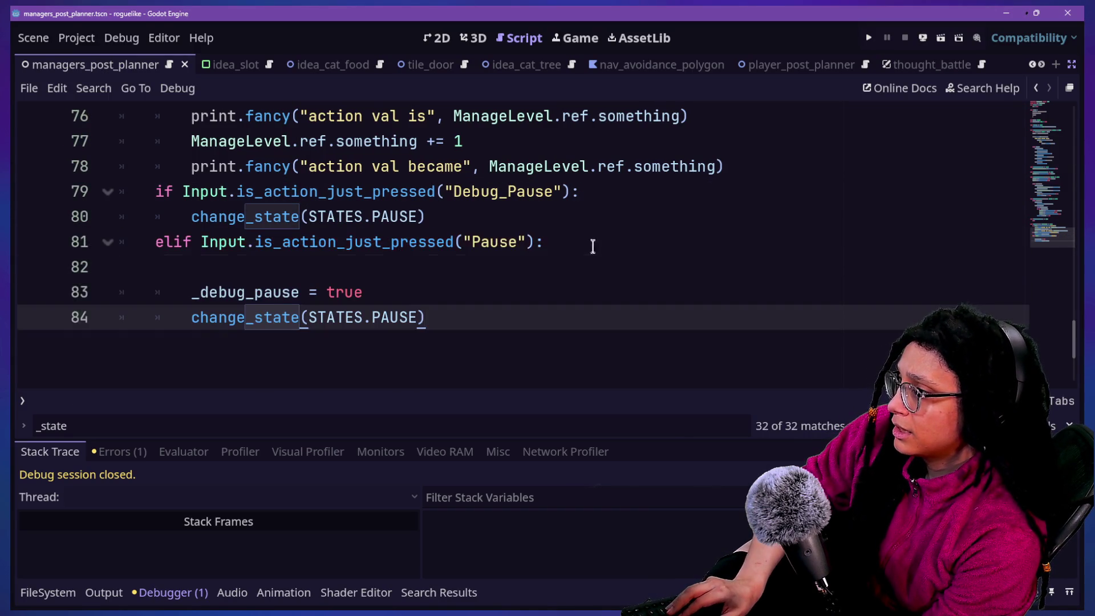
pyautogui.hotkey('ctrl', 'z')
pyautogui.hotkey('ctrl', 'z')
pyautogui.hotkey('ctrl', 'z')
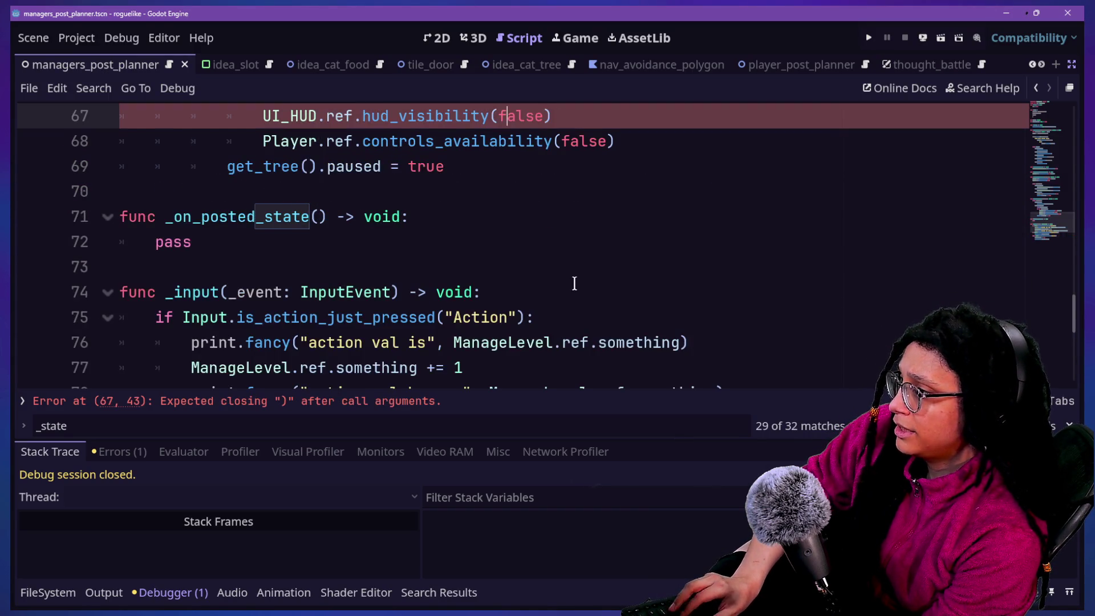
pyautogui.hotkey('ctrl', 'y')
pyautogui.hotkey('ctrl', 'z')
pyautogui.hotkey('ctrl', 'y')
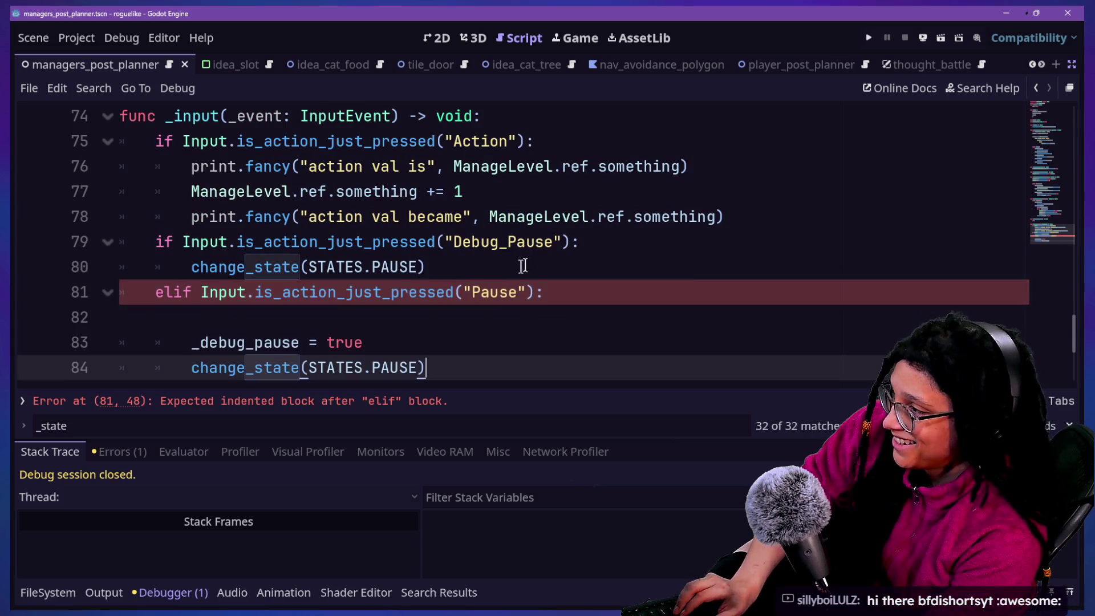
pyautogui.hotkey('ctrl', 'z')
# Paste _debug_pause = true under the Debug_Pause check and remove the leftover blank line.
pyautogui.click(594, 242)
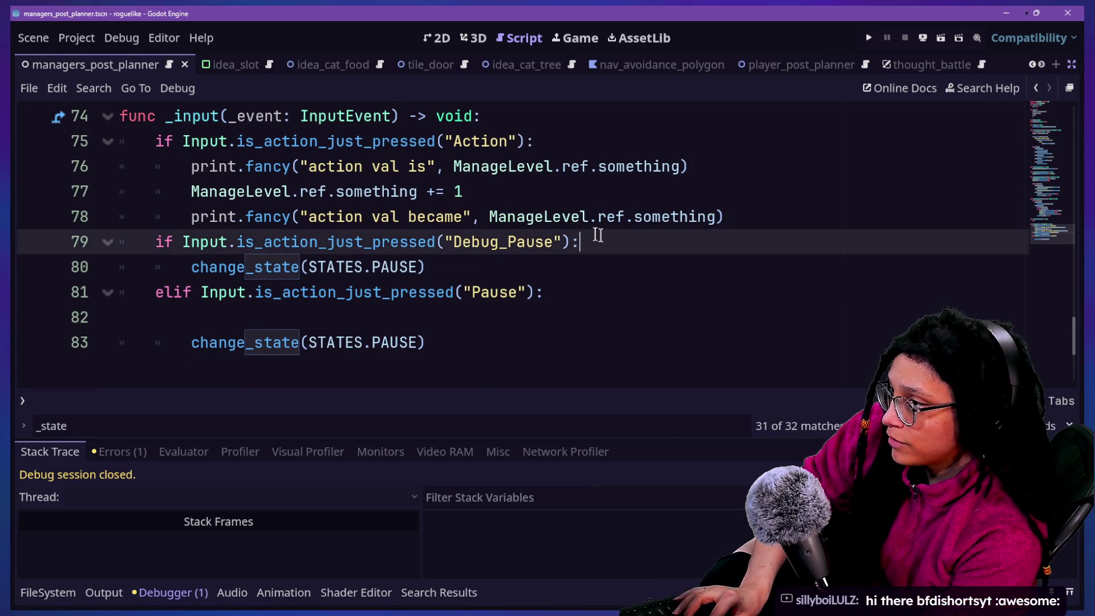
pyautogui.press('Return')
pyautogui.hotkey('ctrl', 'v')
pyautogui.click(371, 352)
pyautogui.press('BackSpace')
pyautogui.press('BackSpace')
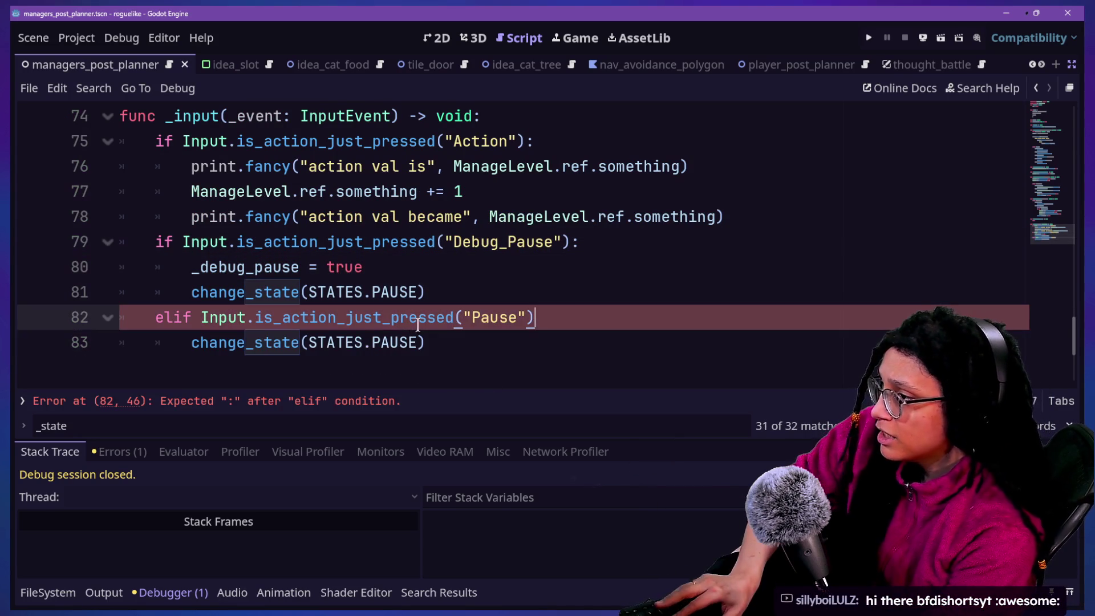
# Restore the elif colon, then run the game, start a Catstagram level, and pause it.
pyautogui.write(':')
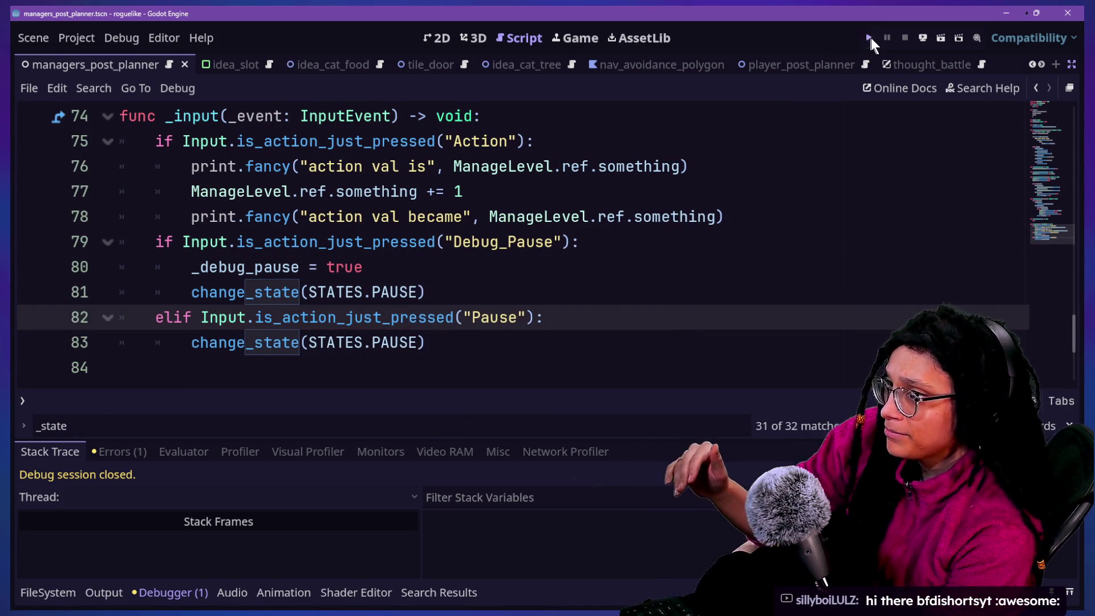
pyautogui.click(869, 37)
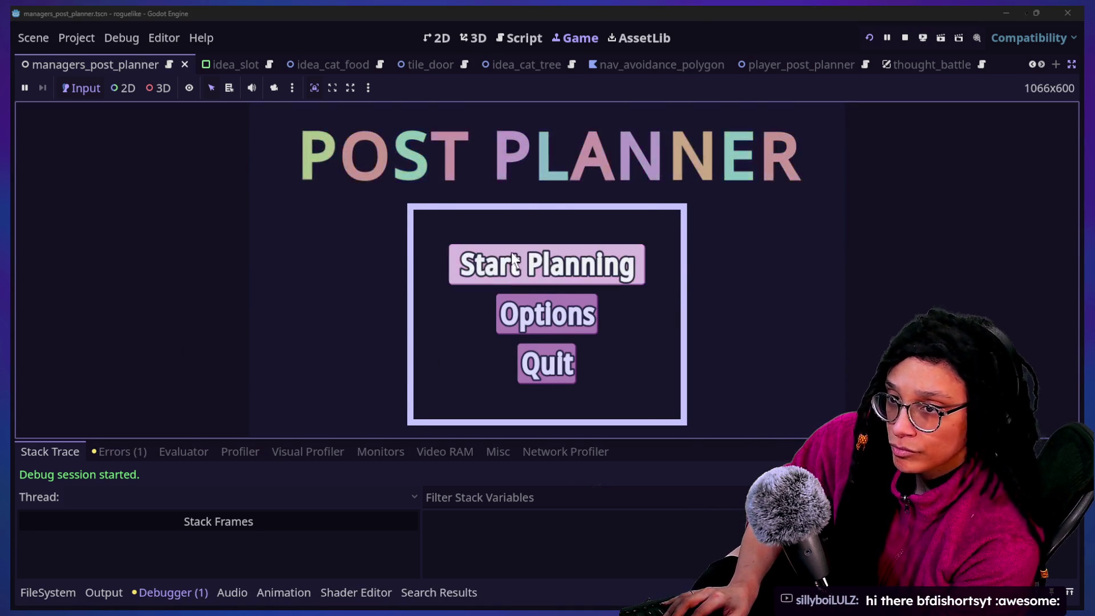
pyautogui.click(601, 274)
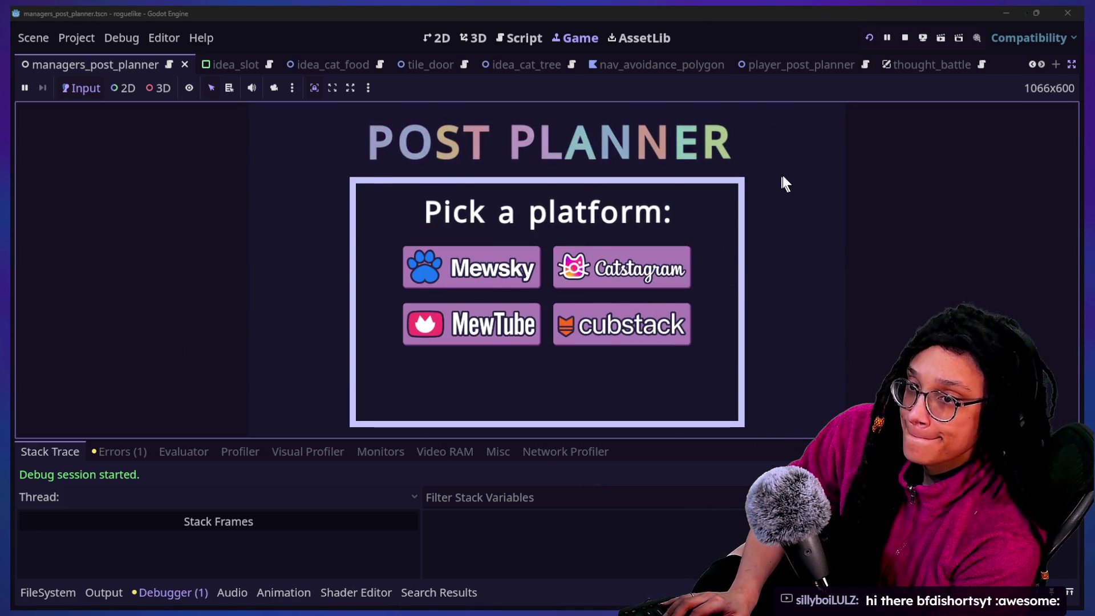
pyautogui.click(627, 273)
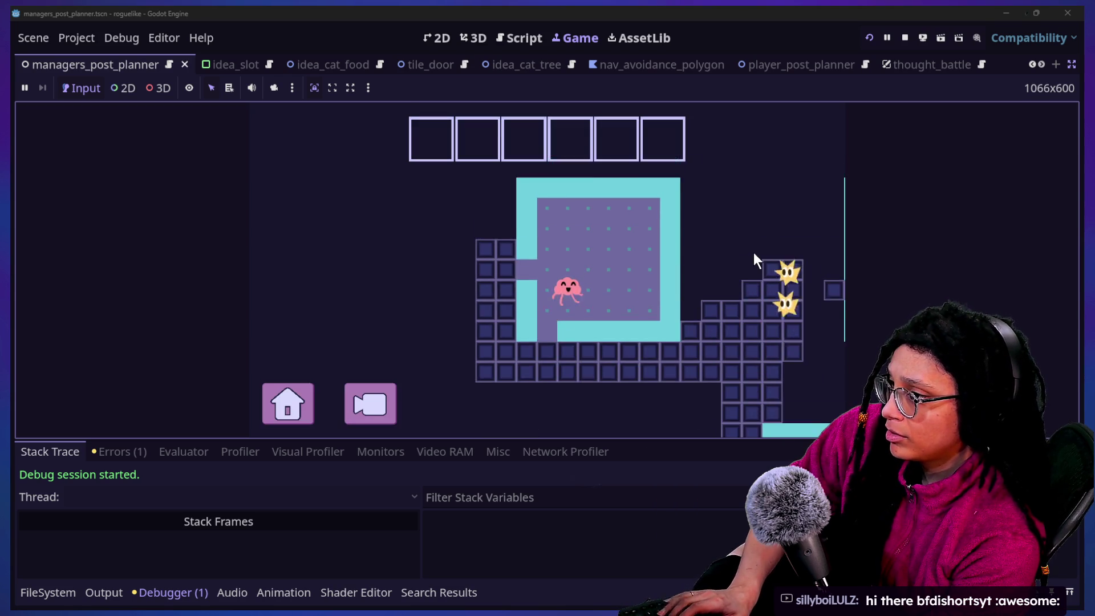
pyautogui.press('Escape')
pyautogui.press('Escape')
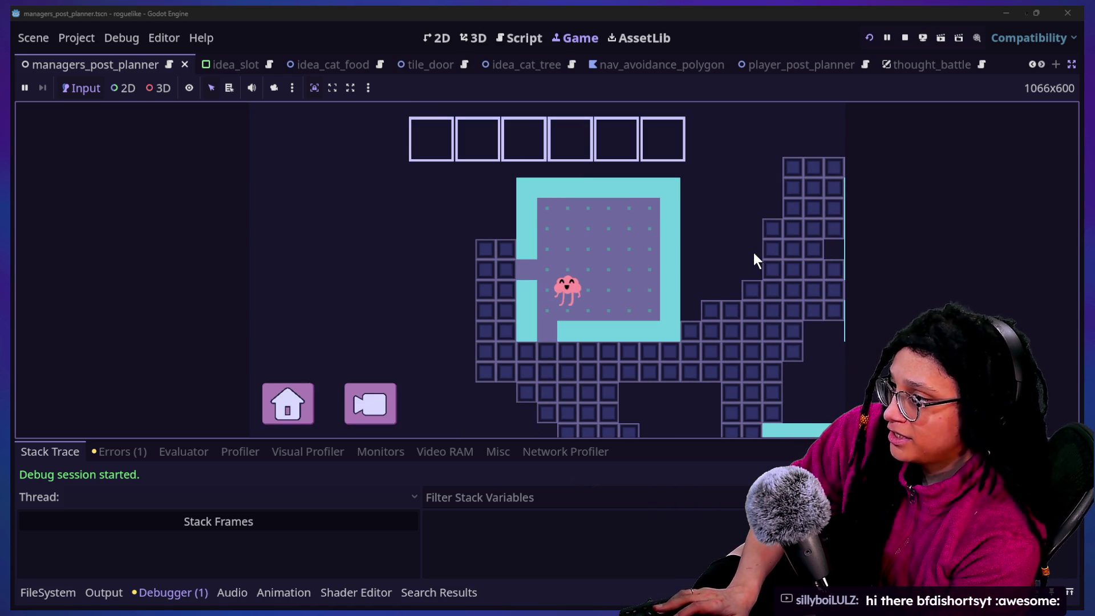
pyautogui.press('Up')
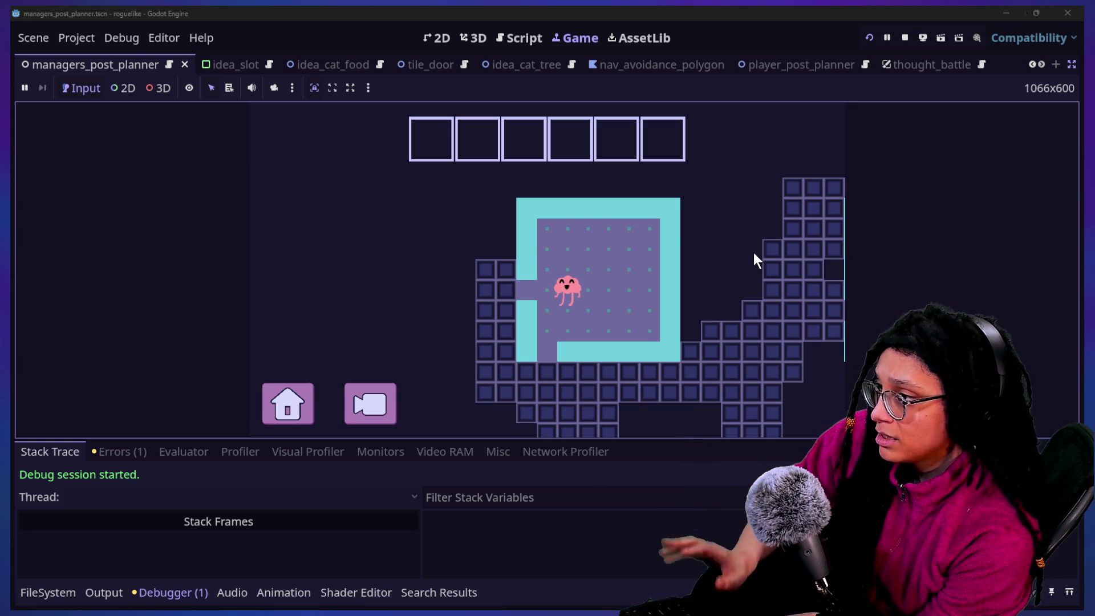
# Return to the script editor, hide the Debugger panel with Ctrl+J, and close the search bar.
pyautogui.click(540, 25)
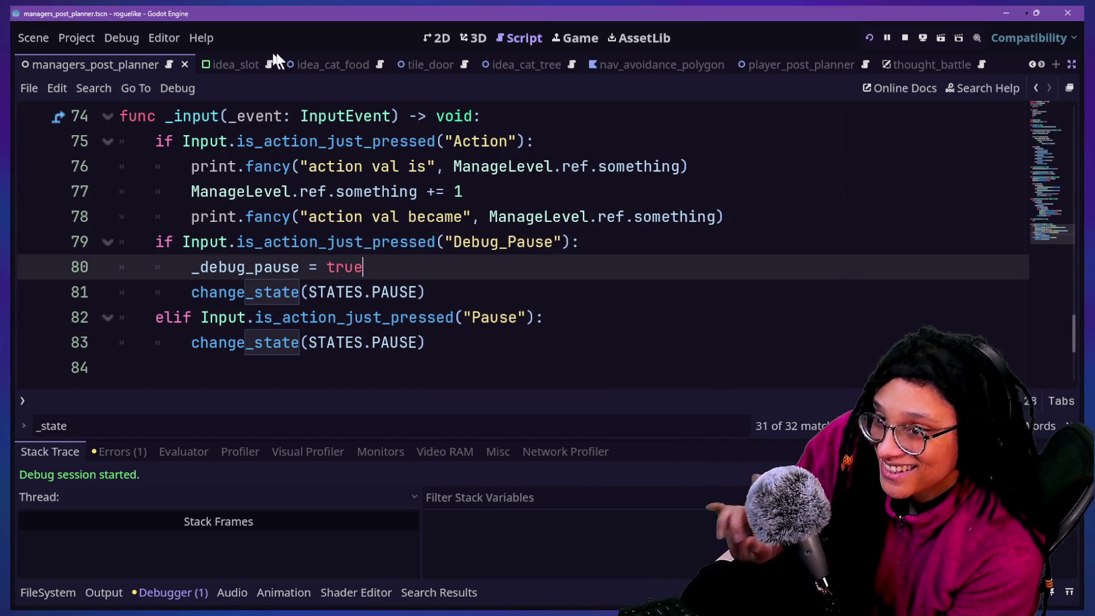
pyautogui.scroll(1, 537, 276)
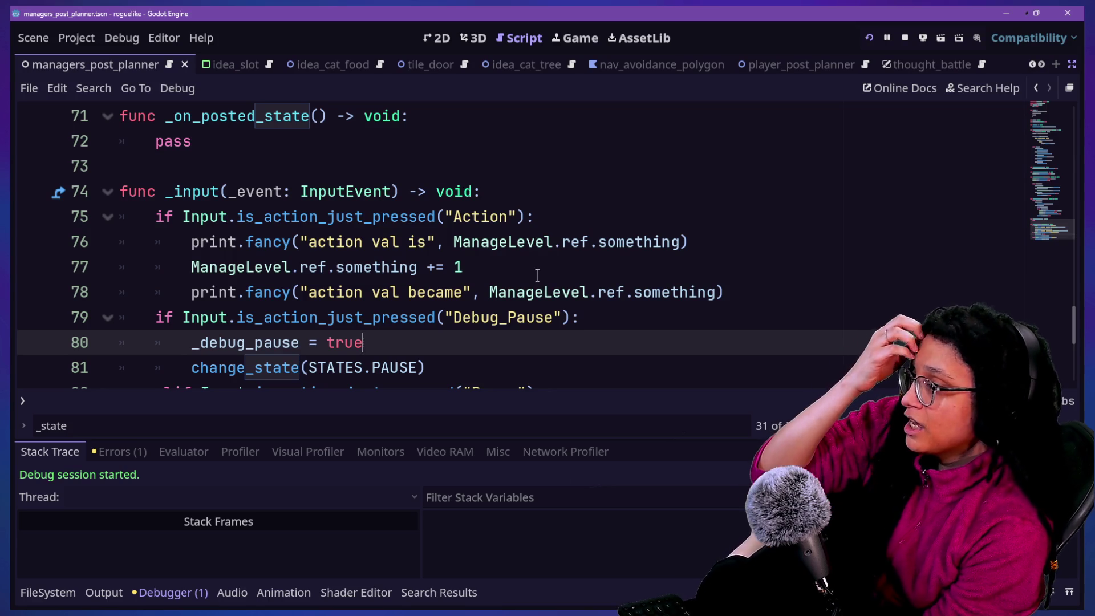
pyautogui.scroll(4, 536, 276)
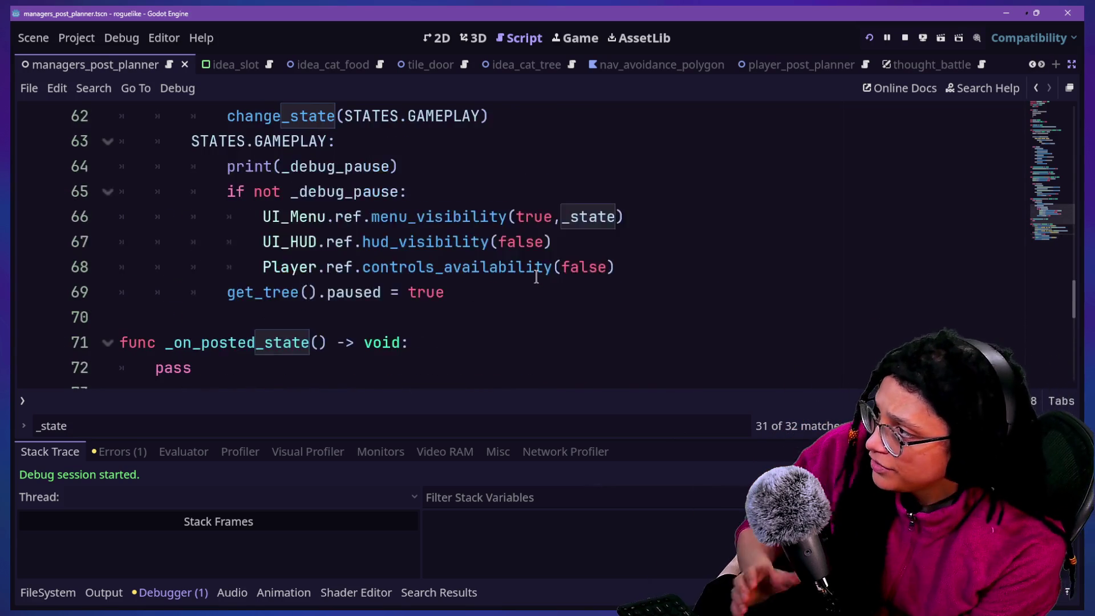
pyautogui.scroll(1, 536, 276)
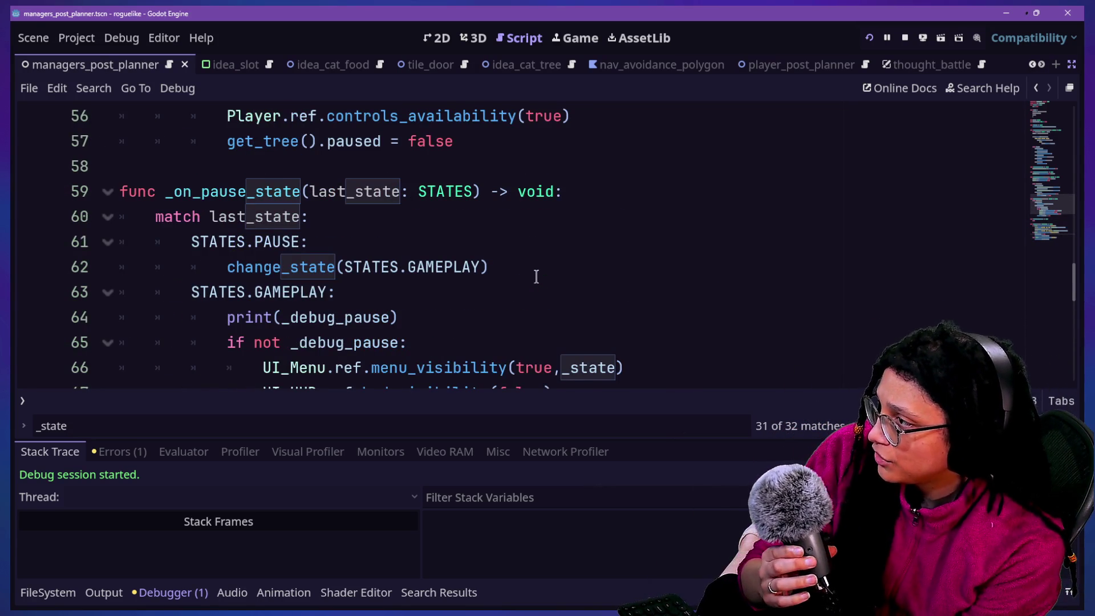
pyautogui.click(514, 291)
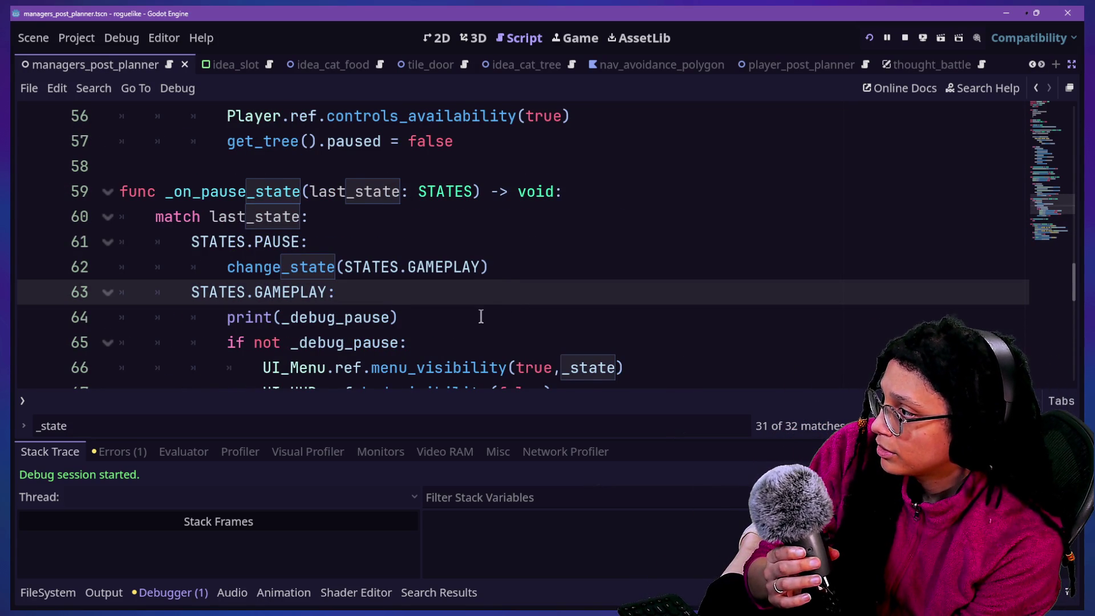
pyautogui.hotkey('ctrl', 'j')
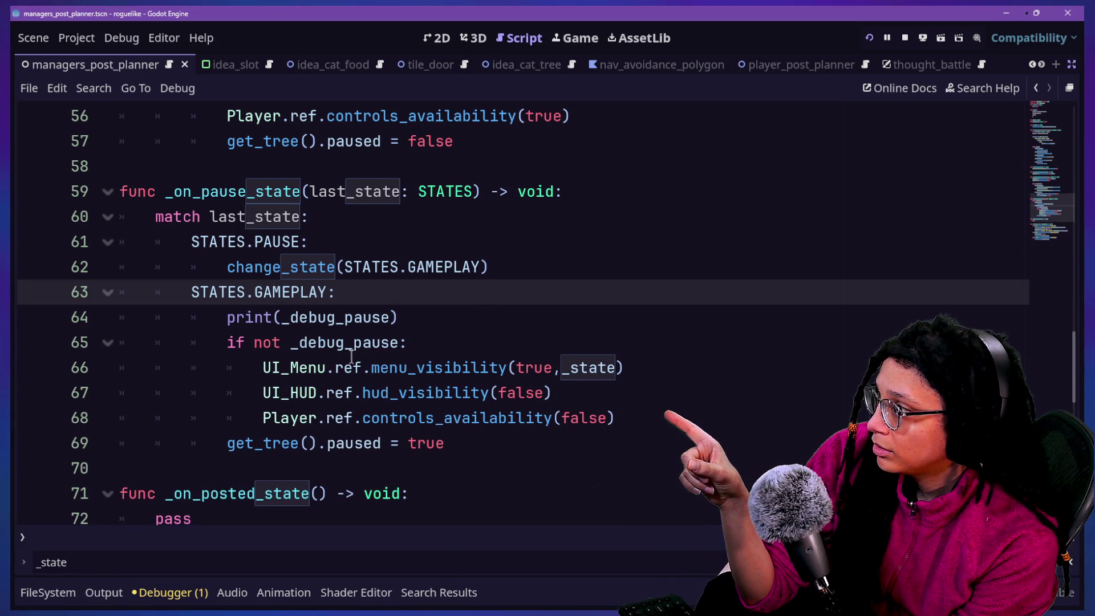
pyautogui.scroll(4, 306, 343)
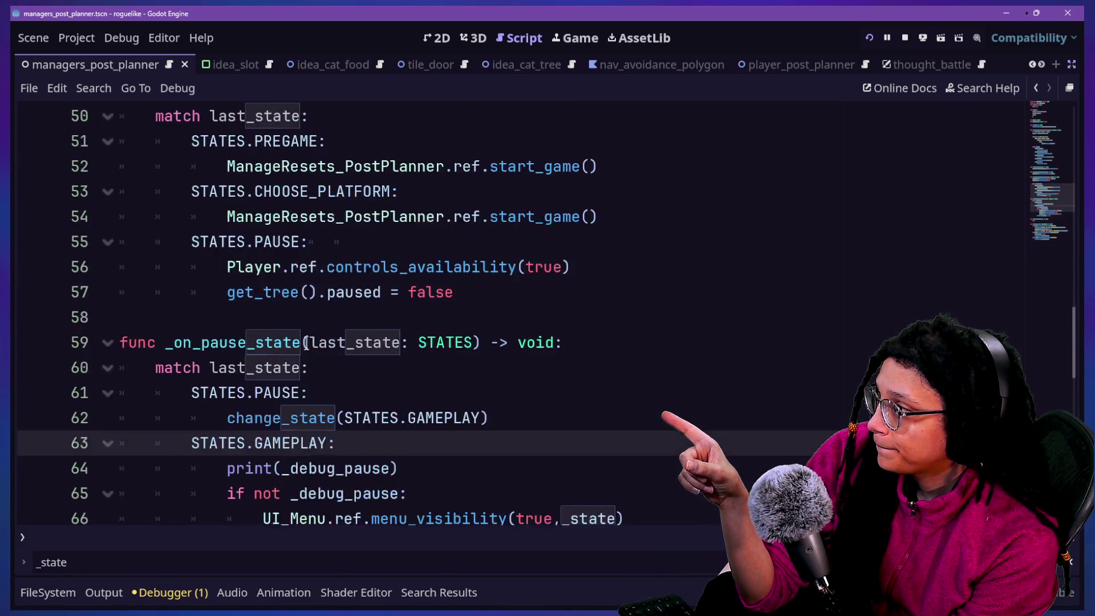
pyautogui.scroll(2, 307, 344)
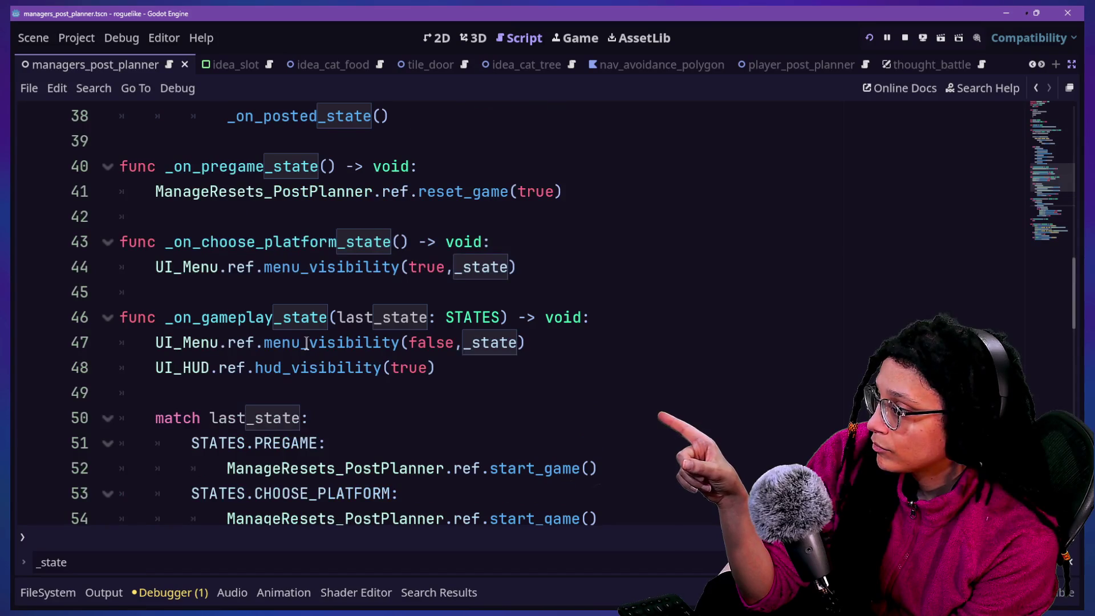
pyautogui.scroll(-5, 307, 344)
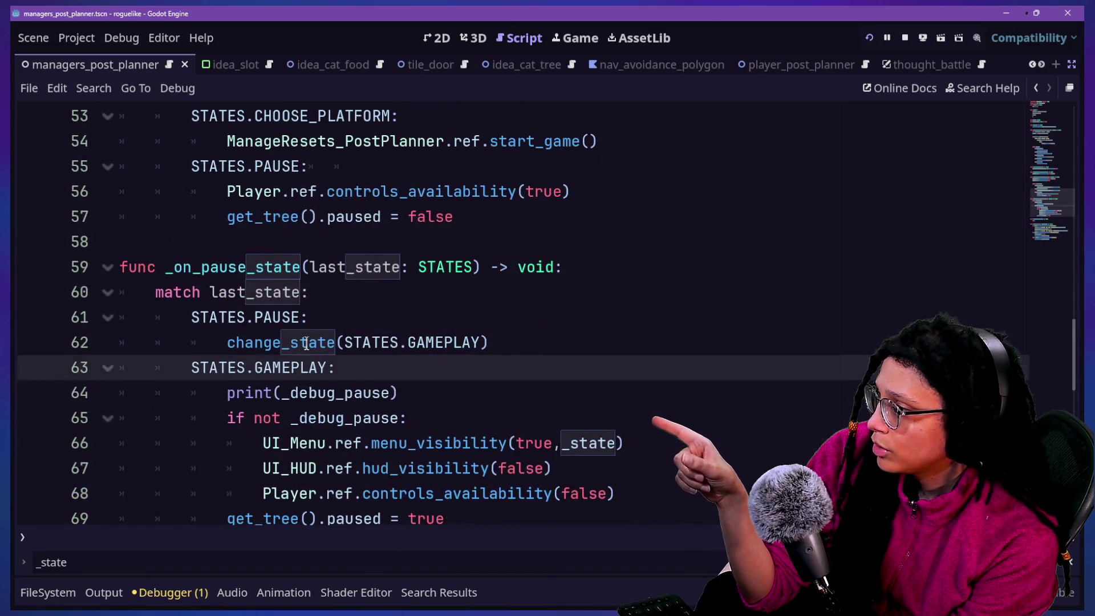
pyautogui.scroll(-1, 306, 344)
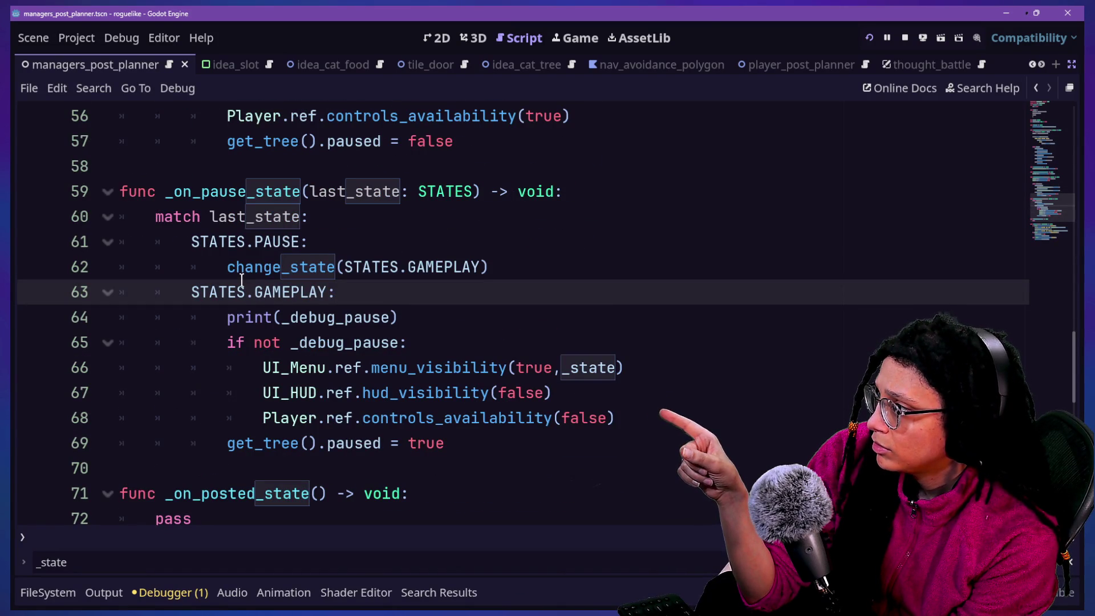
pyautogui.moveTo(370, 289)
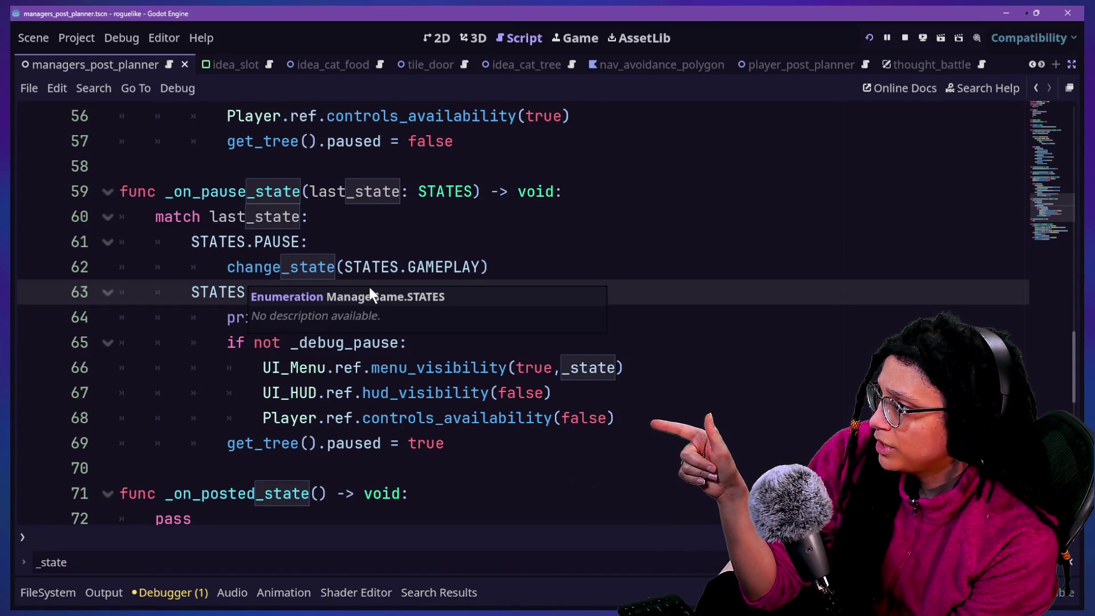
pyautogui.press('Escape')
# Review the match on last_state in _on_pause_state and the state handling below it.
pyautogui.click(393, 368)
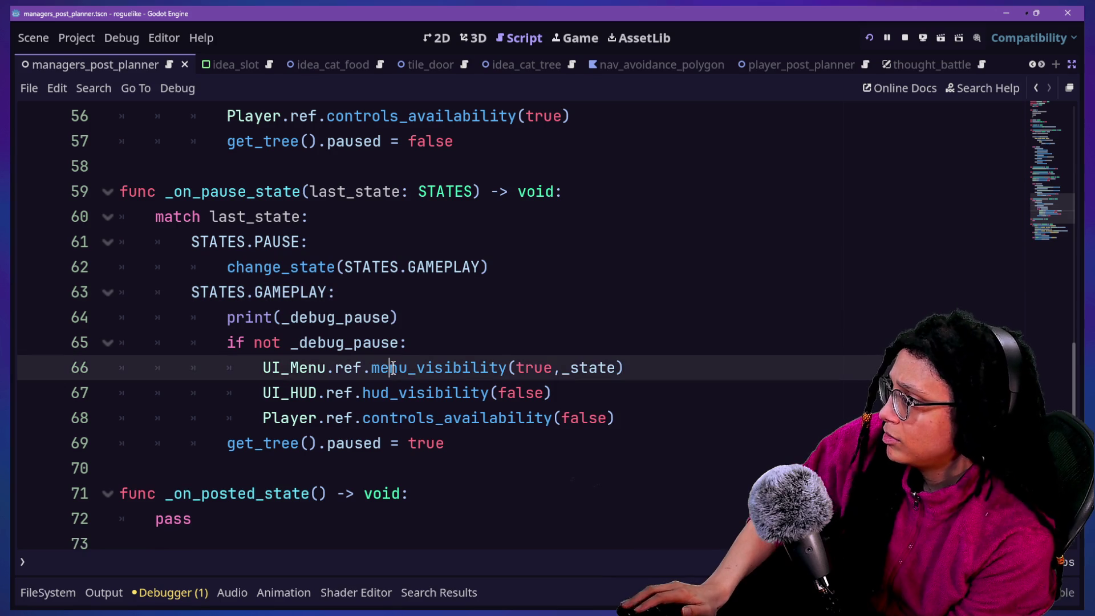
pyautogui.press('Down')
pyautogui.scroll(1, 393, 367)
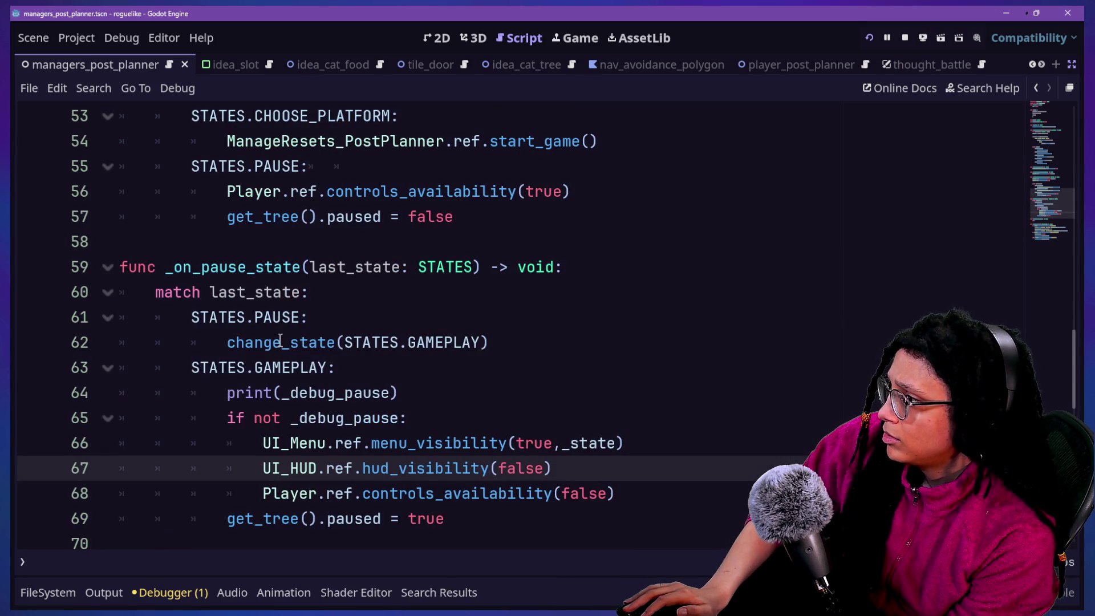
pyautogui.scroll(-1, 282, 342)
pyautogui.moveTo(207, 217); pyautogui.dragTo(401, 244)
pyautogui.click(413, 247)
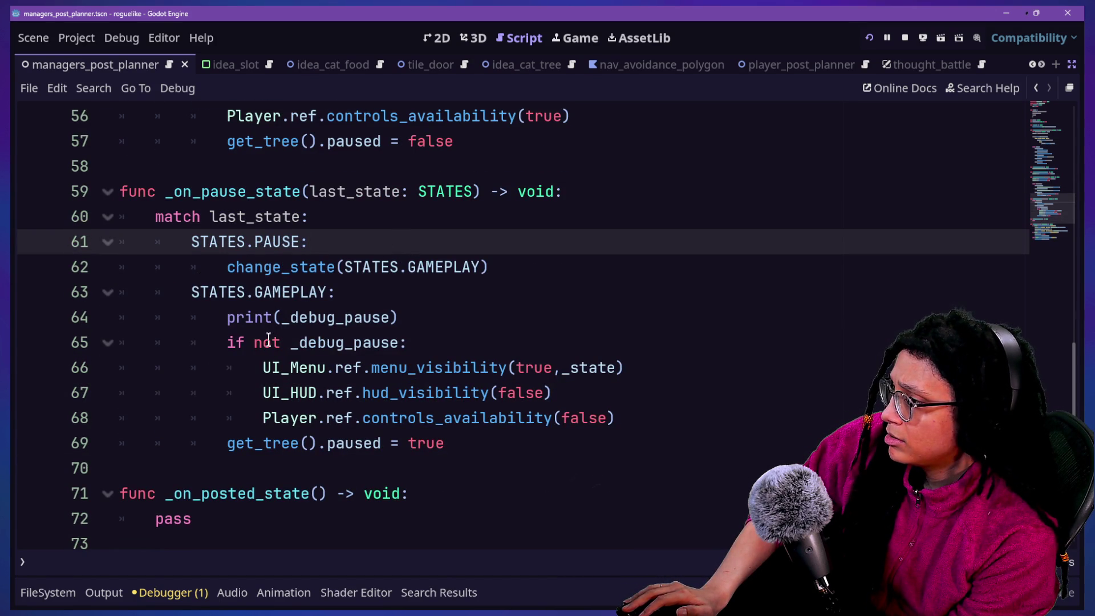
pyautogui.scroll(3, 285, 295)
pyautogui.moveTo(245, 292); pyautogui.dragTo(439, 350)
pyautogui.click(183, 318)
pyautogui.press('End')
pyautogui.click(195, 166)
pyautogui.click(411, 188)
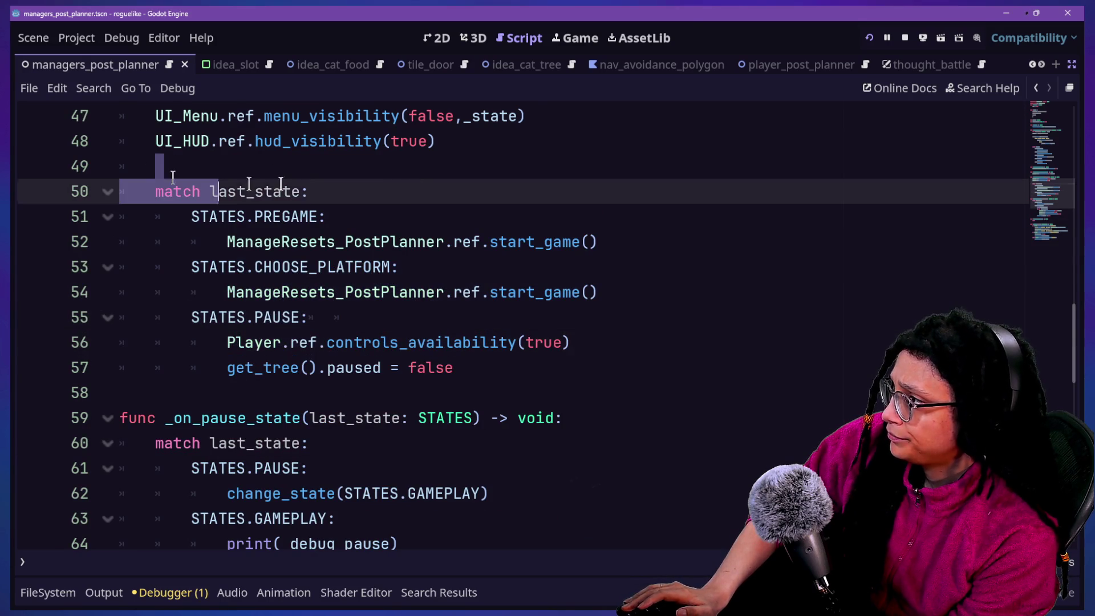
# Open a new line after get_tree().paused = false in the STATES.PAUSE case.
pyautogui.moveTo(191, 318); pyautogui.dragTo(391, 313)
pyautogui.click(392, 313)
pyautogui.moveTo(222, 342)
pyautogui.mouseDown()
pyautogui.moveTo(411, 366)
pyautogui.moveTo(401, 388)
pyautogui.moveTo(391, 367)
pyautogui.moveTo(402, 345)
pyautogui.mouseUp()
pyautogui.click(401, 388)
pyautogui.click(391, 367)
pyautogui.click(409, 325)
pyautogui.click(507, 369)
pyautogui.press('Return')
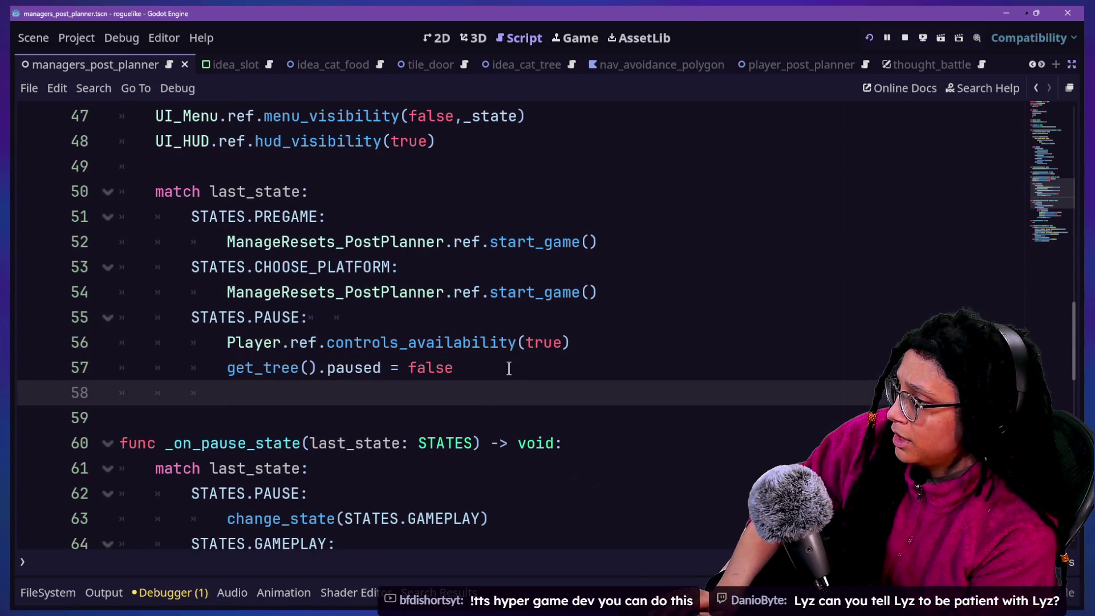
# Start the check under the unpause line, typing 'if _debug_pause' and fixing typos.
pyautogui.press('BackSpace')
pyautogui.press('Return')
pyautogui.write('if')
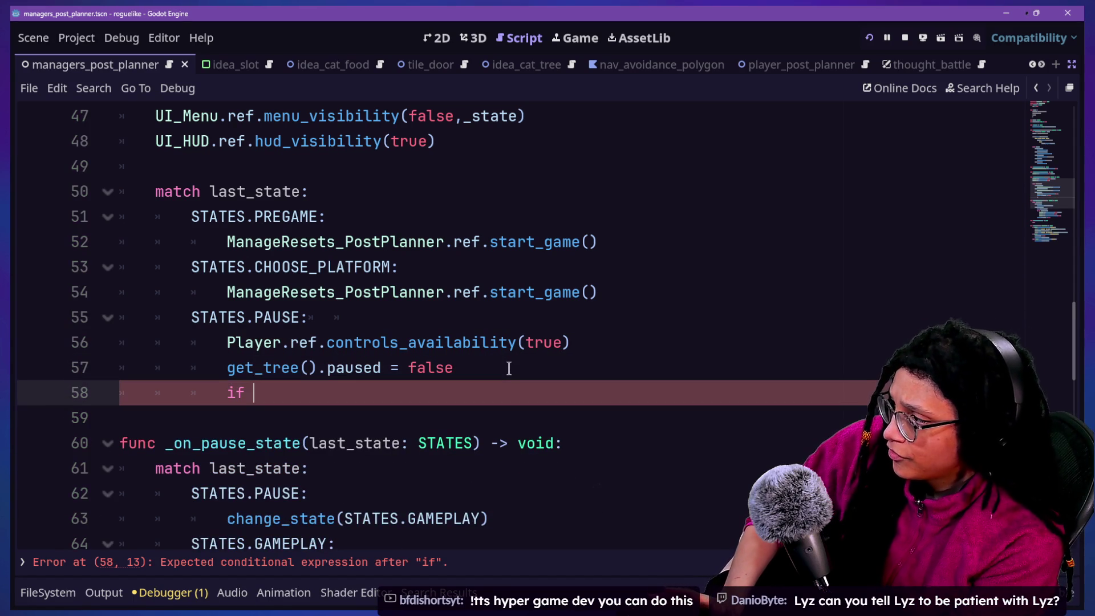
pyautogui.write(' _deb')
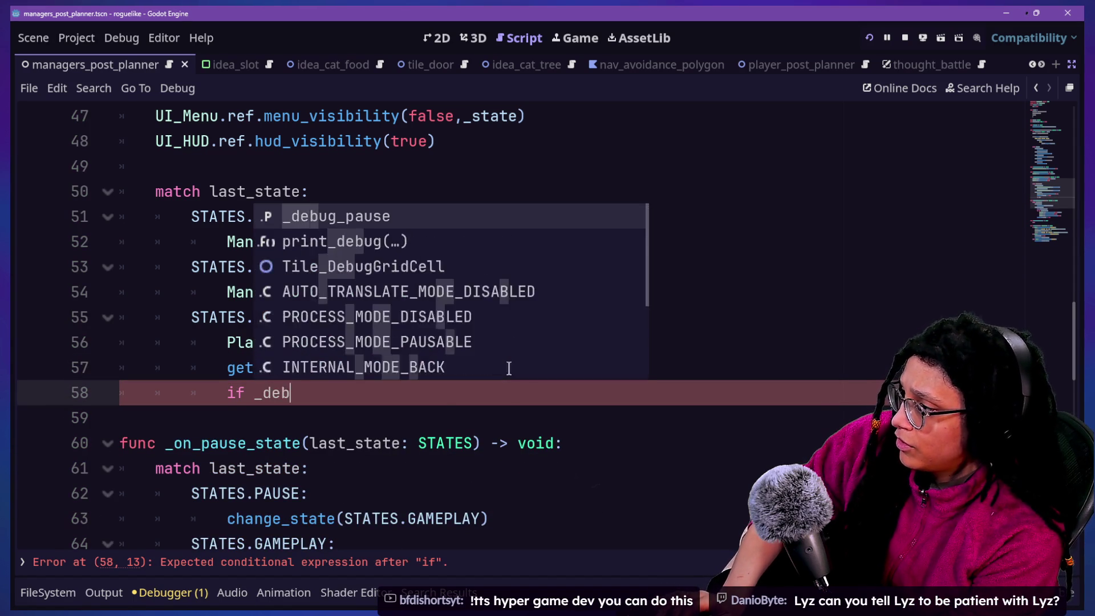
pyautogui.write('ug_pause:')
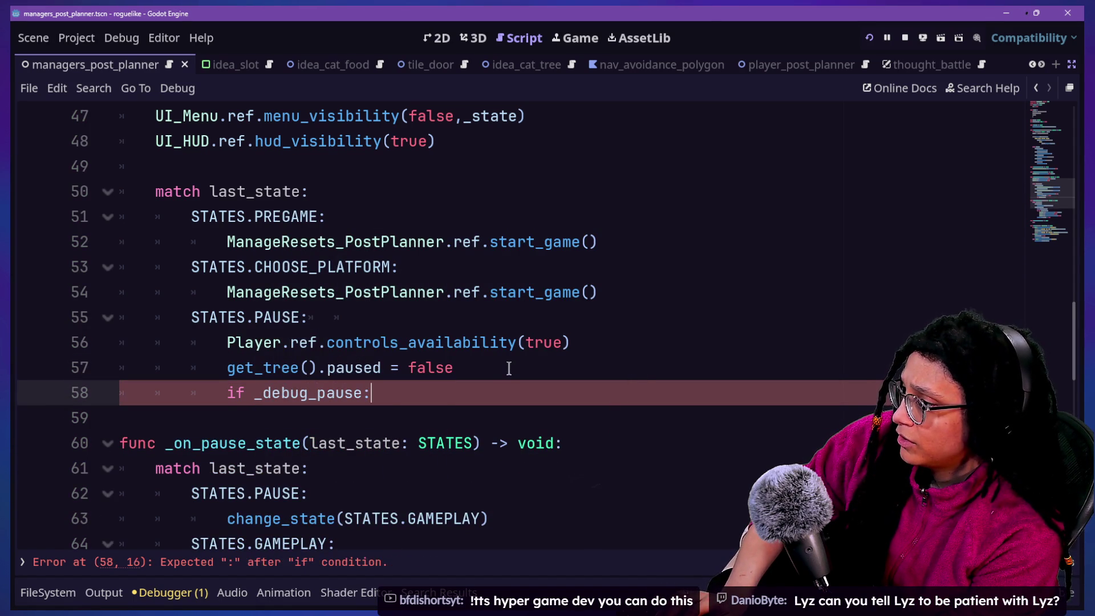
pyautogui.press('Return')
pyautogui.write('deb')
pyautogui.press('BackSpace')
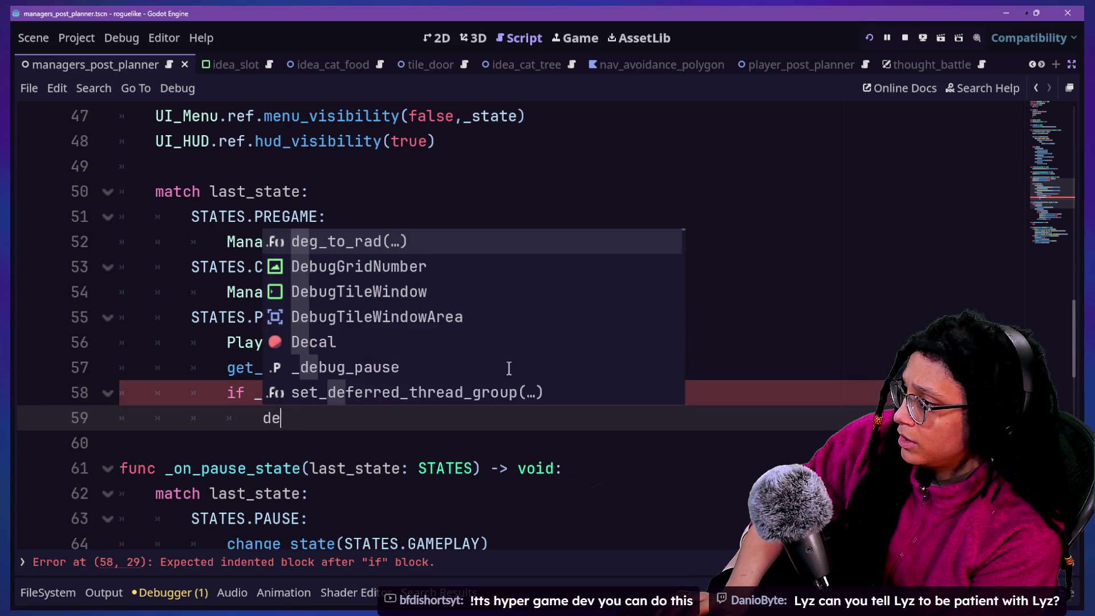
pyautogui.hotkey('ctrl', 'z')
pyautogui.hotkey('ctrl', 'z')
pyautogui.hotkey('ctrl', 'z')
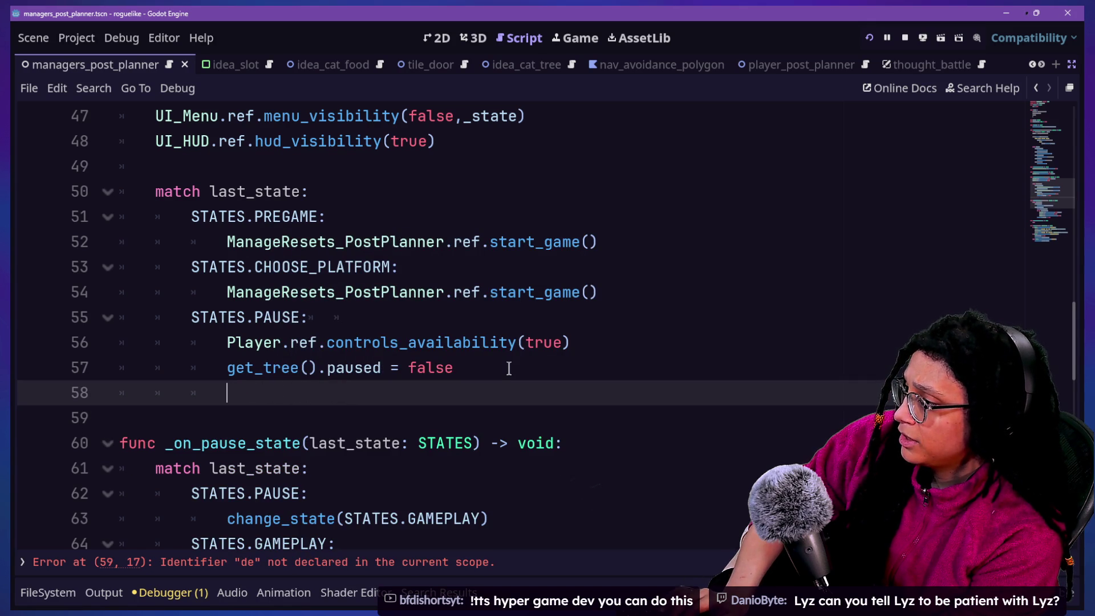
pyautogui.write('_dde')
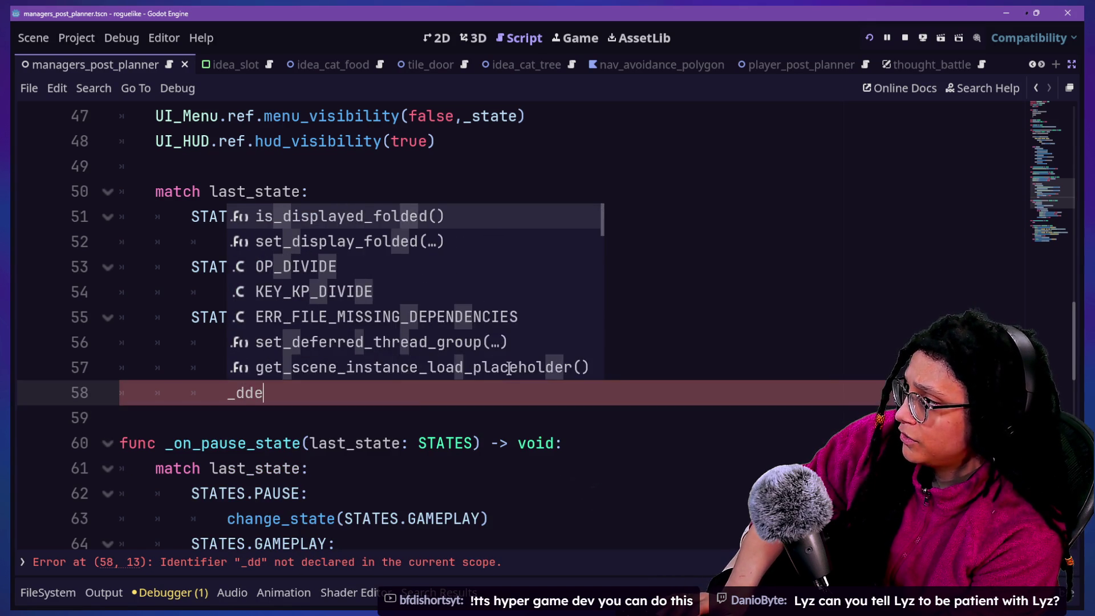
pyautogui.press('BackSpace')
pyautogui.press('BackSpace')
pyautogui.write('ebug_pause =')
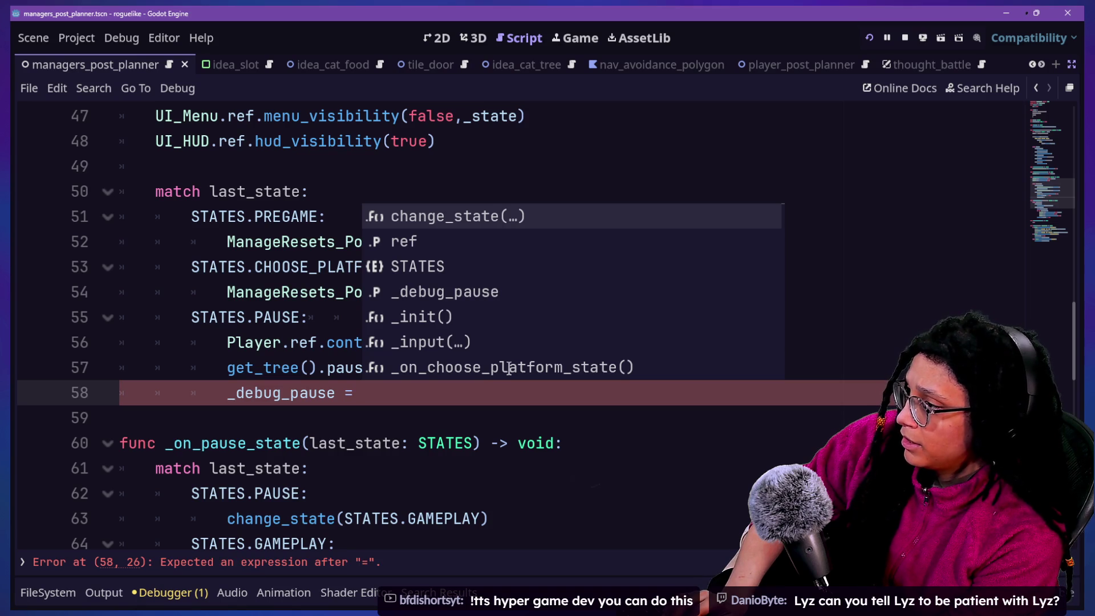
# Discard the ternary and self-assignment attempts and rewrite the line as 'if _debug_pause:'.
pyautogui.write('false if ')
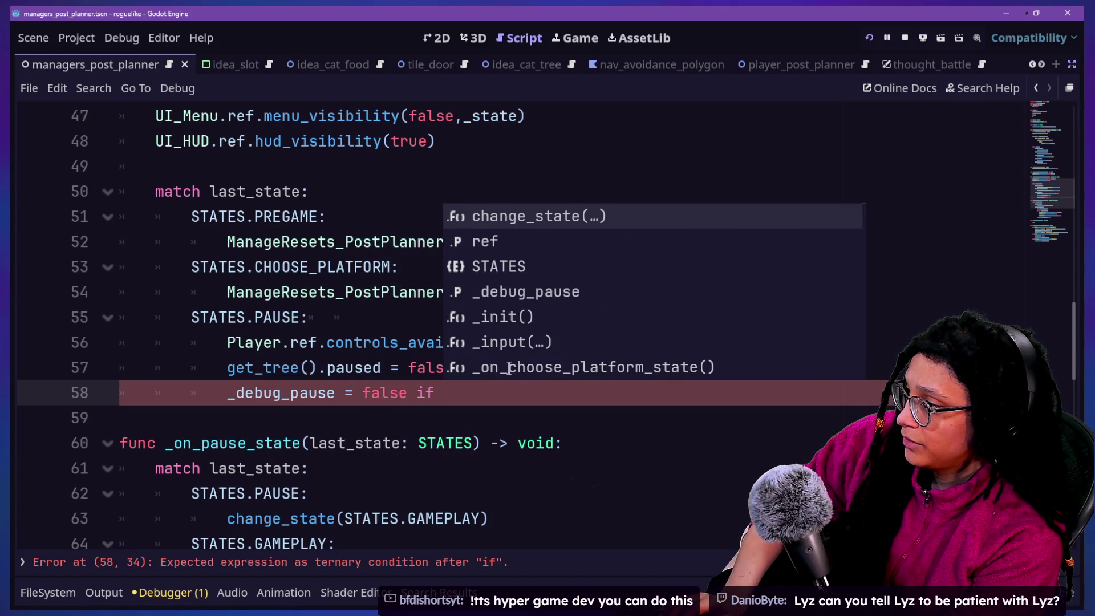
pyautogui.write('_debug_')
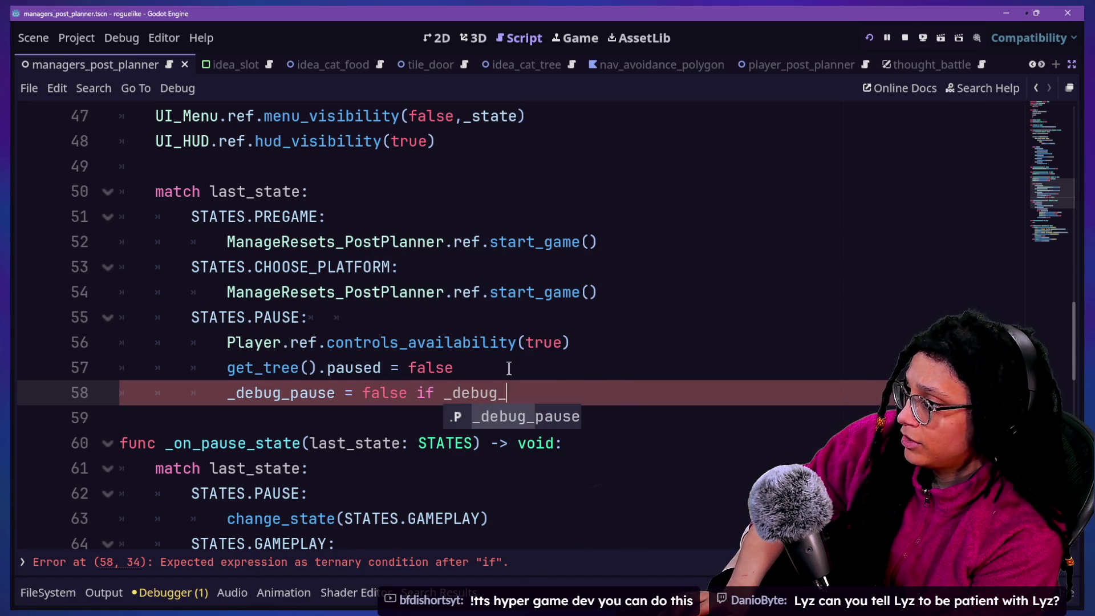
pyautogui.press('BackSpace')
pyautogui.press('BackSpace')
pyautogui.press('BackSpace')
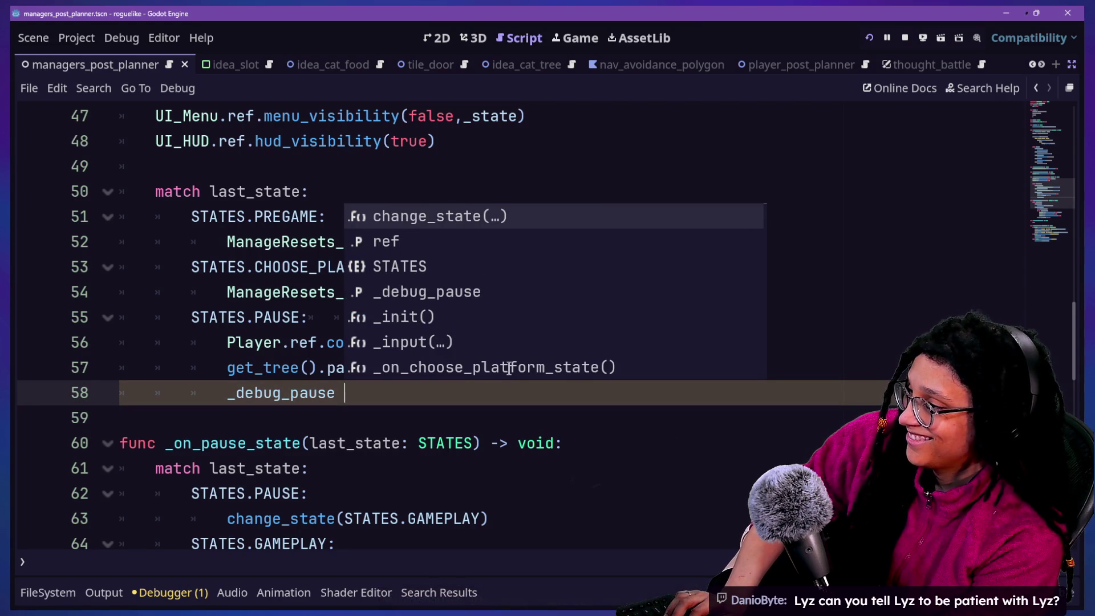
pyautogui.write('= _debug')
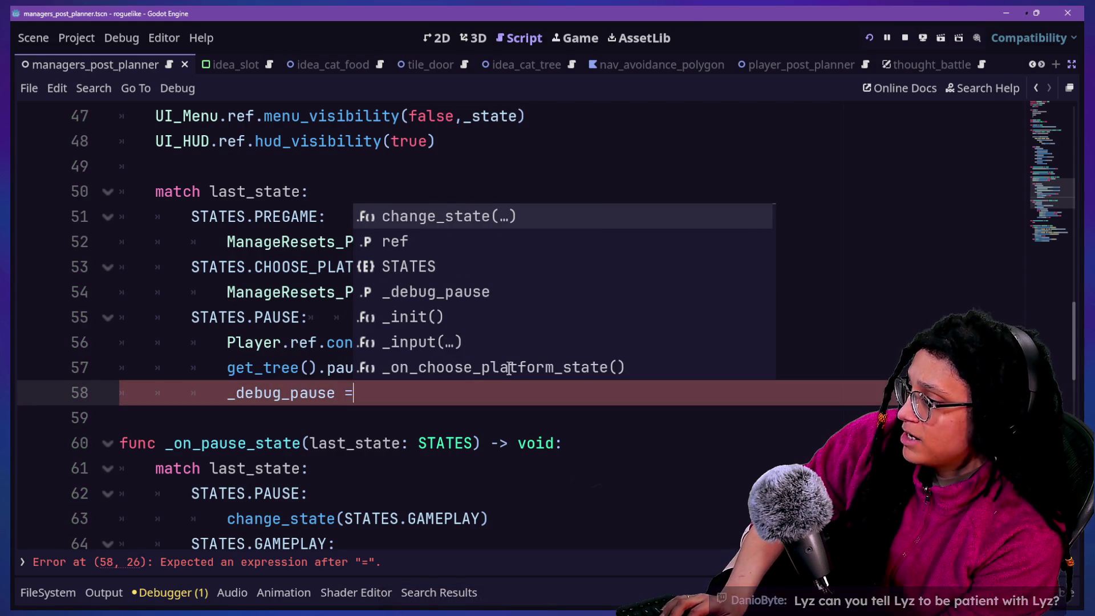
pyautogui.write('_pause')
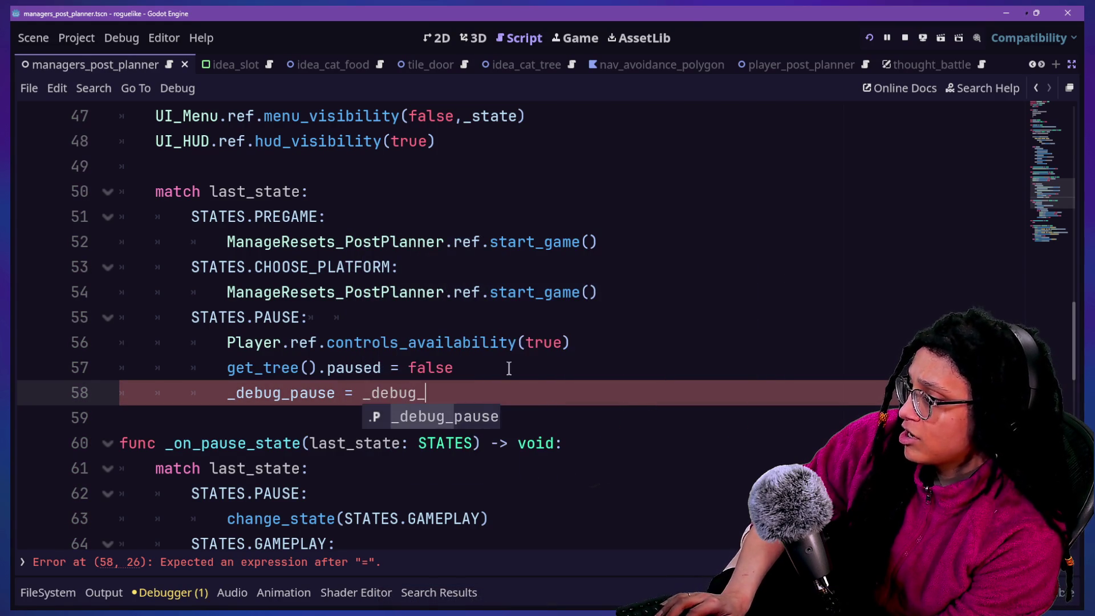
pyautogui.press('BackSpace')
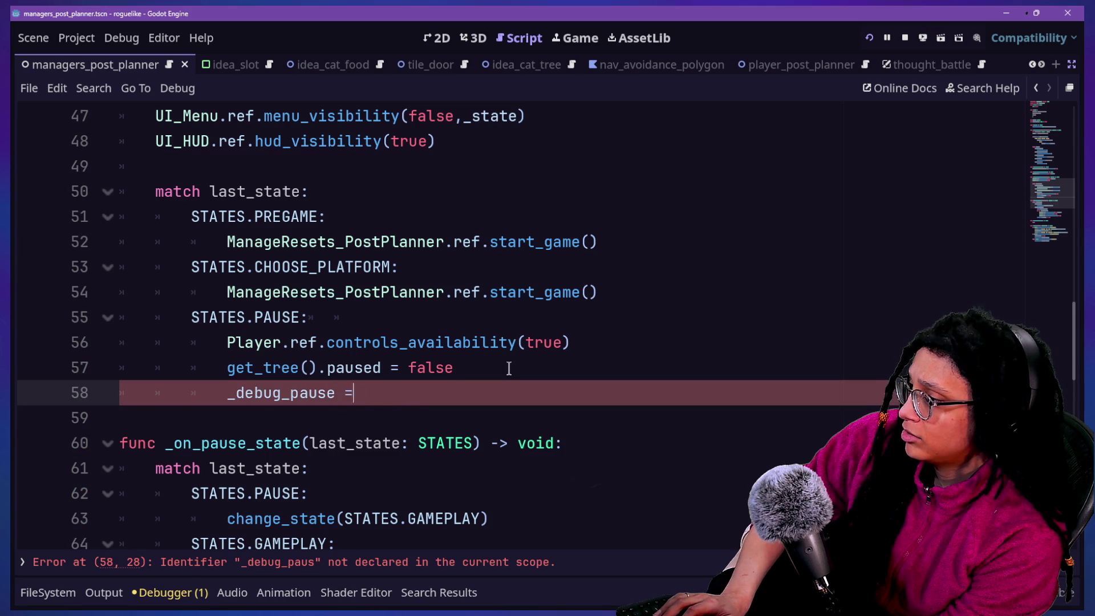
pyautogui.write('if _b')
pyautogui.press('BackSpace')
pyautogui.write('debug_pause')
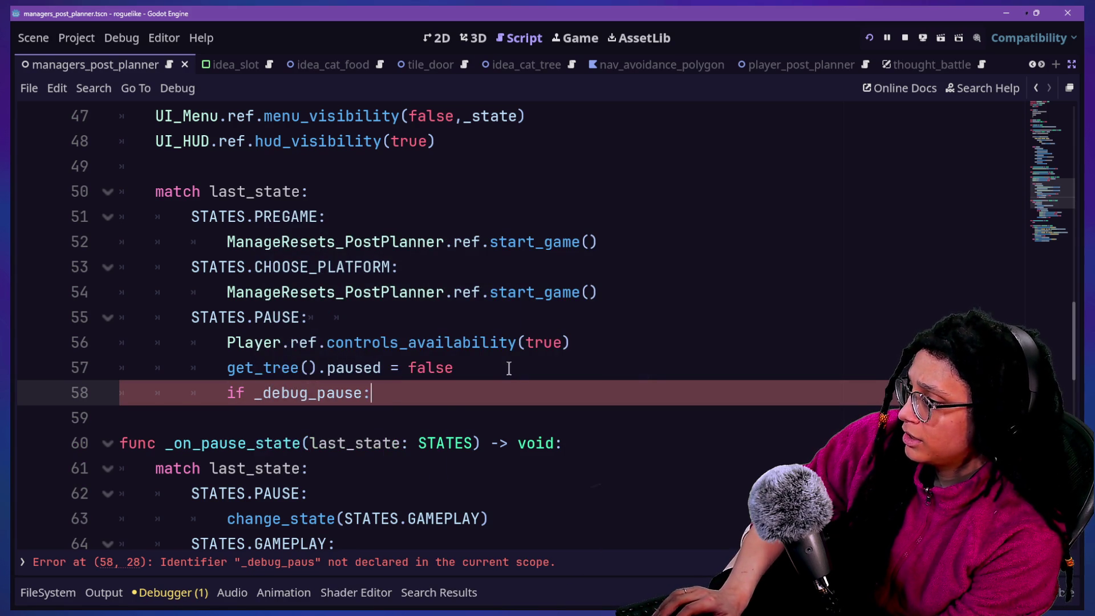
pyautogui.write(':')
# Add the indented '_debug_pause = false' body and save the script.
pyautogui.press('Return')
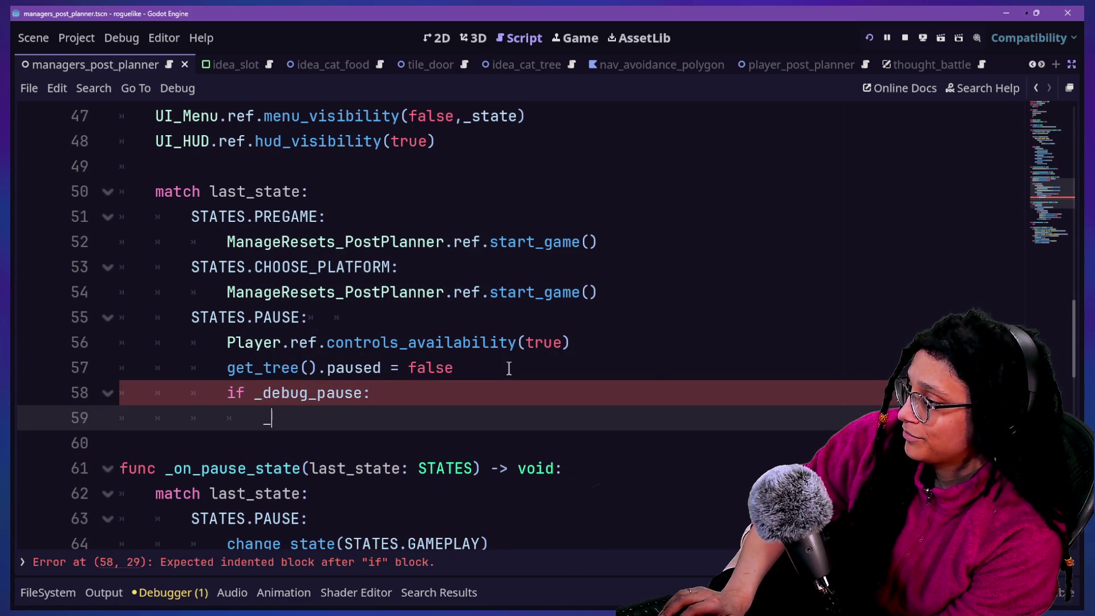
pyautogui.press('BackSpace')
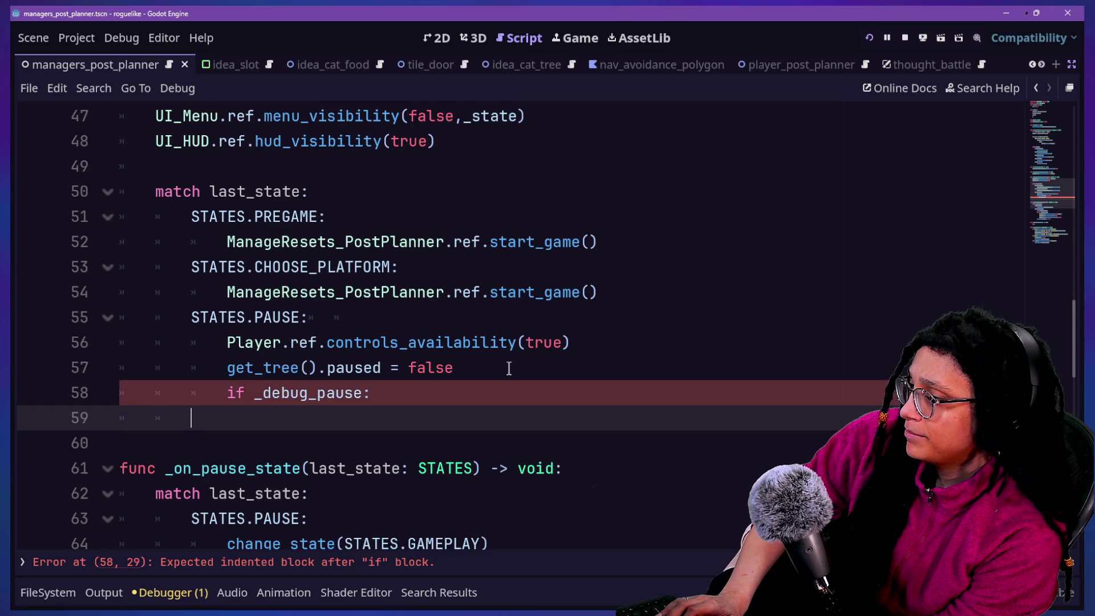
pyautogui.press('Tab')
pyautogui.press('Tab')
pyautogui.press('Tab')
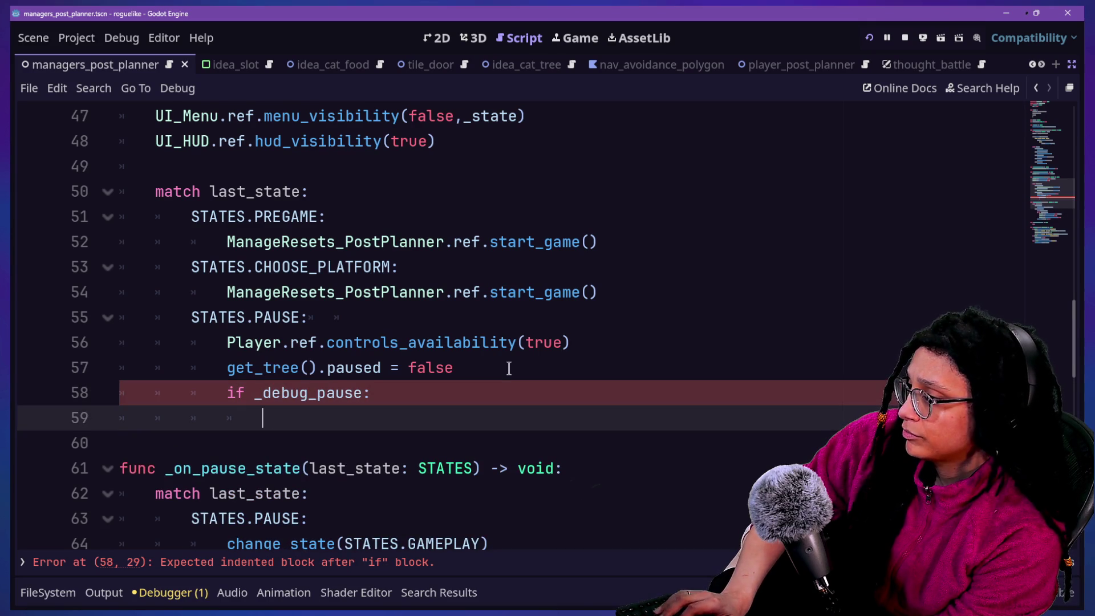
pyautogui.press('BackSpace')
pyautogui.press('BackSpace')
pyautogui.press('BackSpace')
pyautogui.write('debug_pau')
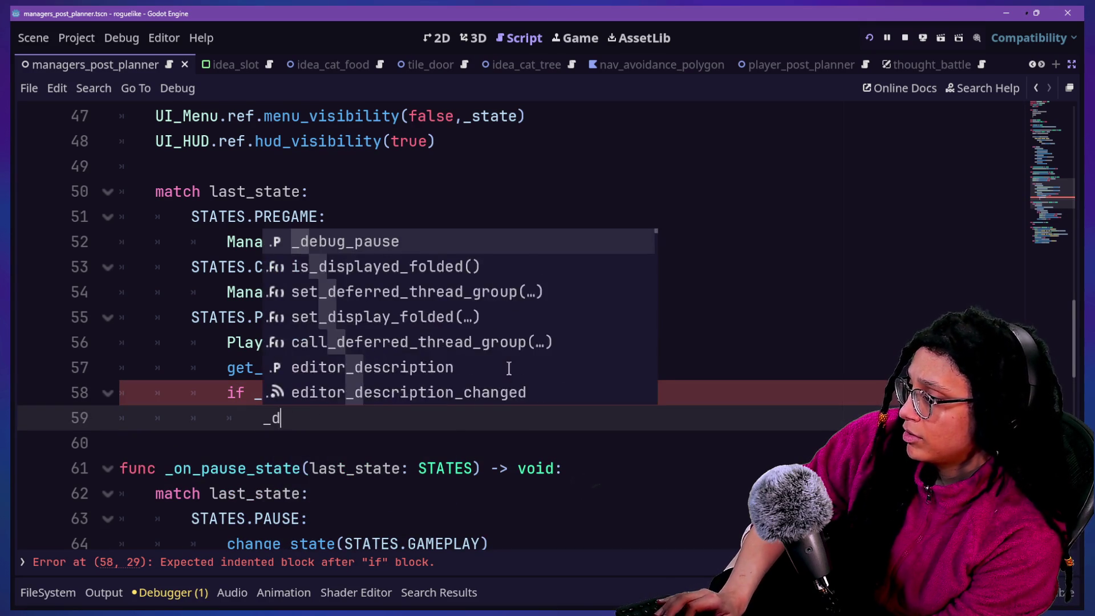
pyautogui.press('Return')
pyautogui.write('= false')
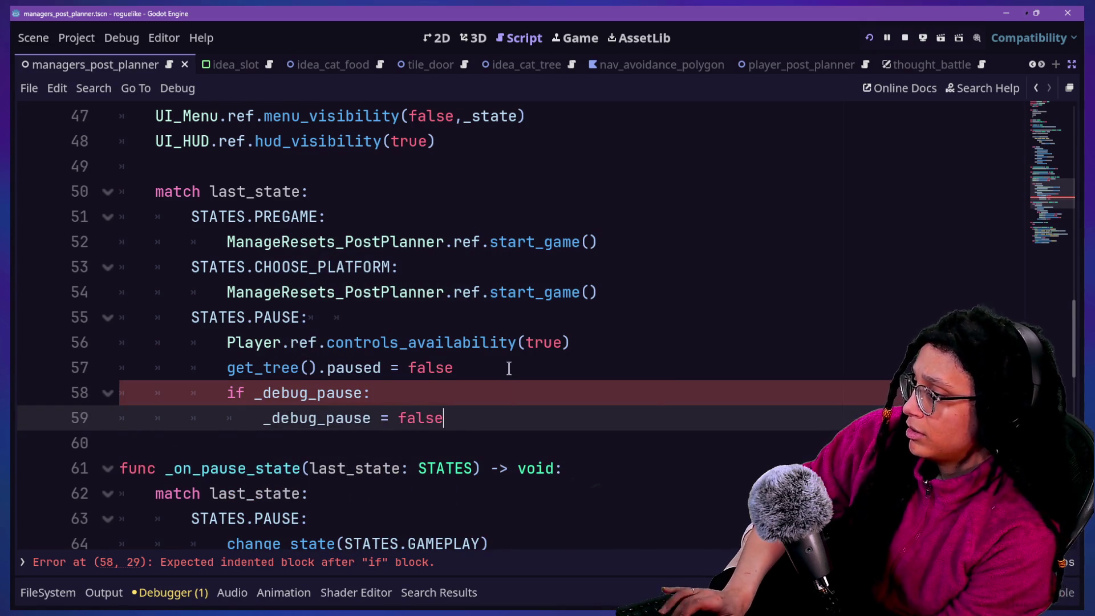
pyautogui.hotkey('ctrl', 's')
pyautogui.click(593, 436)
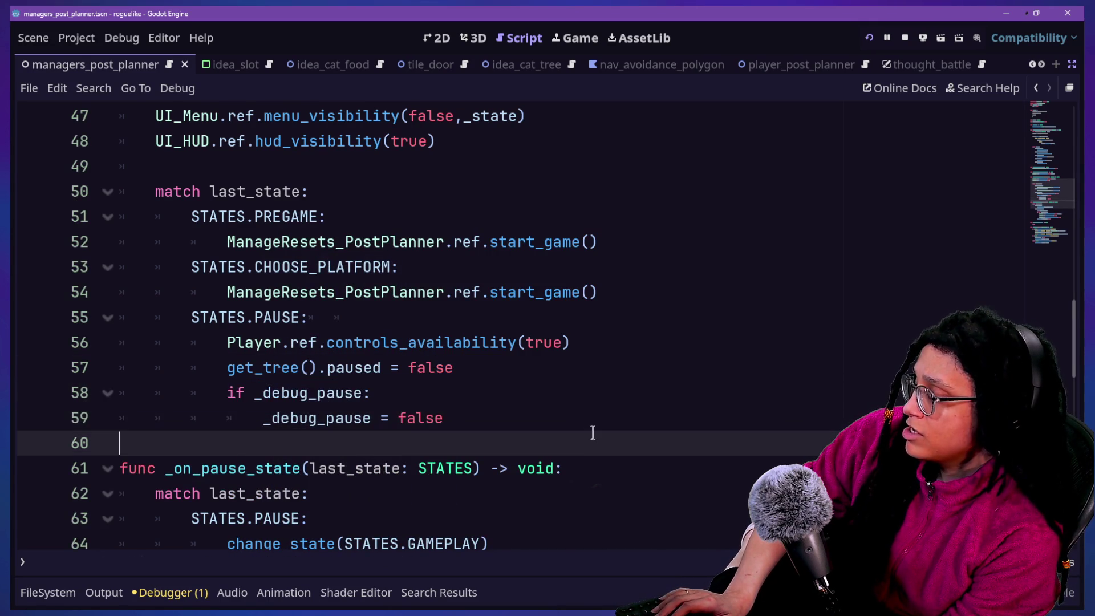
pyautogui.scroll(1, 592, 435)
pyautogui.click(435, 374)
pyautogui.scroll(1, 435, 379)
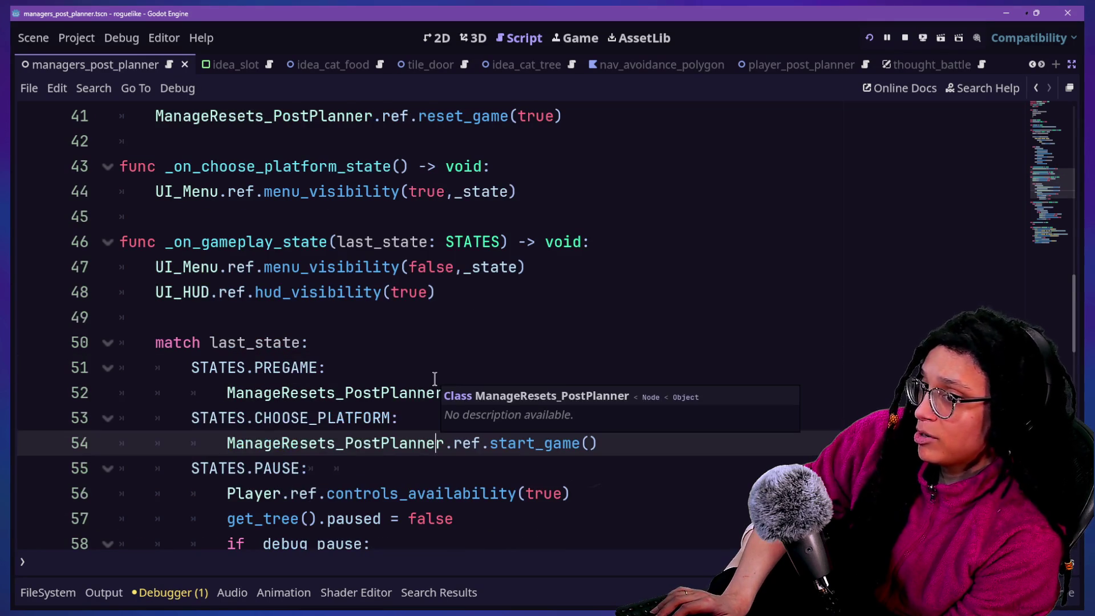
pyautogui.click(416, 193)
pyautogui.moveTo(423, 214); pyautogui.dragTo(477, 342)
pyautogui.click(479, 342)
pyautogui.click(505, 291)
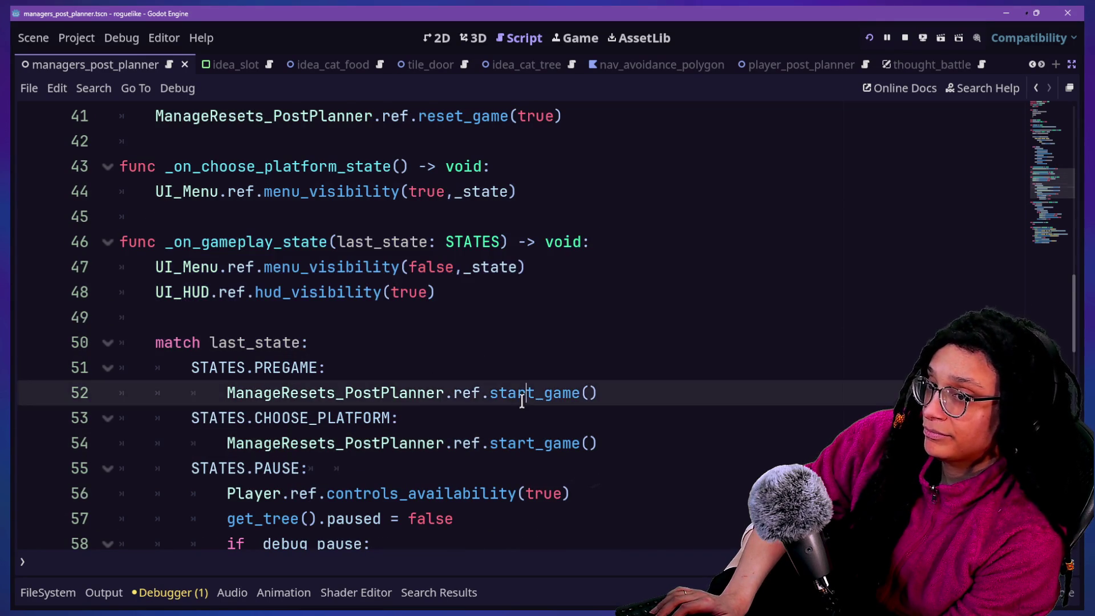
pyautogui.click(534, 365)
pyautogui.moveTo(532, 431); pyautogui.dragTo(506, 363)
pyautogui.click(477, 292)
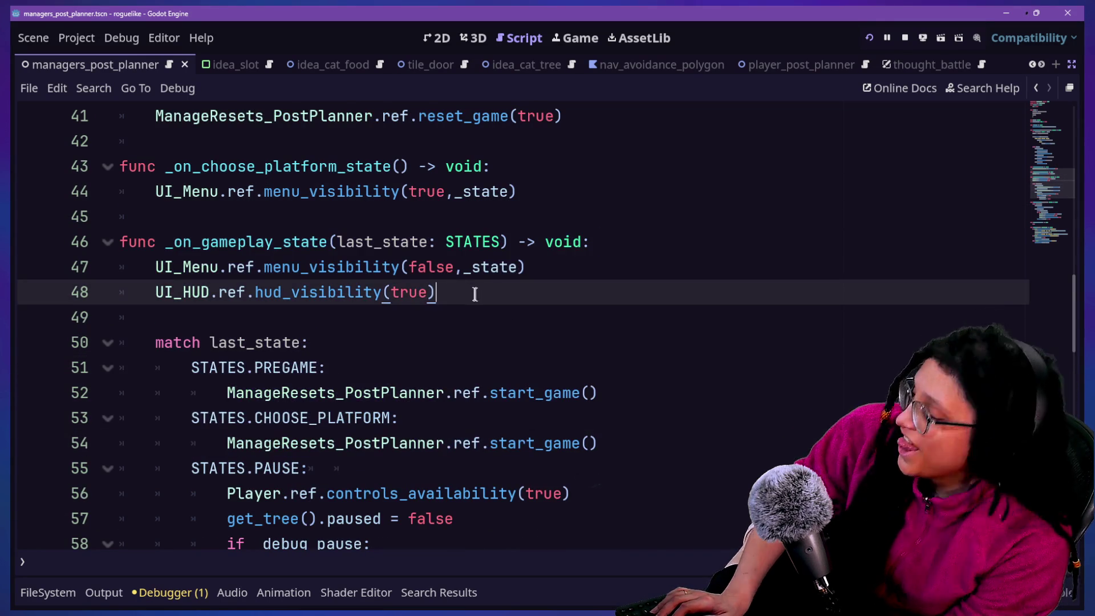
pyautogui.press('Down')
pyautogui.press('Down')
pyautogui.press('Down')
pyautogui.press('Down')
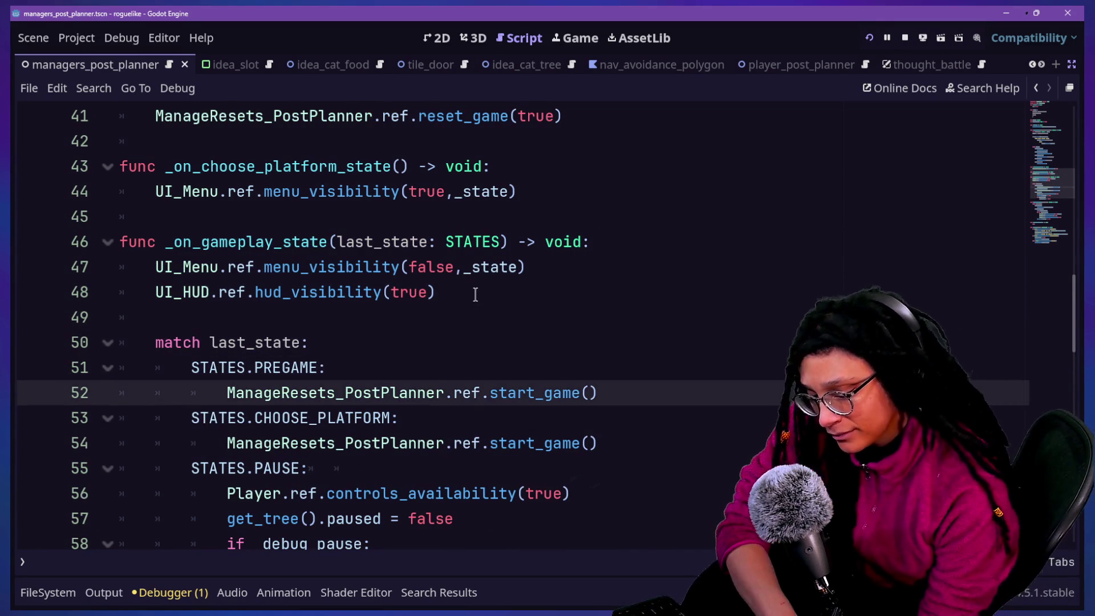
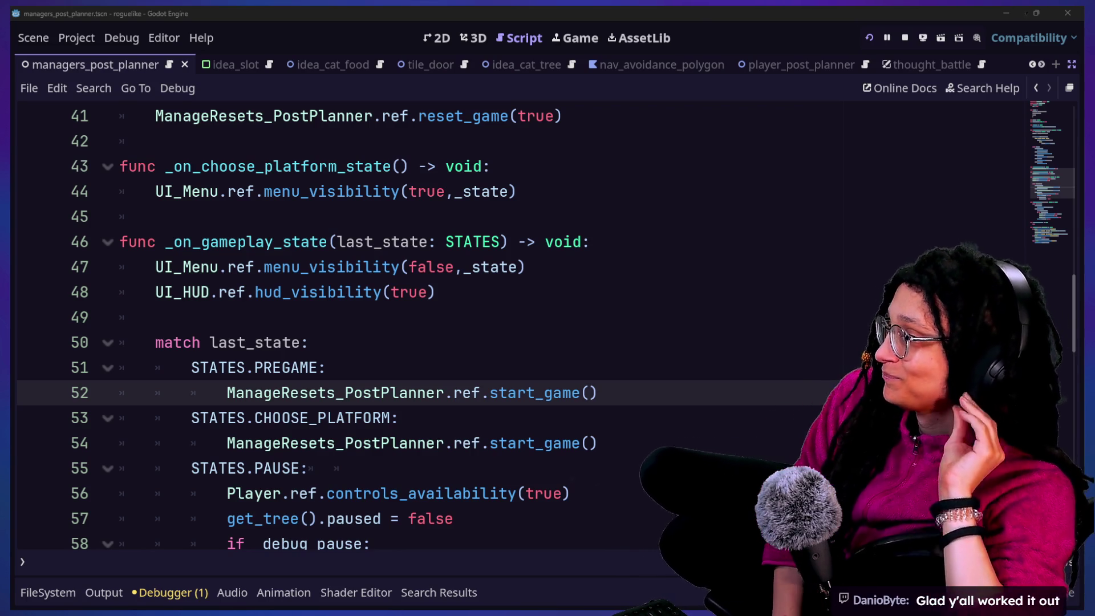
# Save the script and scroll to the debug-pause lines in the match block.
pyautogui.click(359, 368)
pyautogui.hotkey('ctrl', 's')
pyautogui.scroll(-6, 662, 313)
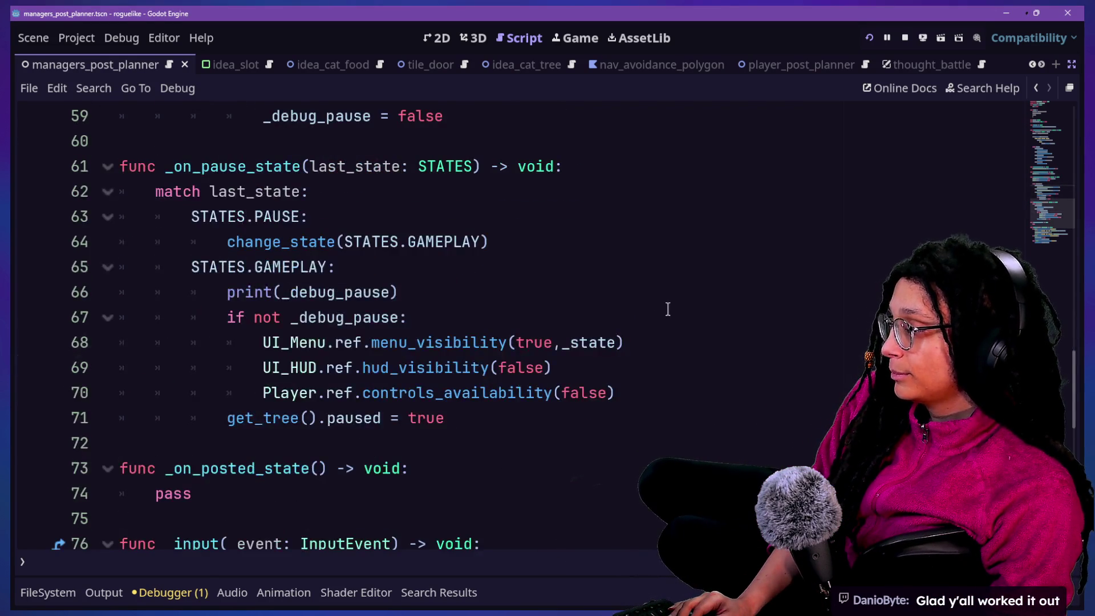
pyautogui.scroll(1, 668, 309)
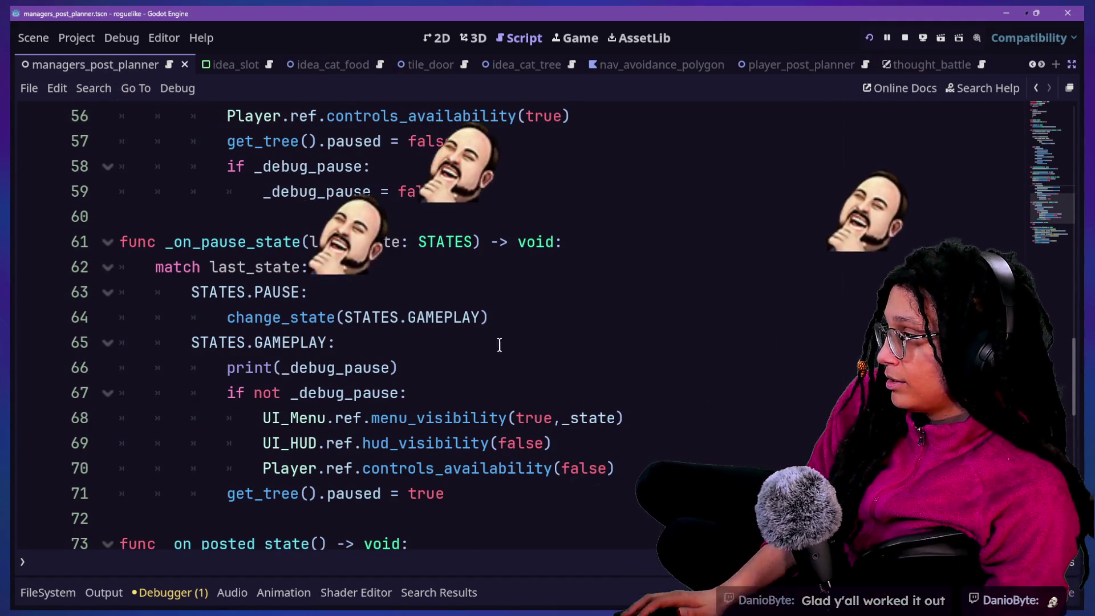
pyautogui.scroll(3, 566, 363)
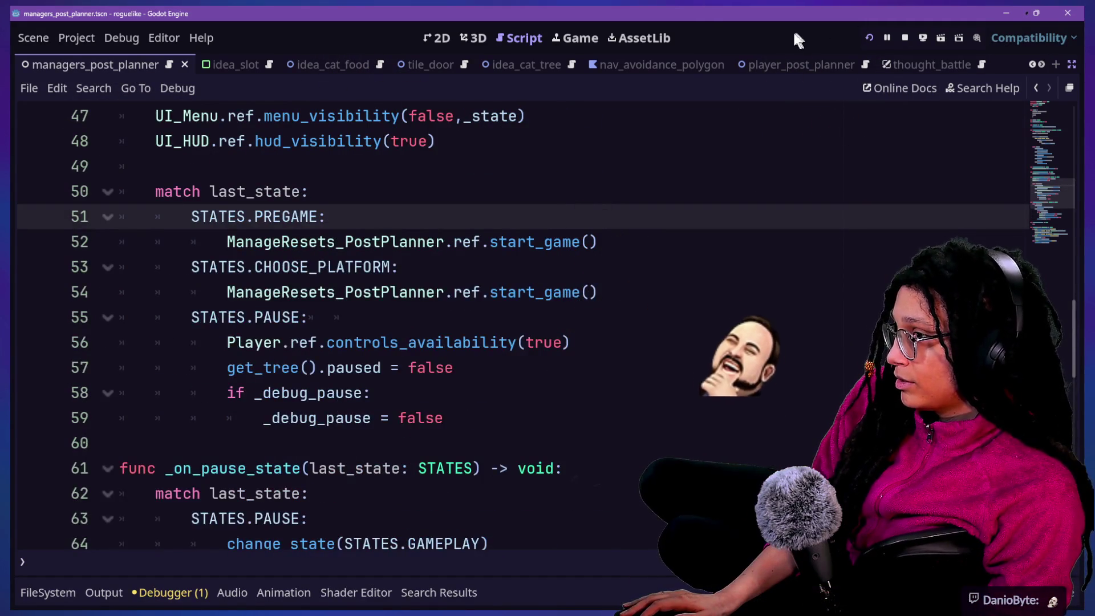
# Move the _debug_pause reset lines under STATES.PAUSE:, save, and run the game.
pyautogui.moveTo(566, 423); pyautogui.dragTo(575, 371)
pyautogui.hotkey('ctrl', 'c')
pyautogui.press('BackSpace')
pyautogui.click(615, 328)
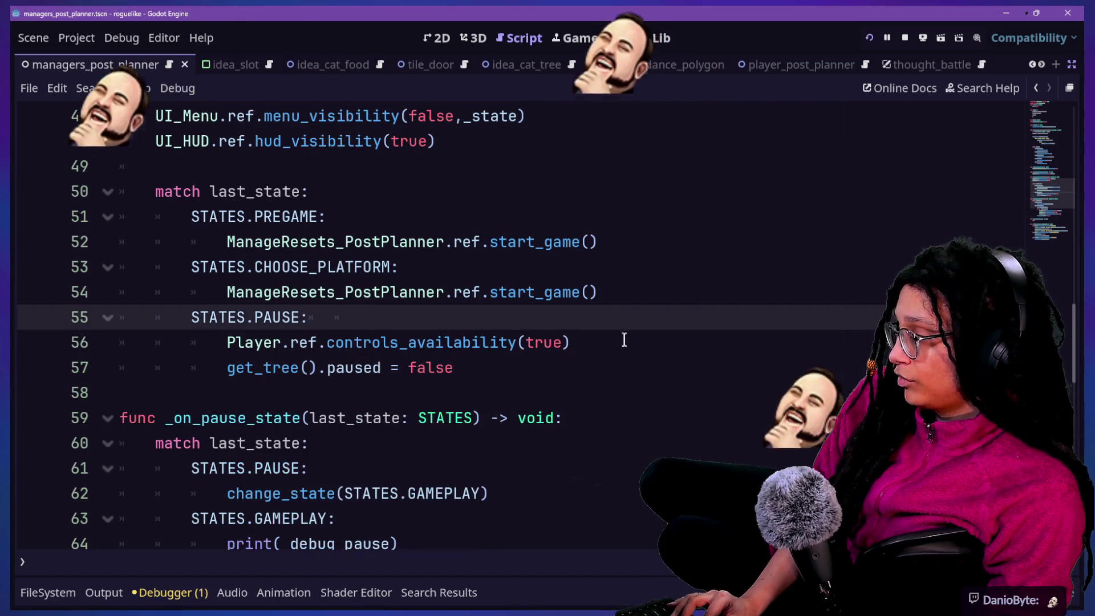
pyautogui.hotkey('ctrl', 'v')
pyautogui.hotkey('ctrl', 's')
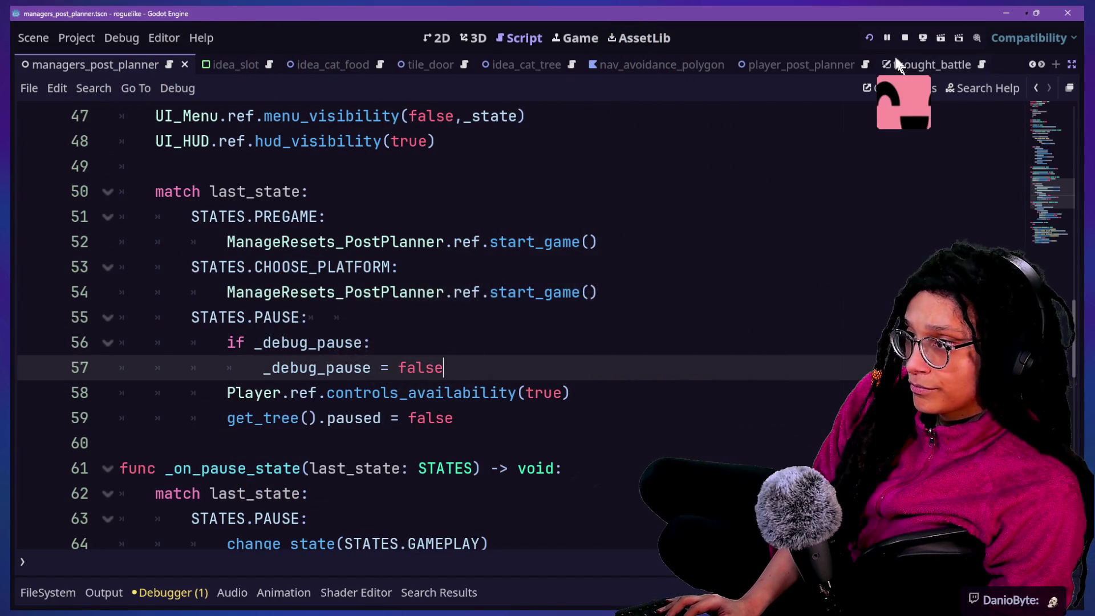
pyautogui.click(869, 38)
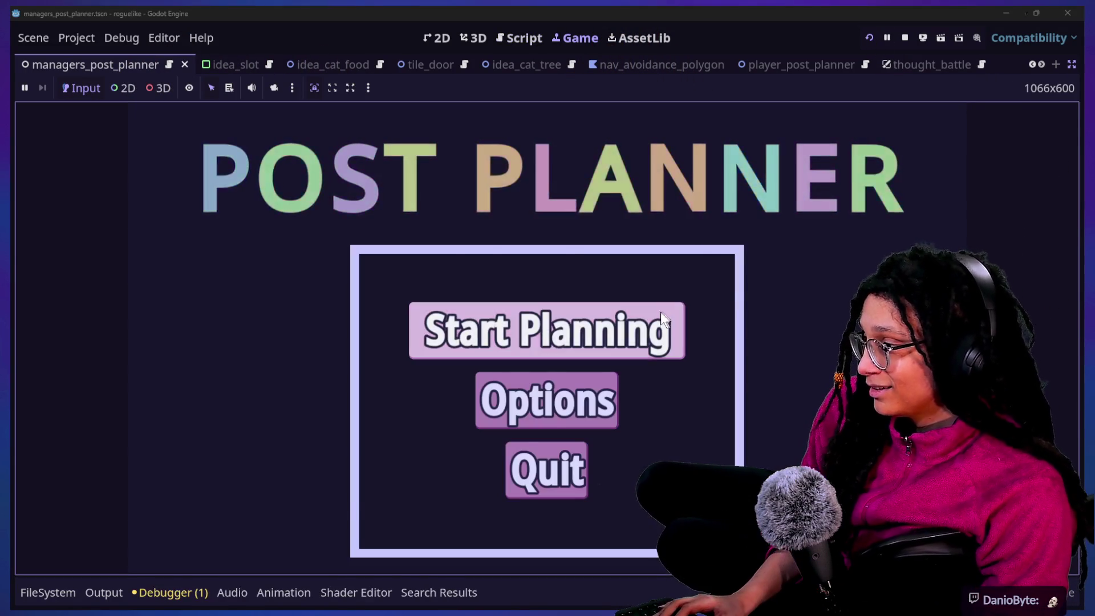
# Start a Catstagram planning run, toggle the pause menu with Esc four times, then stop the game.
pyautogui.click(662, 311)
pyautogui.click(663, 322)
pyautogui.press('Escape')
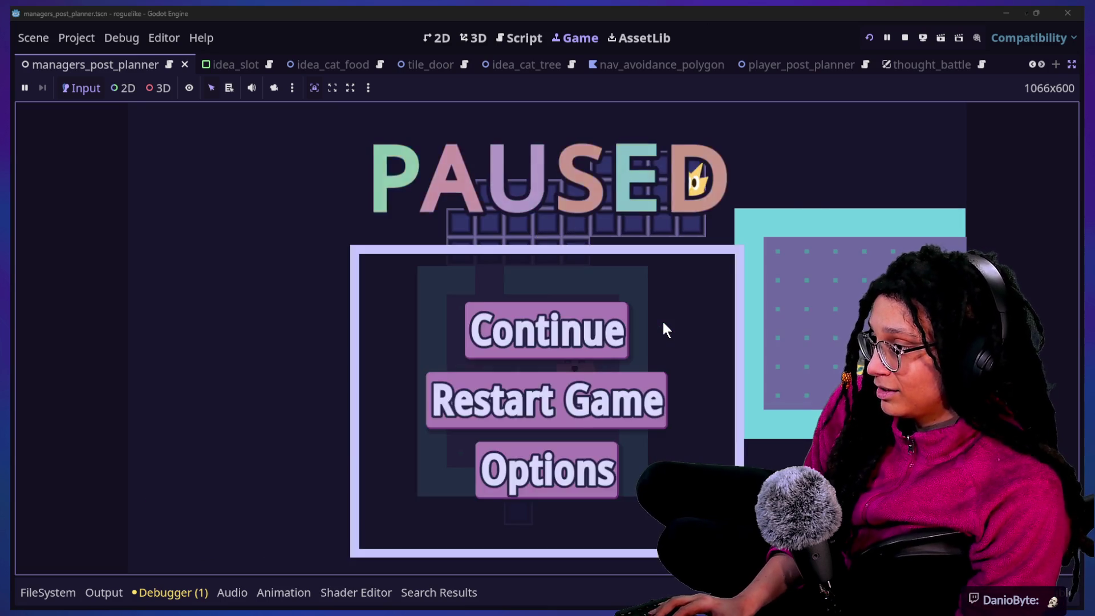
pyautogui.press('Escape')
pyautogui.press('Escape')
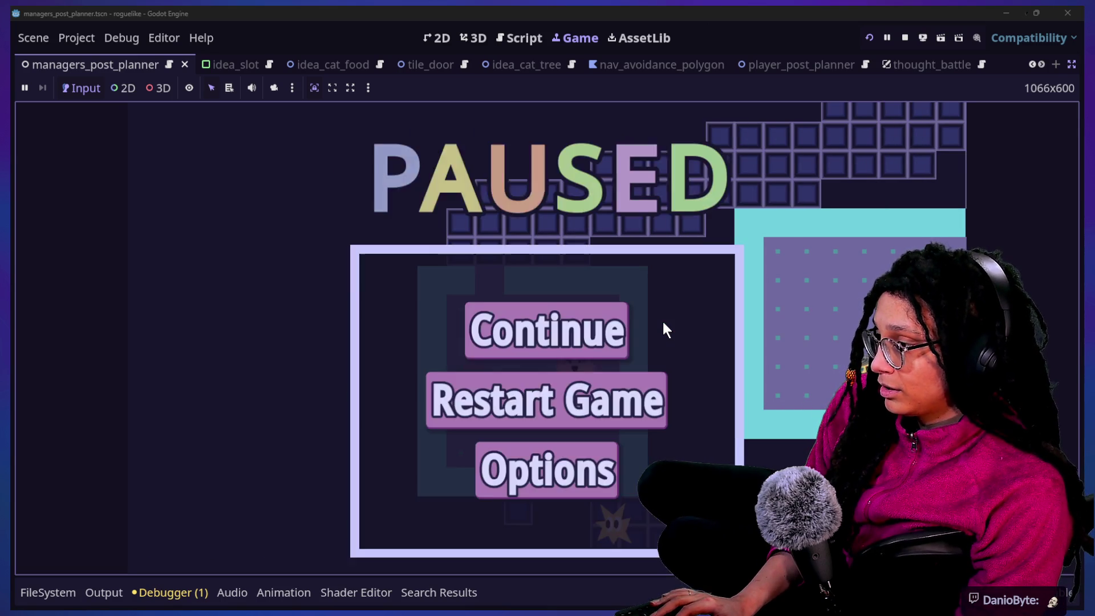
pyautogui.press('Escape')
pyautogui.press('Escape')
pyautogui.press('Escape')
pyautogui.press('Escape')
pyautogui.press('Escape')
pyautogui.press('Escape')
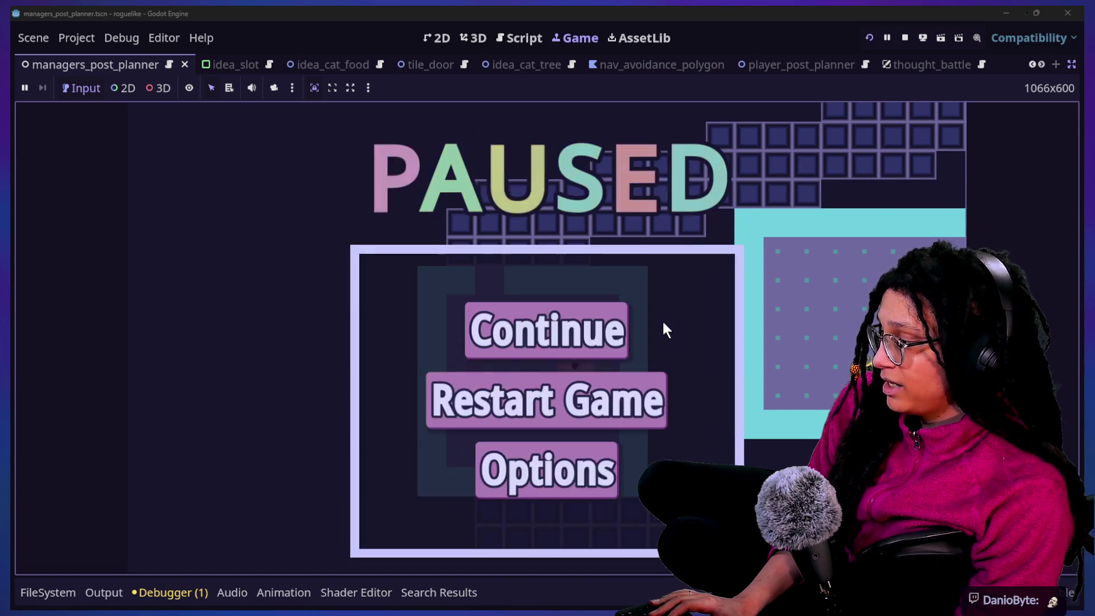
pyautogui.press('Escape')
pyautogui.click(905, 38)
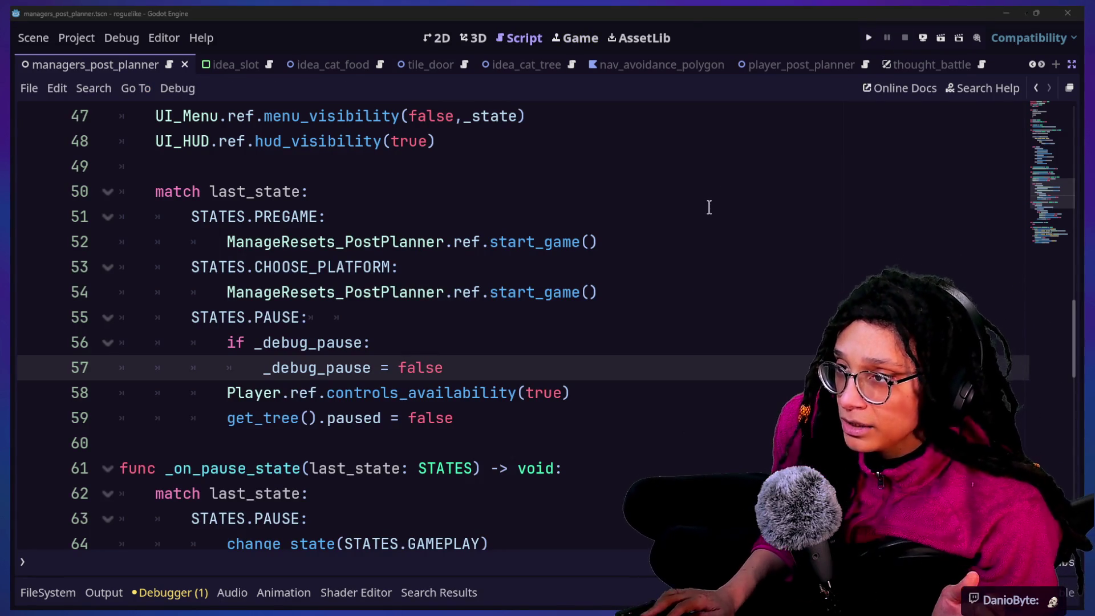
# Commit the five changed files to main as 'debug pause added' and push to origin.
pyautogui.hotkey('alt', 'Tab')
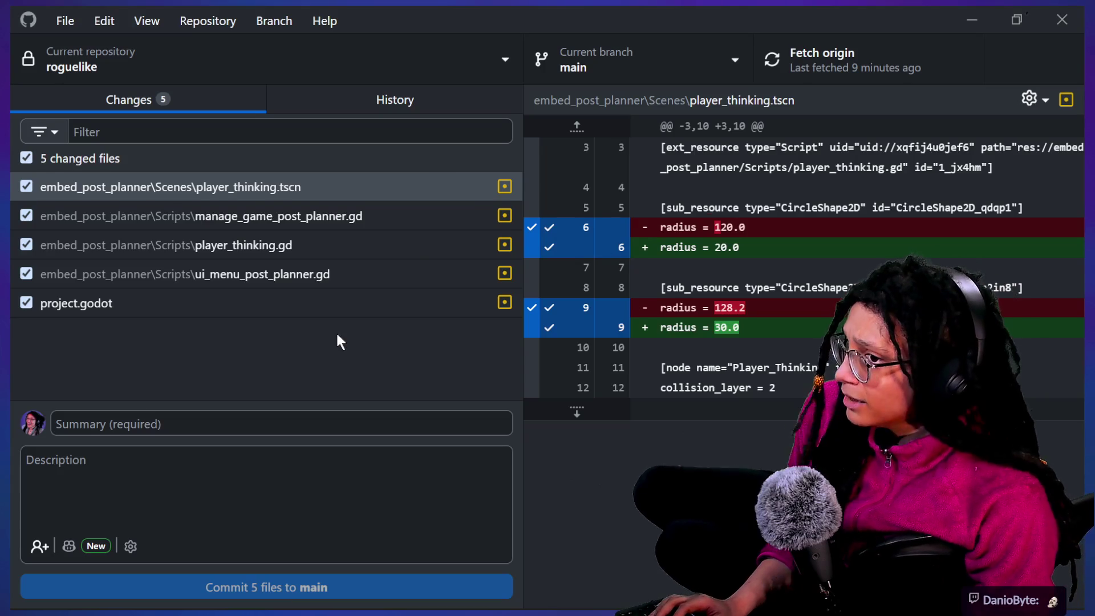
pyautogui.click(138, 425)
pyautogui.write('debug pause added')
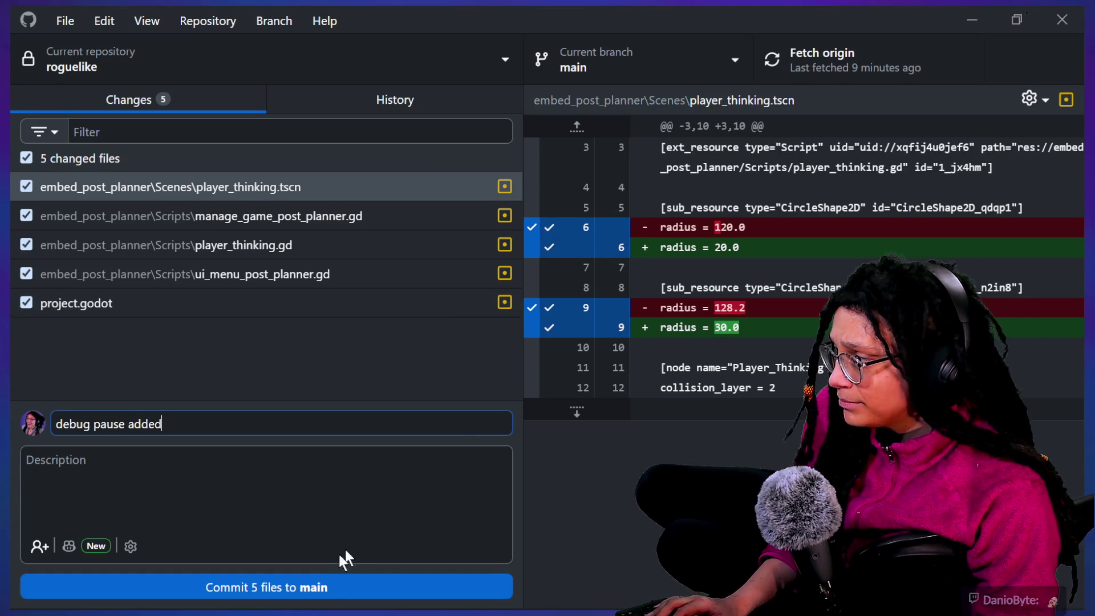
pyautogui.click(335, 589)
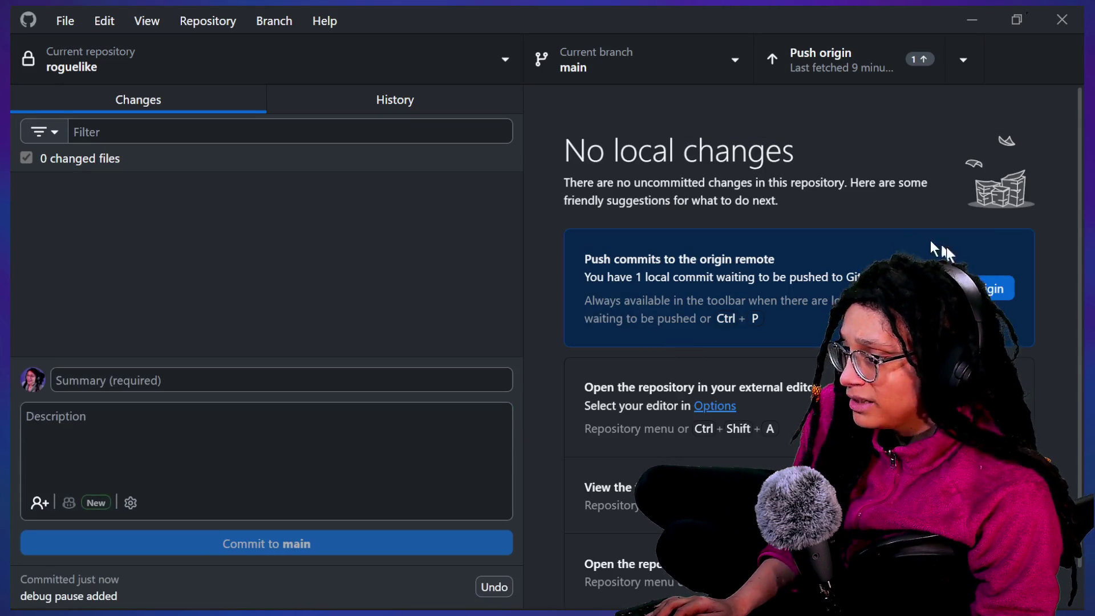
pyautogui.click(990, 288)
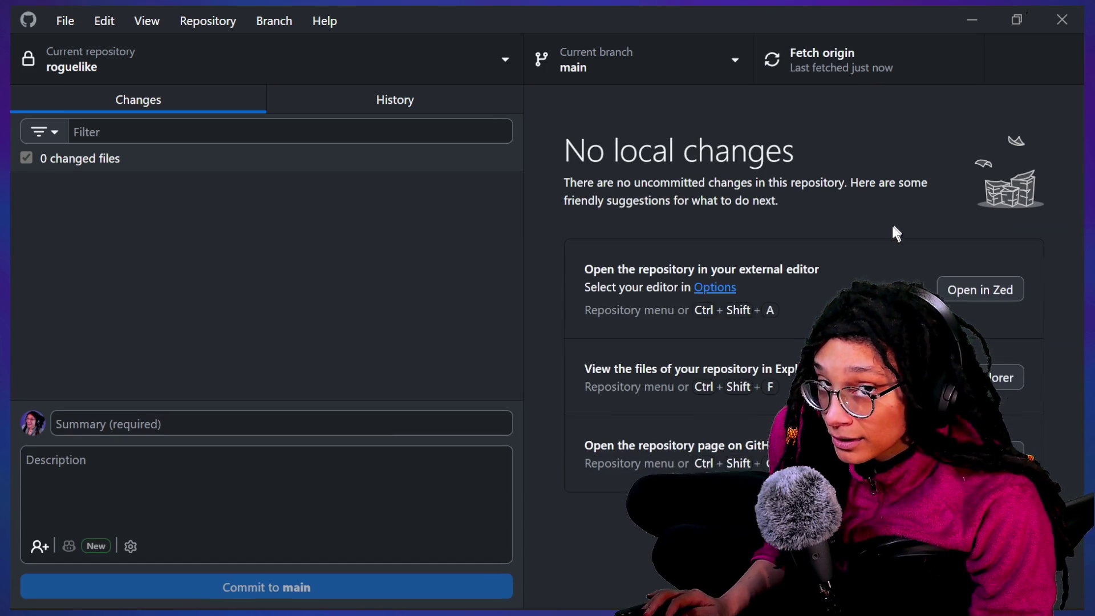
pyautogui.hotkey('alt', 'Tab')
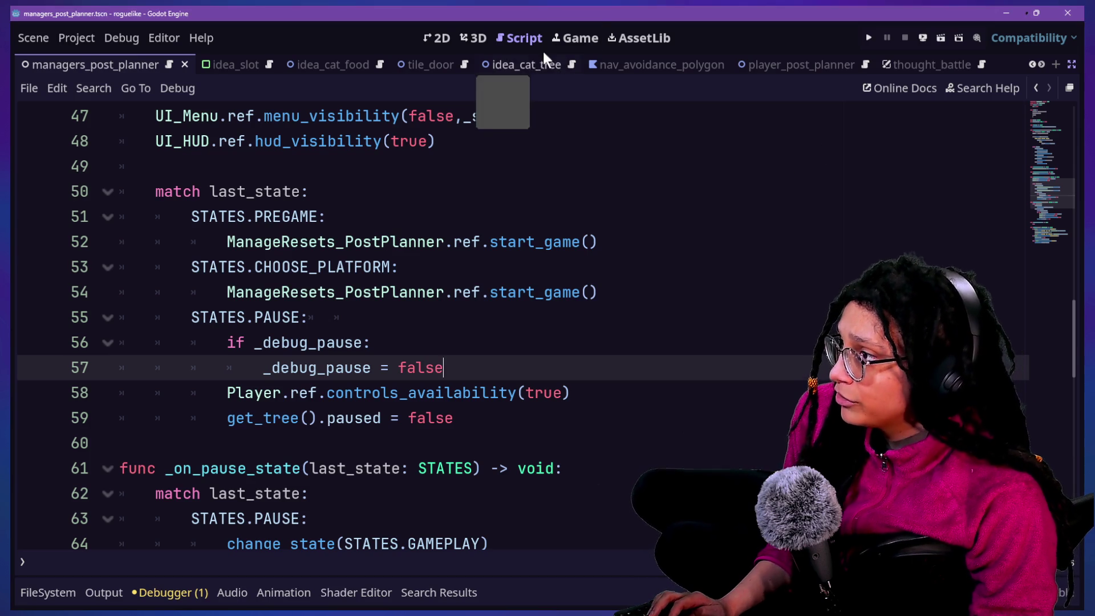
# Run the game again and begin a Catstagram planning session.
pyautogui.click(575, 37)
pyautogui.click(867, 38)
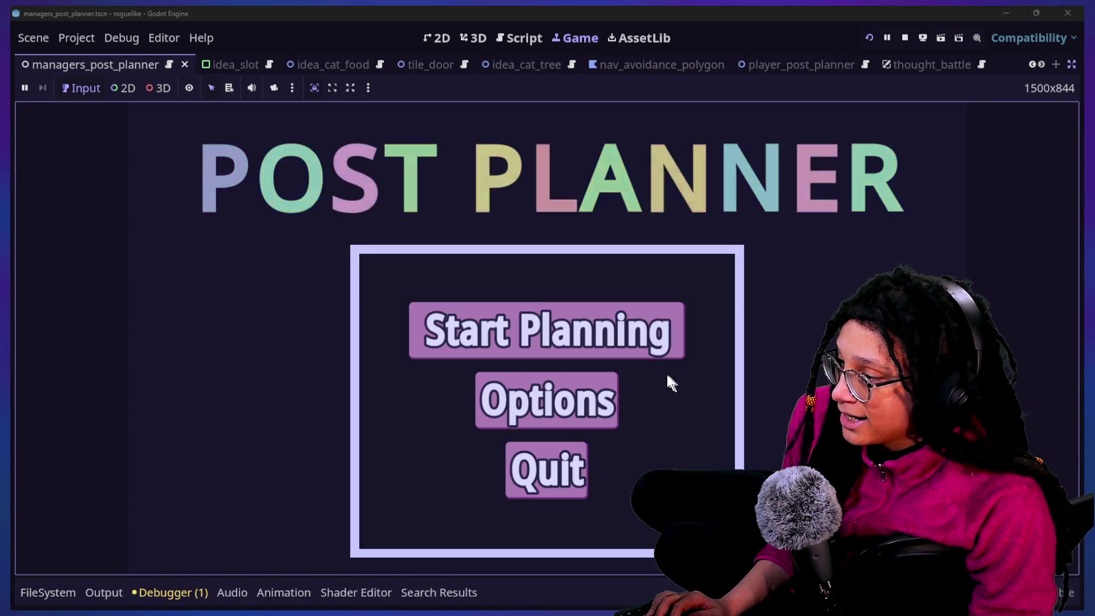
pyautogui.click(643, 356)
pyautogui.click(645, 354)
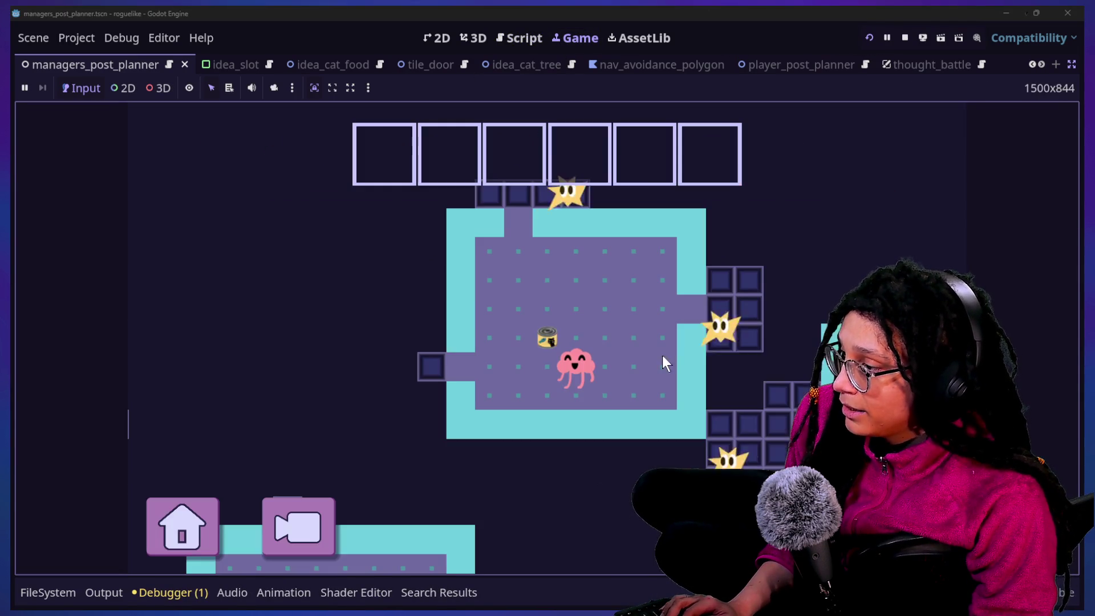
# Walk the pink brain with WASD onto the cat-food item to trigger the thought battle.
pyautogui.press('w')
pyautogui.press('a')
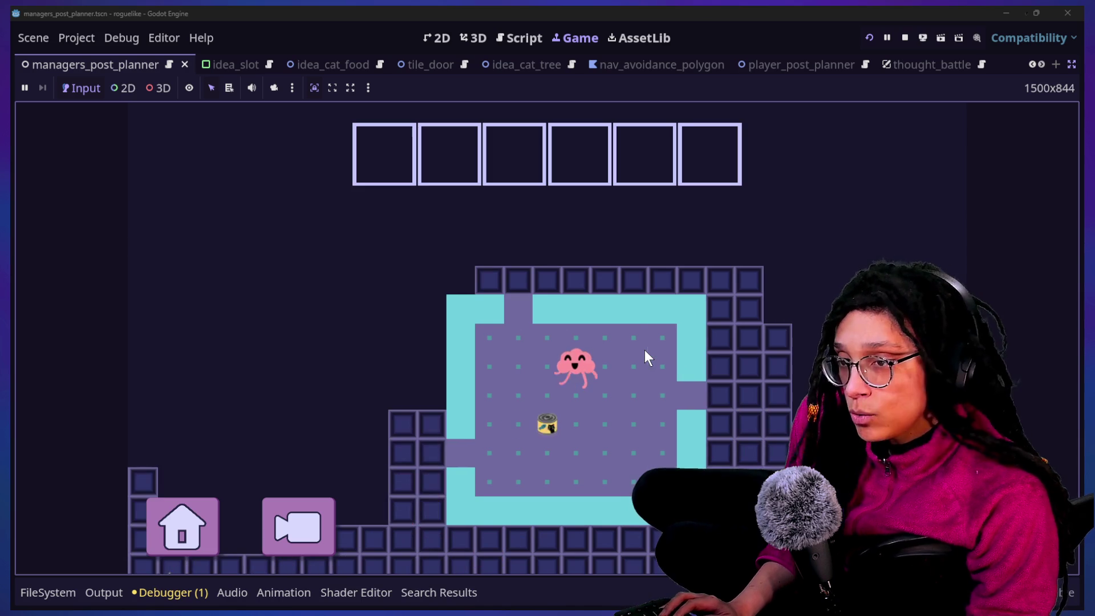
pyautogui.press('s')
pyautogui.press('d')
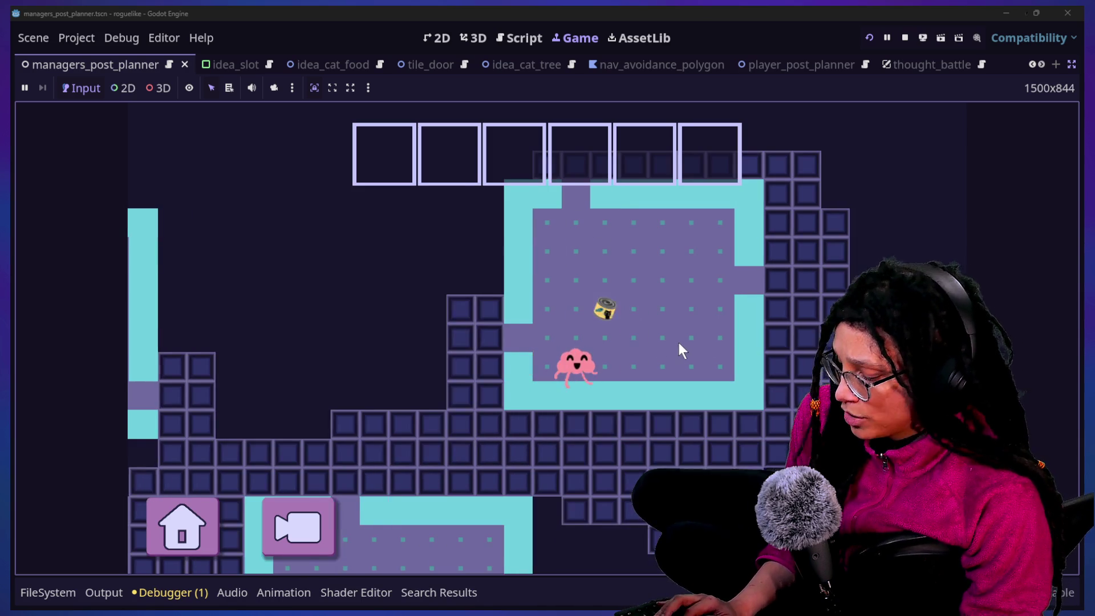
pyautogui.press('w')
pyautogui.press('w')
pyautogui.press('a')
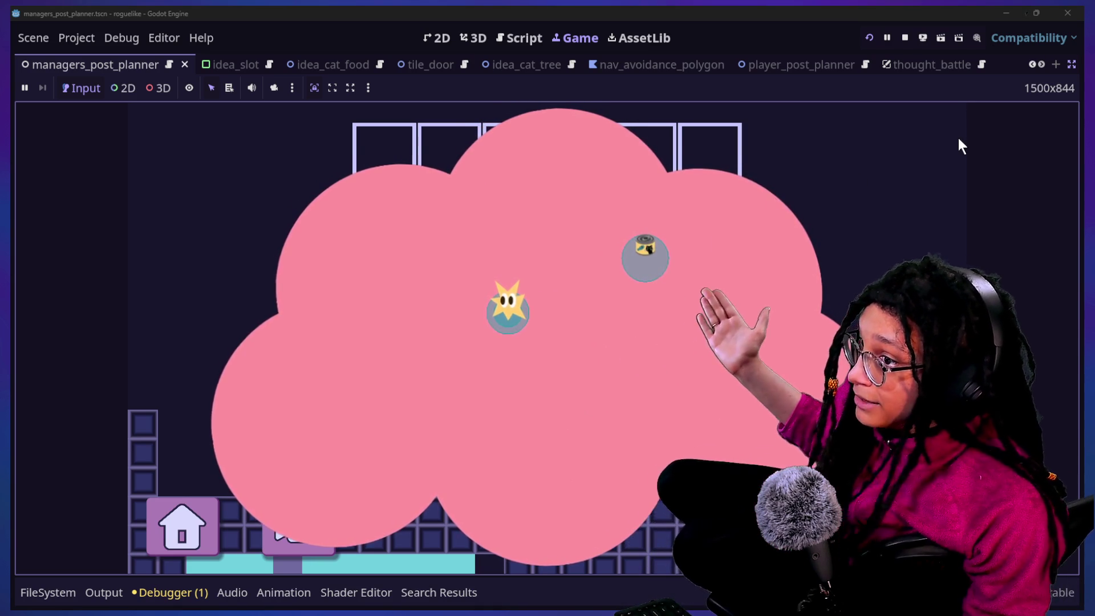
pyautogui.click(1069, 72)
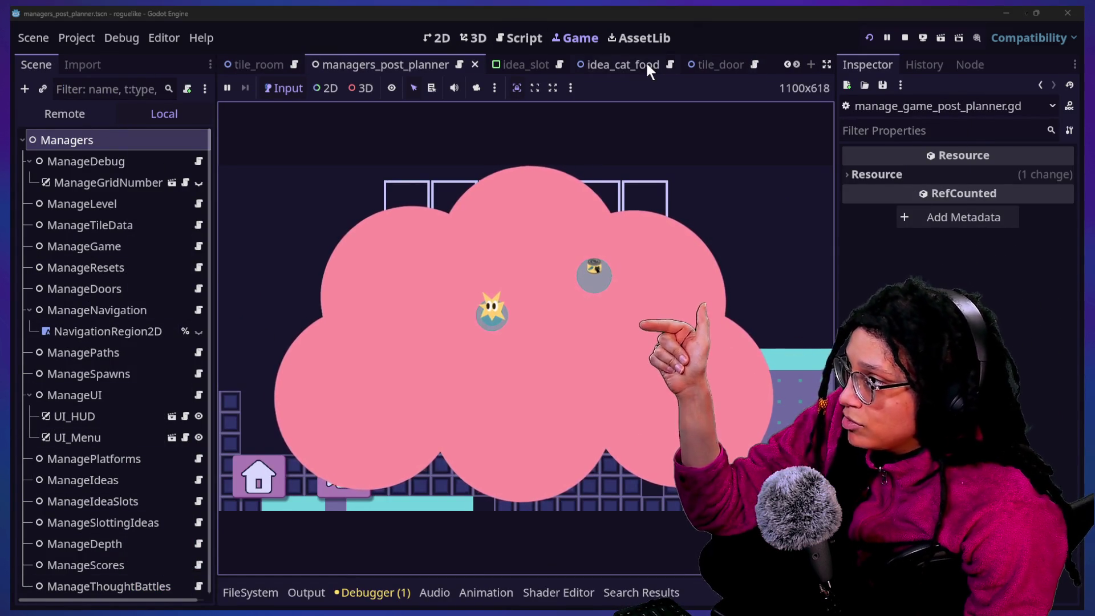
# Open the ui_hud_post_planner scene, then switch to the thought_battle scene tab.
pyautogui.scroll(2, 645, 60)
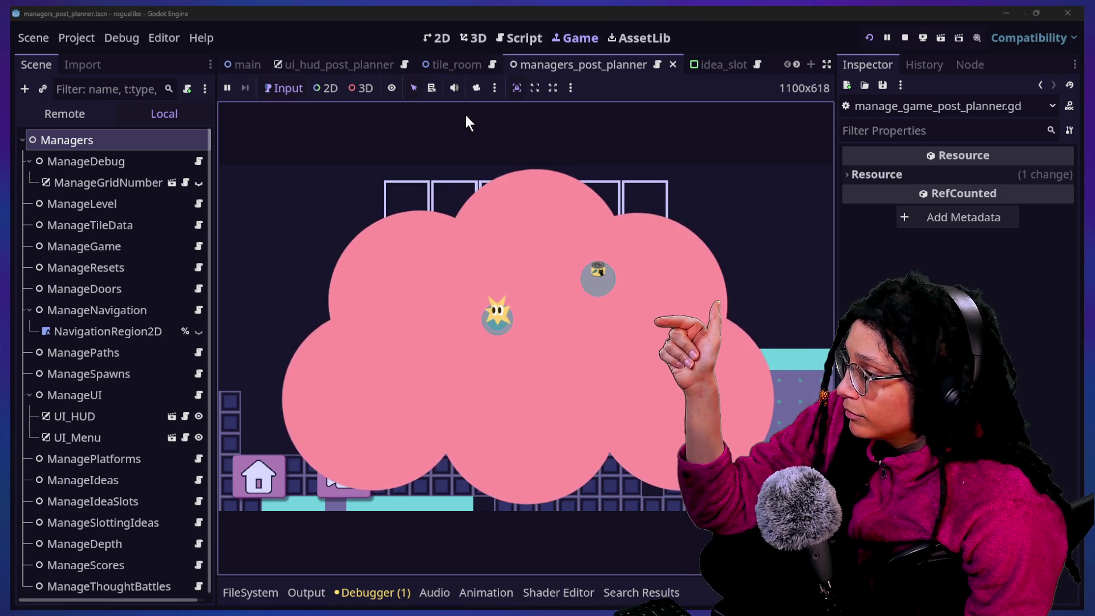
pyautogui.click(347, 68)
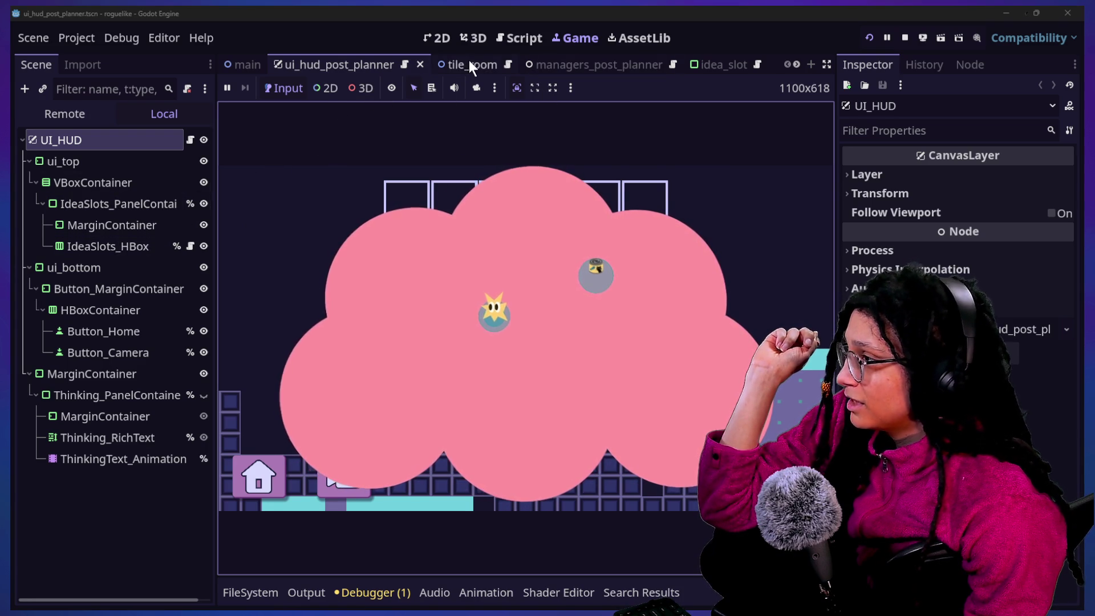
pyautogui.scroll(-5, 475, 61)
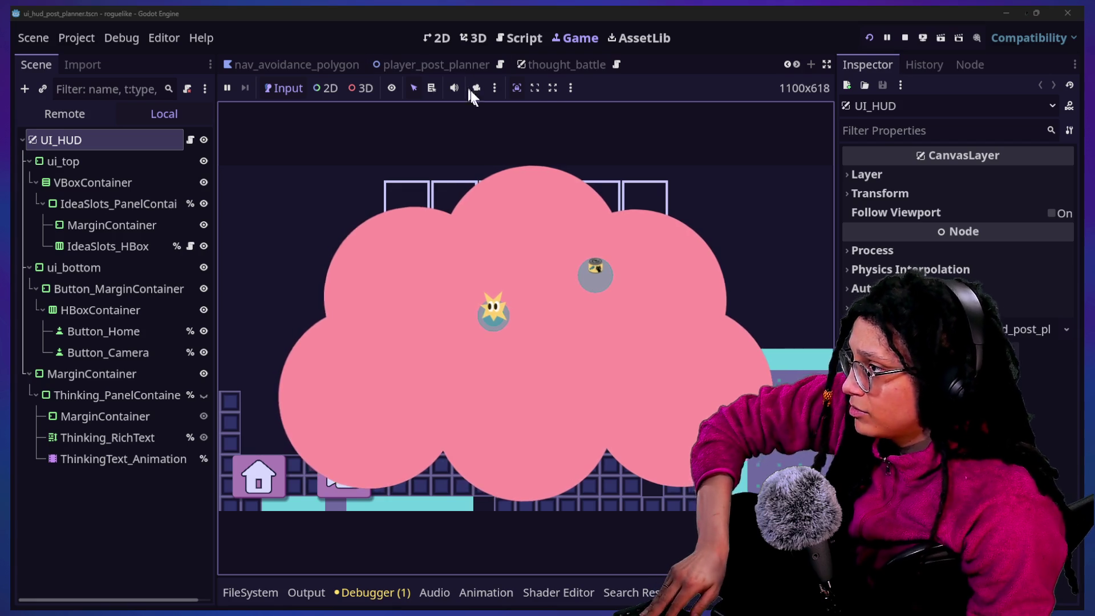
pyautogui.click(571, 65)
# Shrink the Idea_Thinking collision circle radius and save thought_battle.
pyautogui.click(102, 268)
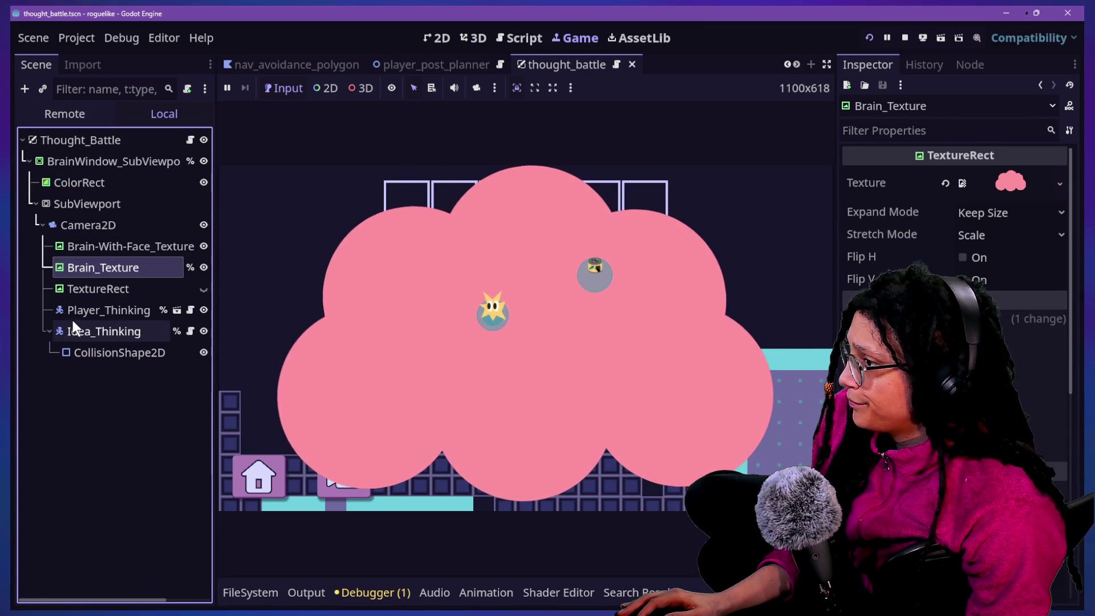
pyautogui.click(109, 351)
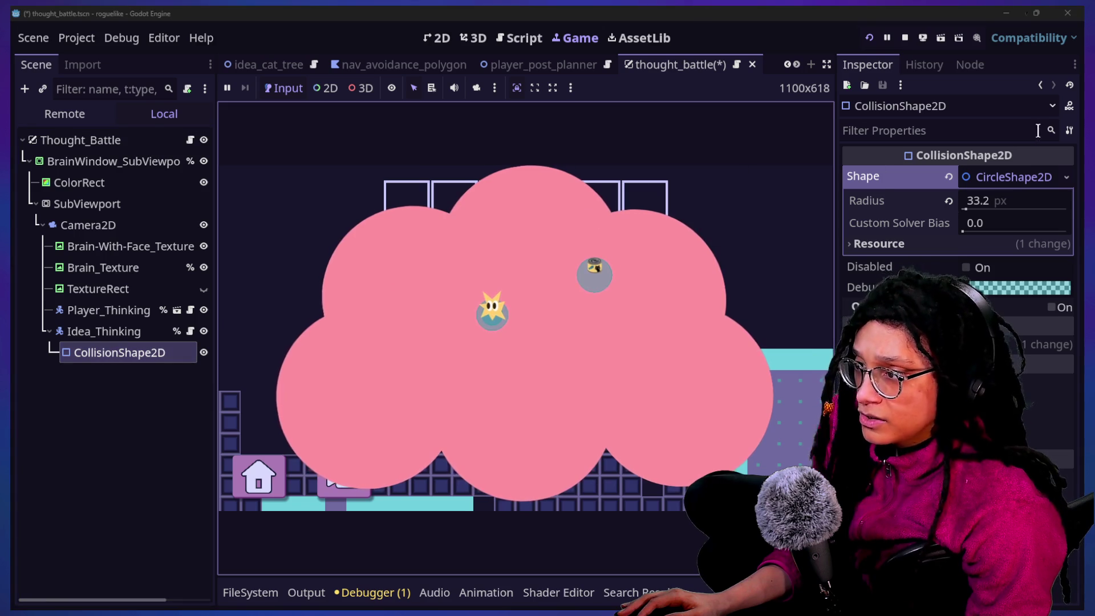
pyautogui.moveTo(1039, 205); pyautogui.dragTo(1021, 205)
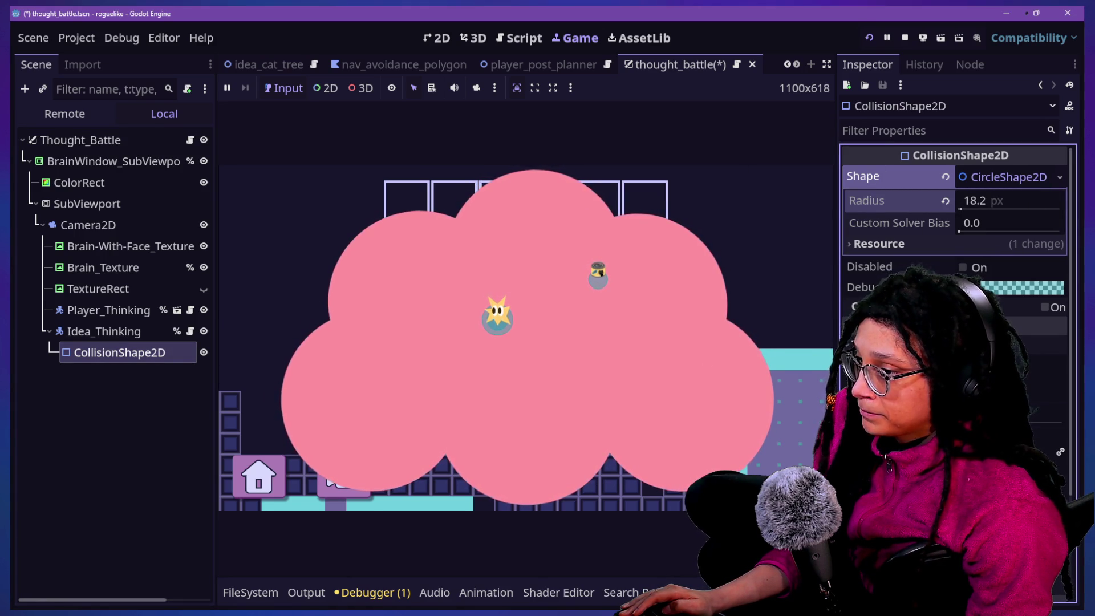
pyautogui.click(117, 326)
pyautogui.hotkey('ctrl', 's')
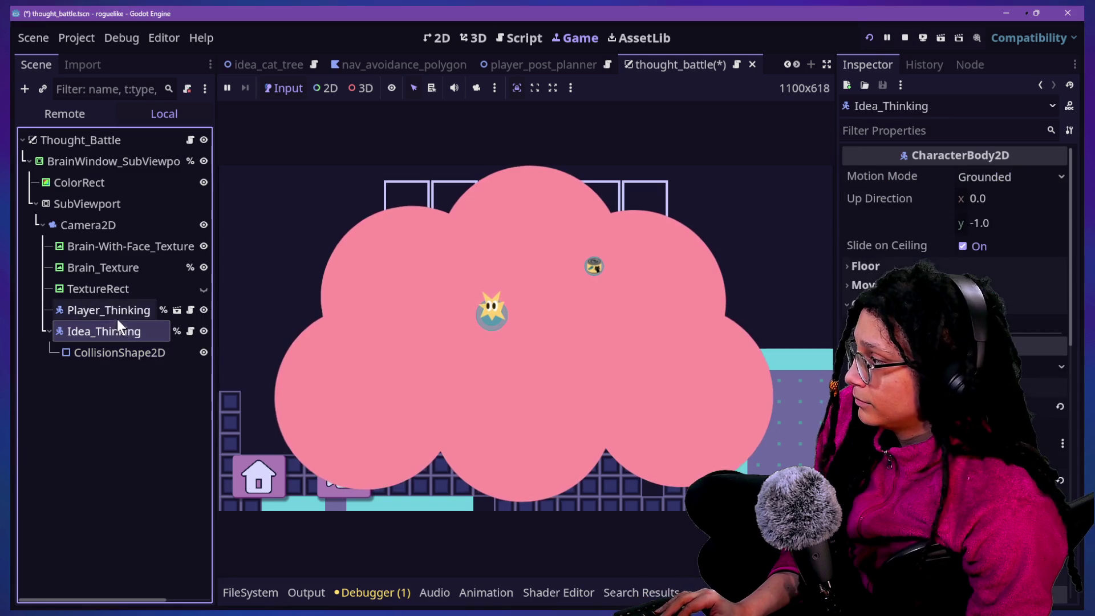
# Fine-tune the Idea_Thinking collision radius to 13.6 px, then open player_thinking.
pyautogui.click(93, 251)
pyautogui.click(104, 404)
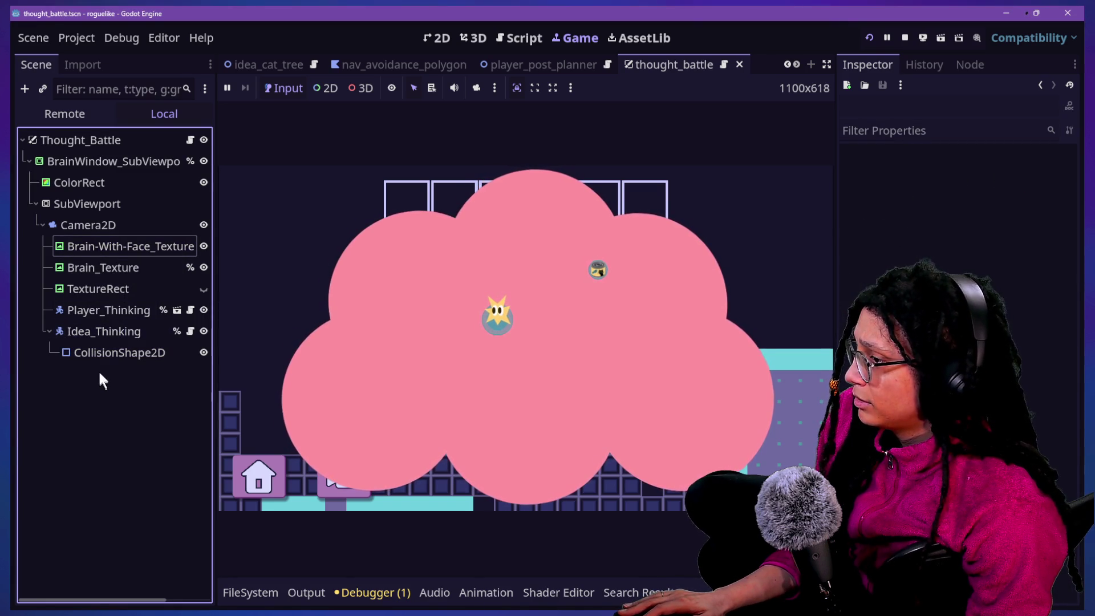
pyautogui.click(110, 359)
pyautogui.moveTo(990, 203); pyautogui.dragTo(998, 203)
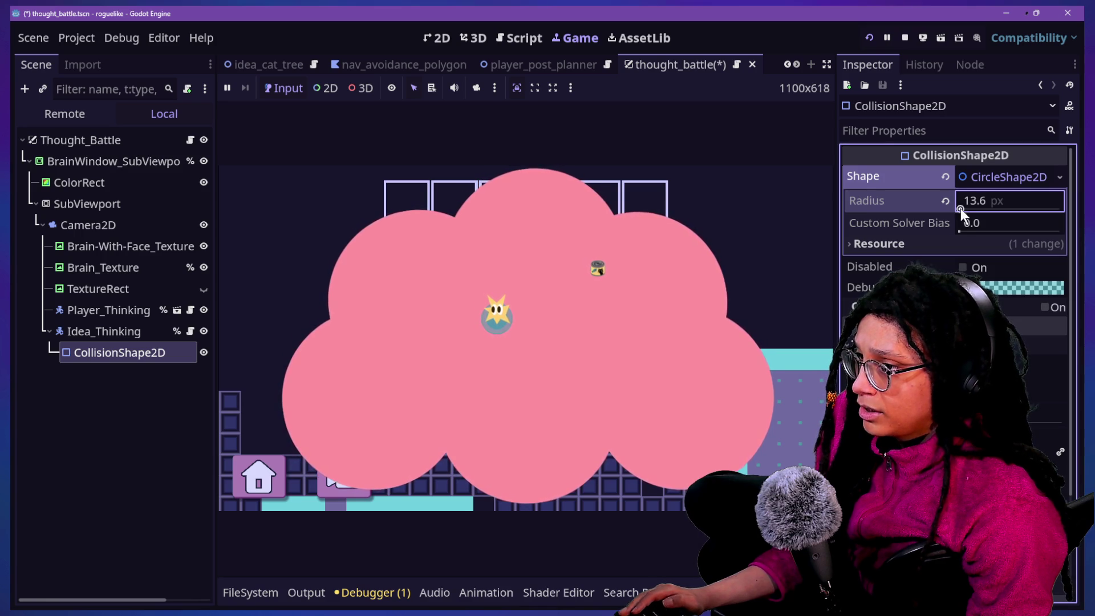
pyautogui.click(375, 313)
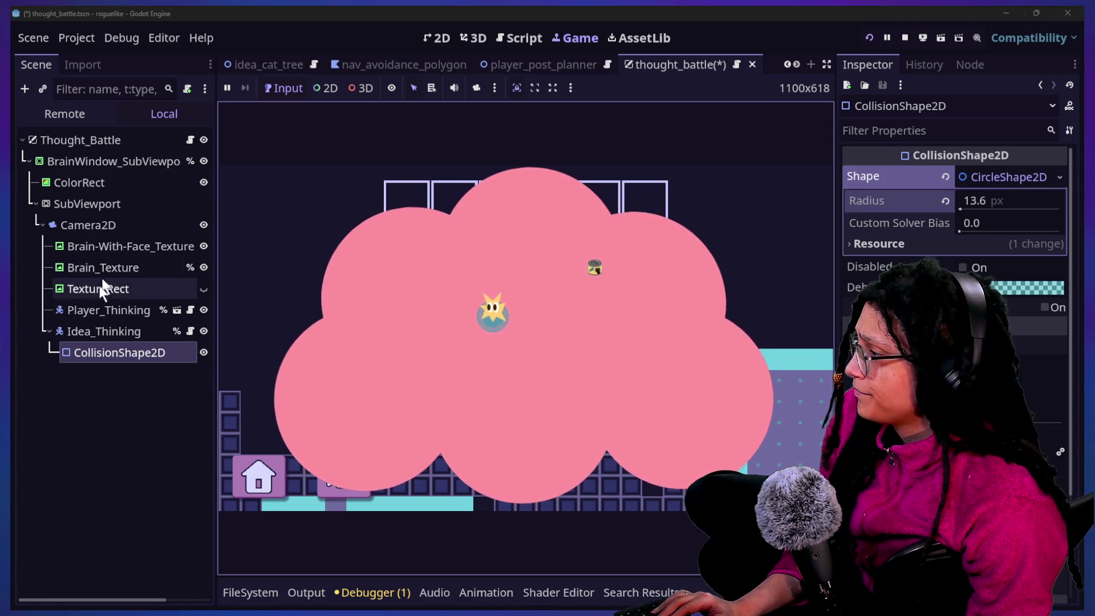
pyautogui.click(95, 246)
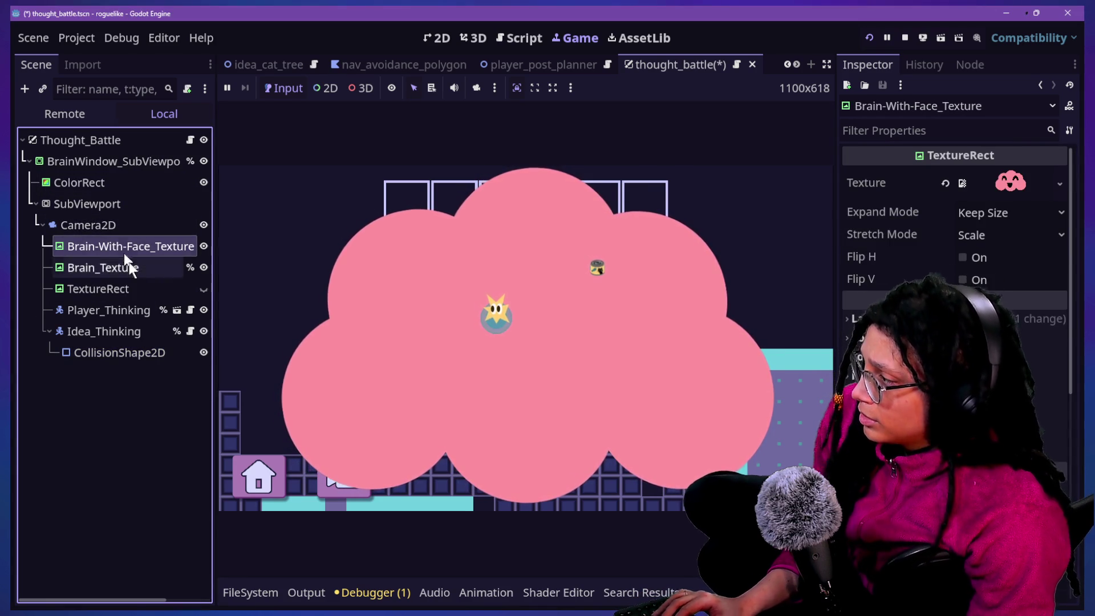
pyautogui.click(174, 311)
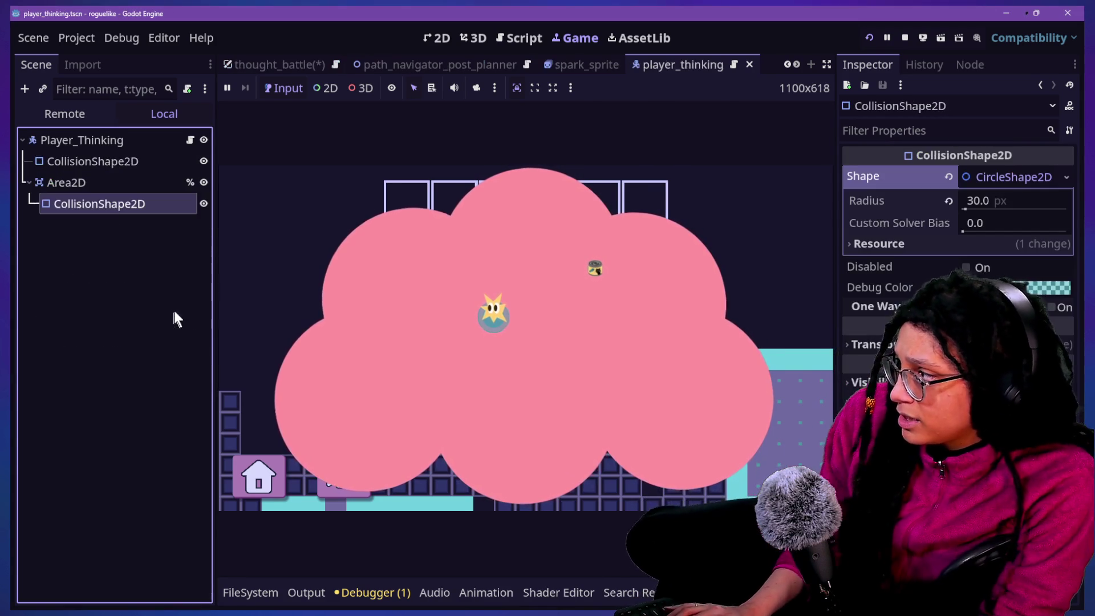
# Reset the player's body collision circle position to 0 and set its radius to 18.8 px.
pyautogui.click(154, 162)
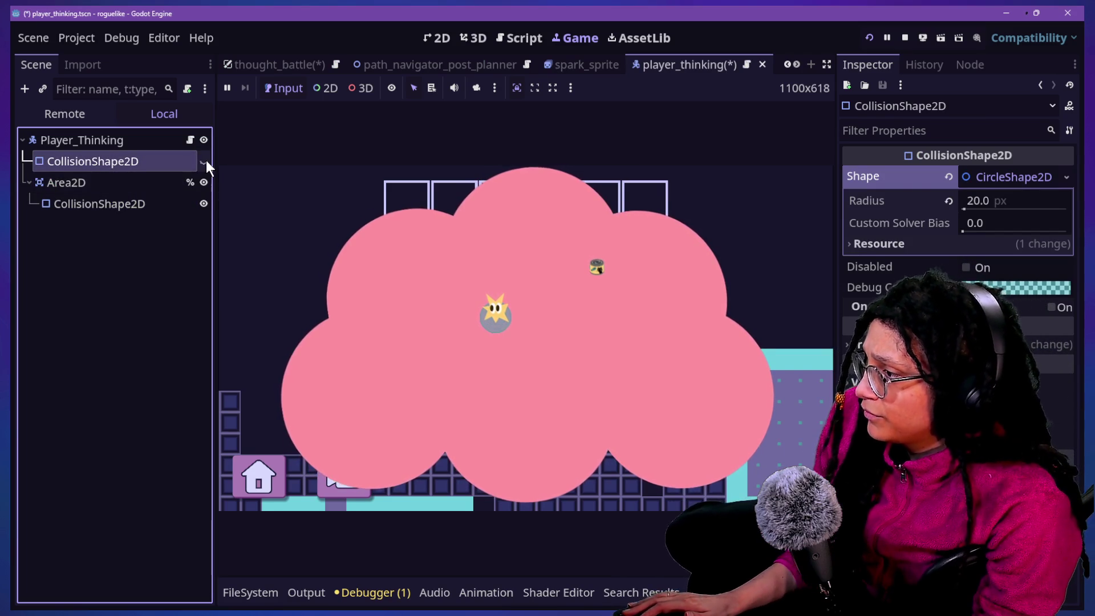
pyautogui.click(478, 180)
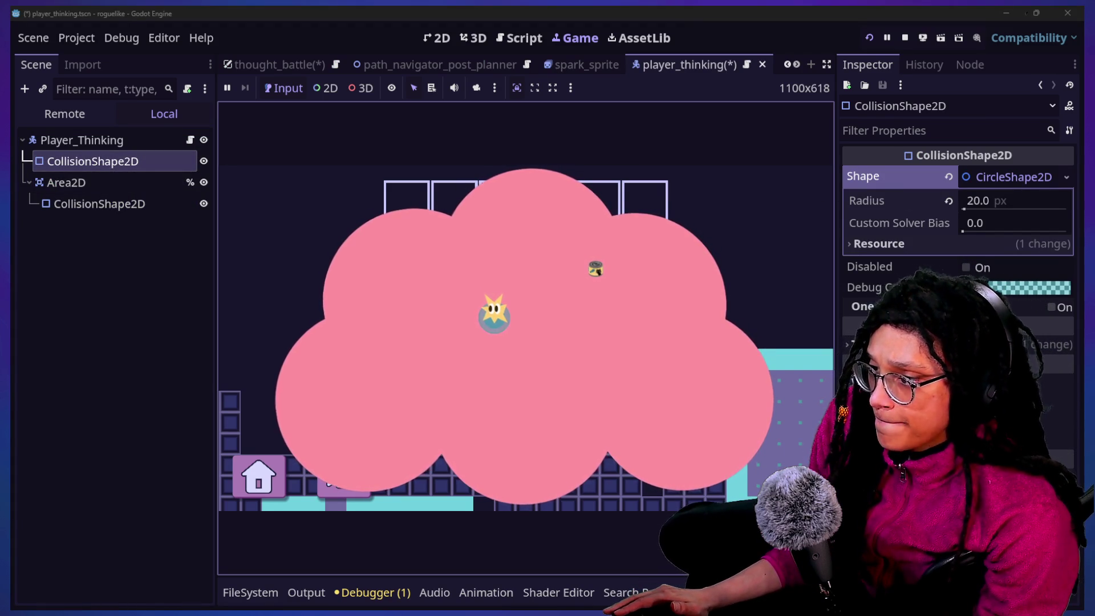
pyautogui.click(979, 377)
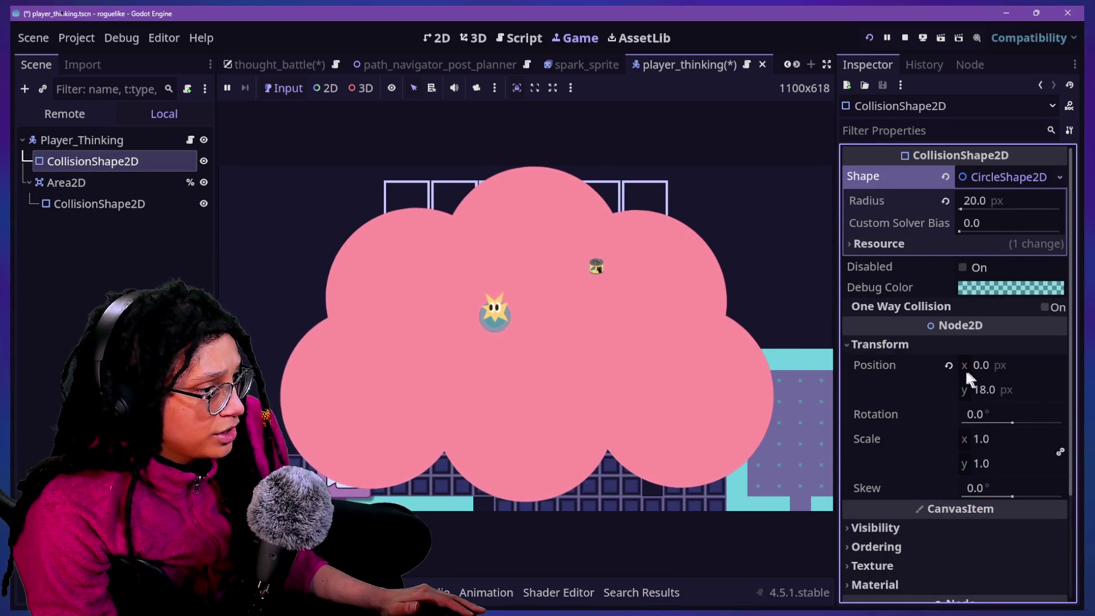
pyautogui.click(949, 366)
pyautogui.moveTo(987, 208); pyautogui.dragTo(1021, 206)
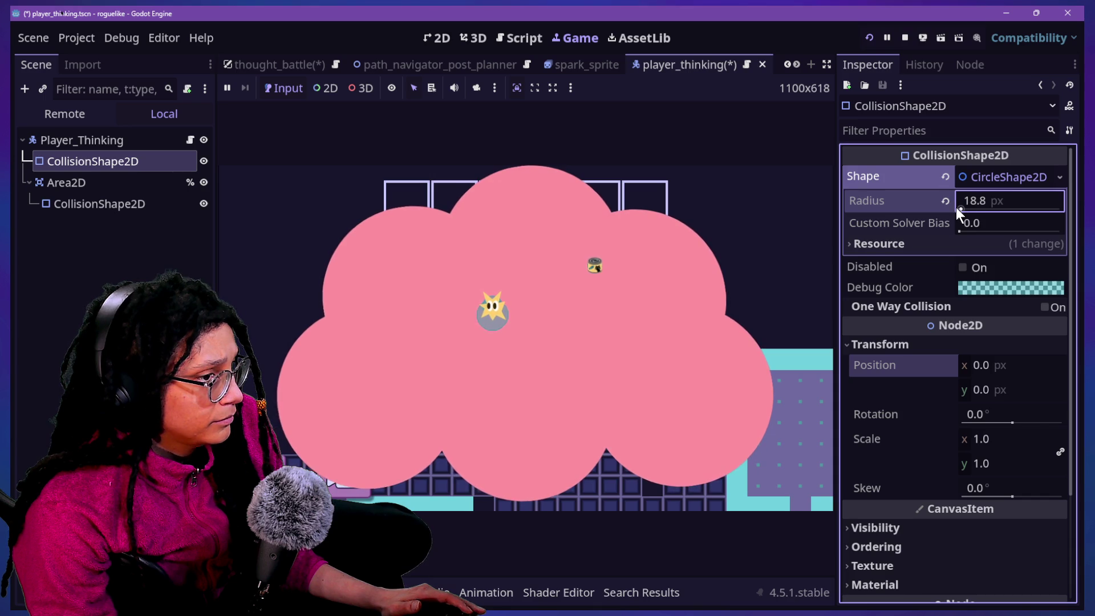
# Reset the Area2D collision circle position to 0 and set its radius to 20 px.
pyautogui.click(63, 208)
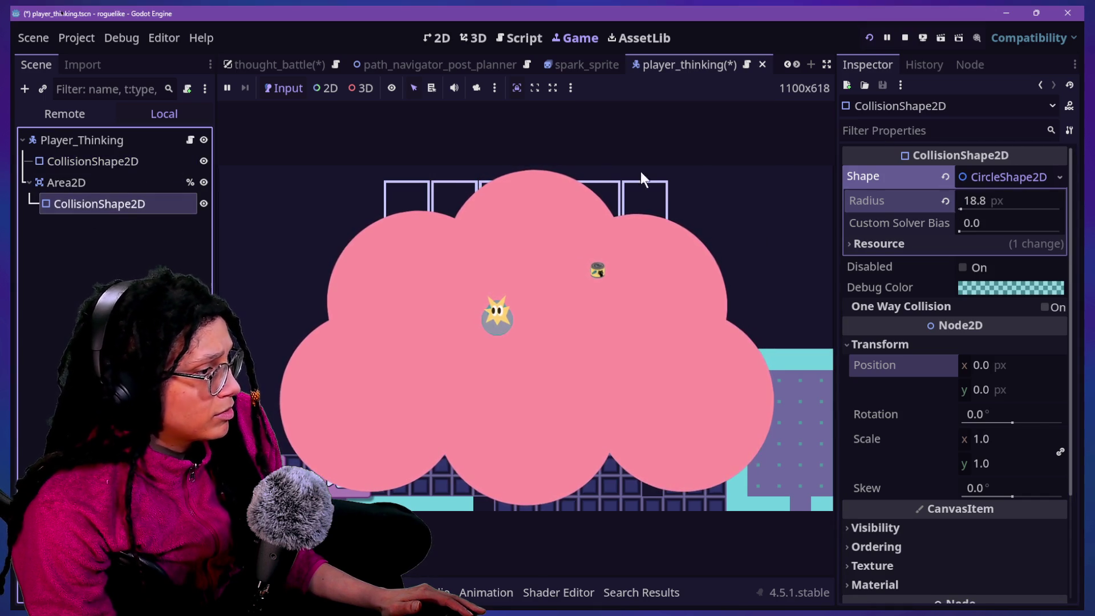
pyautogui.doubleClick(56, 160)
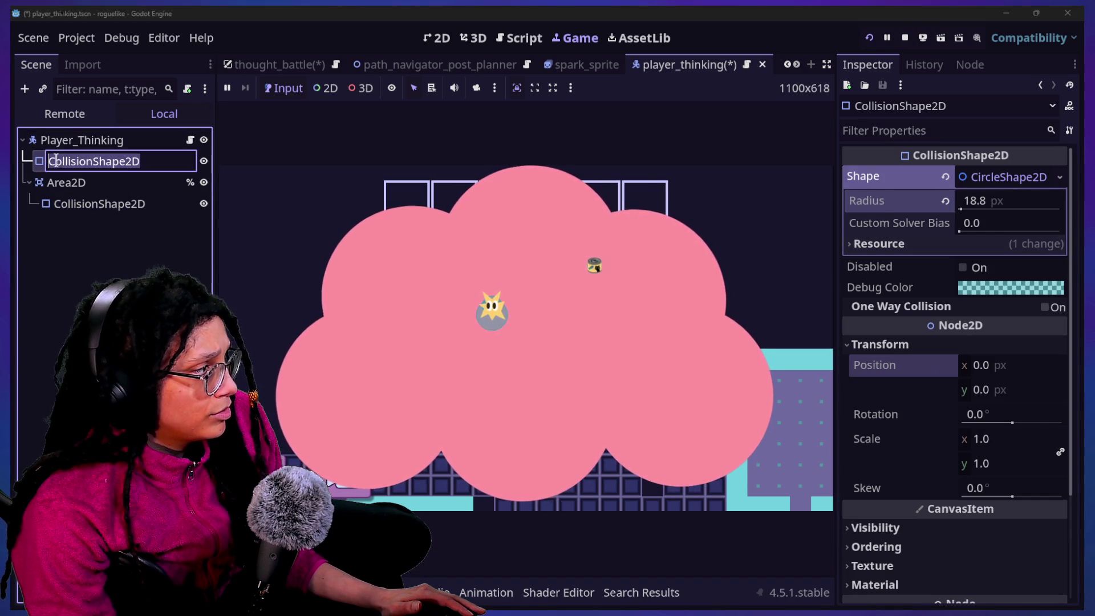
pyautogui.press('Escape')
pyautogui.click(87, 188)
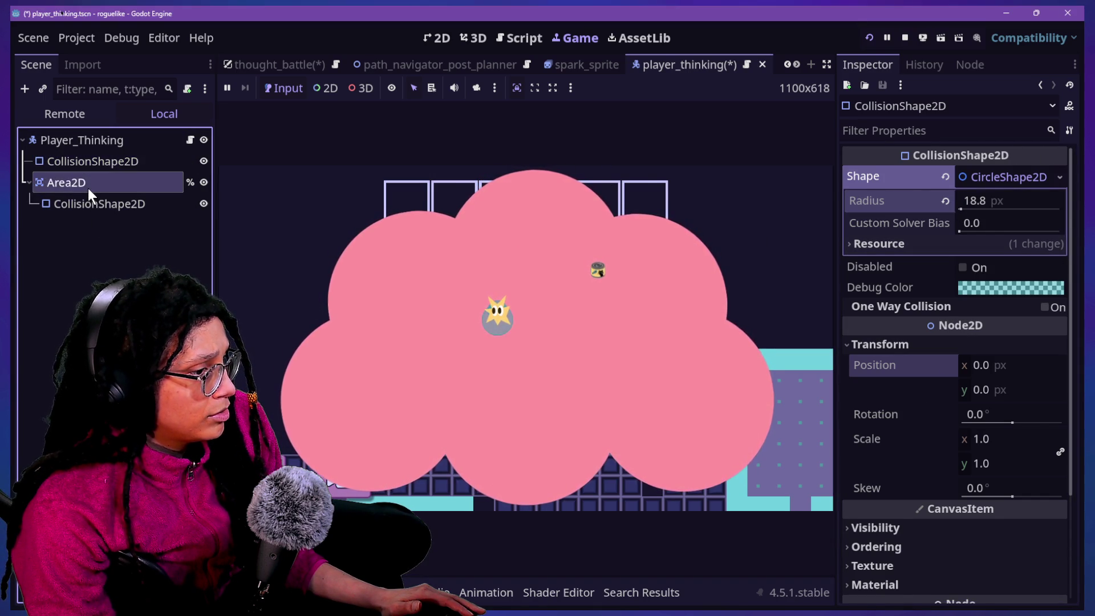
pyautogui.doubleClick(89, 200)
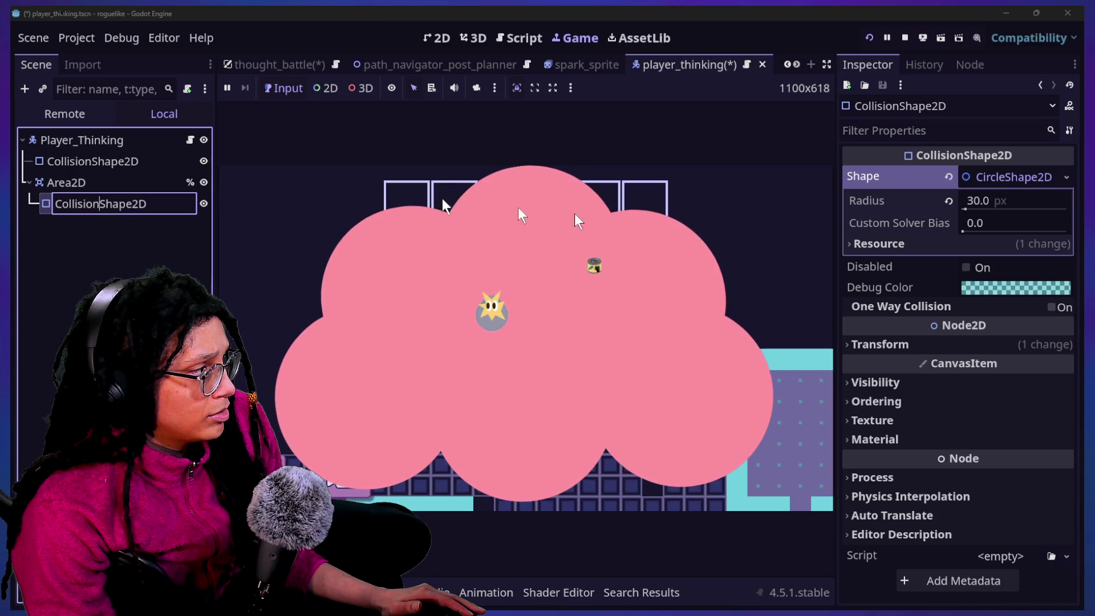
pyautogui.press('Return')
pyautogui.click(1021, 344)
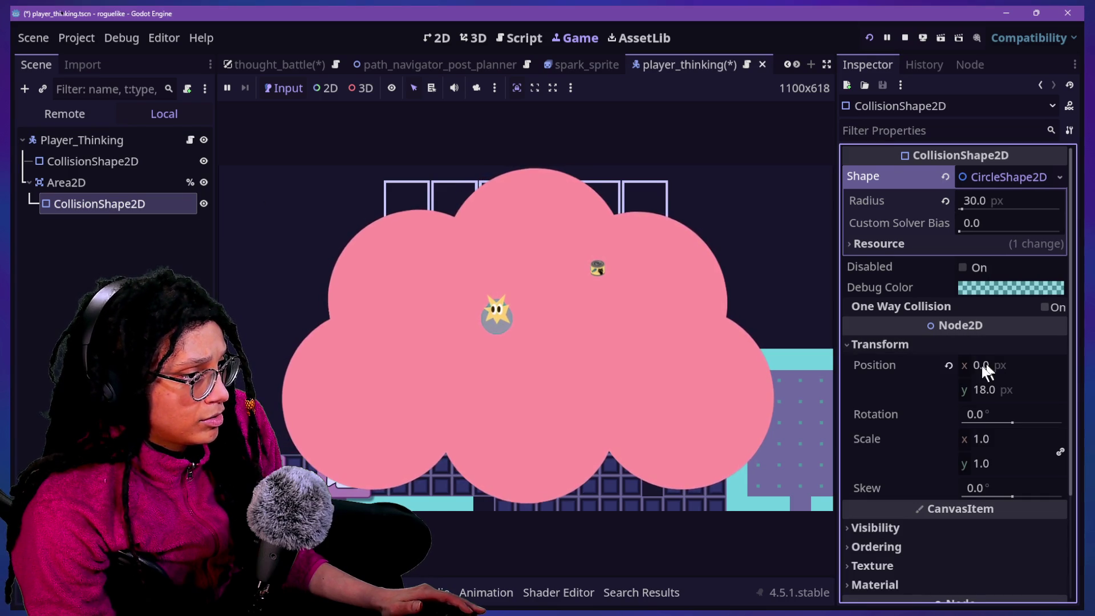
pyautogui.click(948, 365)
pyautogui.moveTo(980, 199)
pyautogui.mouseDown()
pyautogui.moveTo(1016, 199)
pyautogui.moveTo(979, 199)
pyautogui.mouseUp()
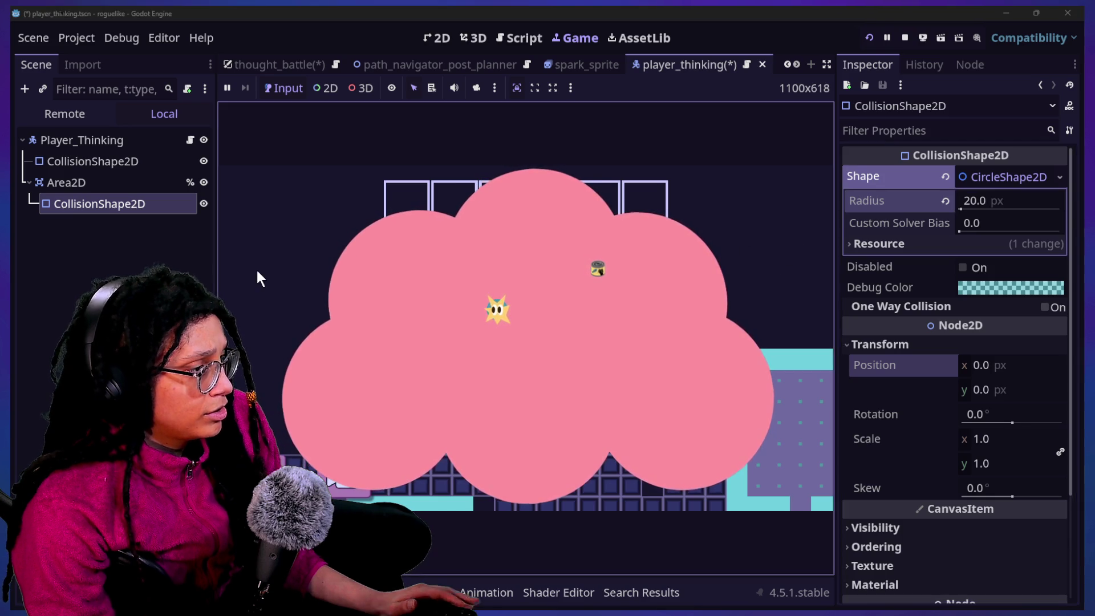
# Deselect the shape and pause the running game with Esc.
pyautogui.click(115, 235)
pyautogui.click(455, 244)
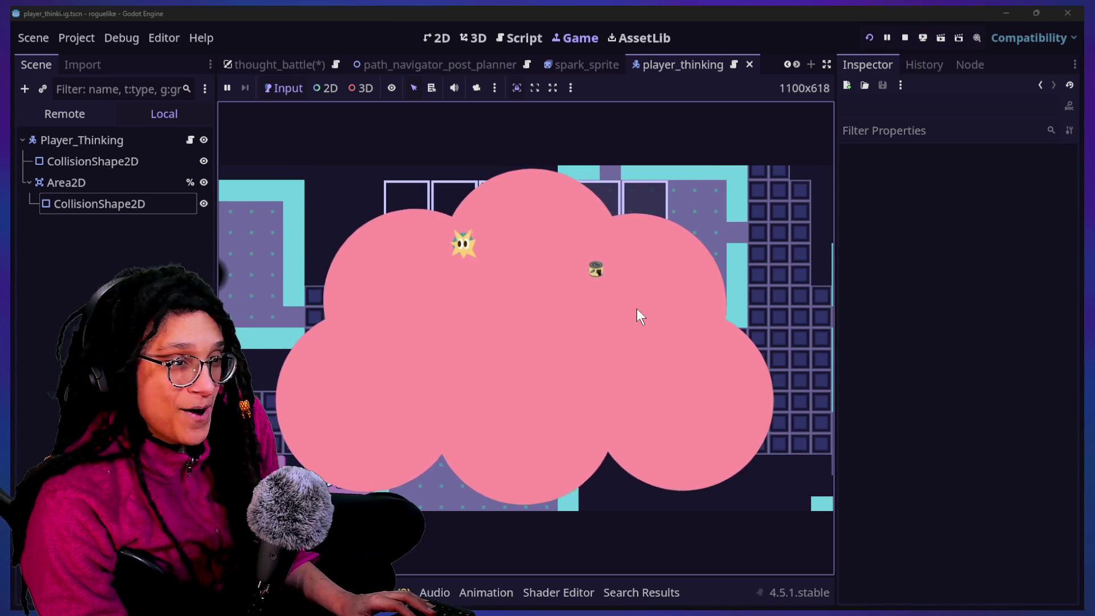
pyautogui.press('Escape')
# Open the player_thinking script, turn on distraction-free mode, and return to the Game view.
pyautogui.click(501, 42)
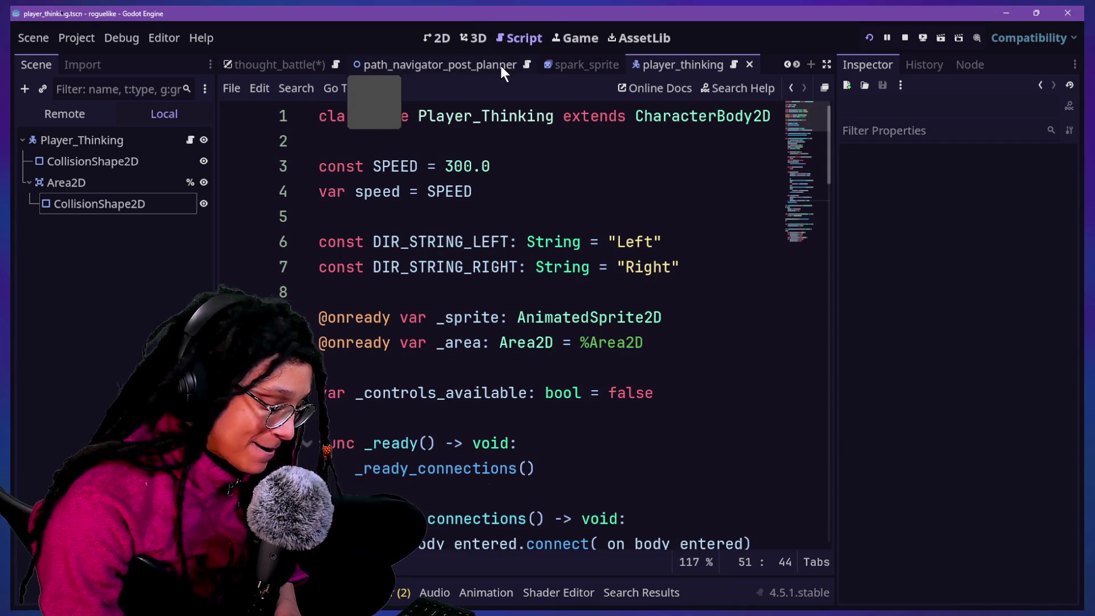
pyautogui.click(565, 318)
pyautogui.hotkey('ctrl', 'shift', 'F11')
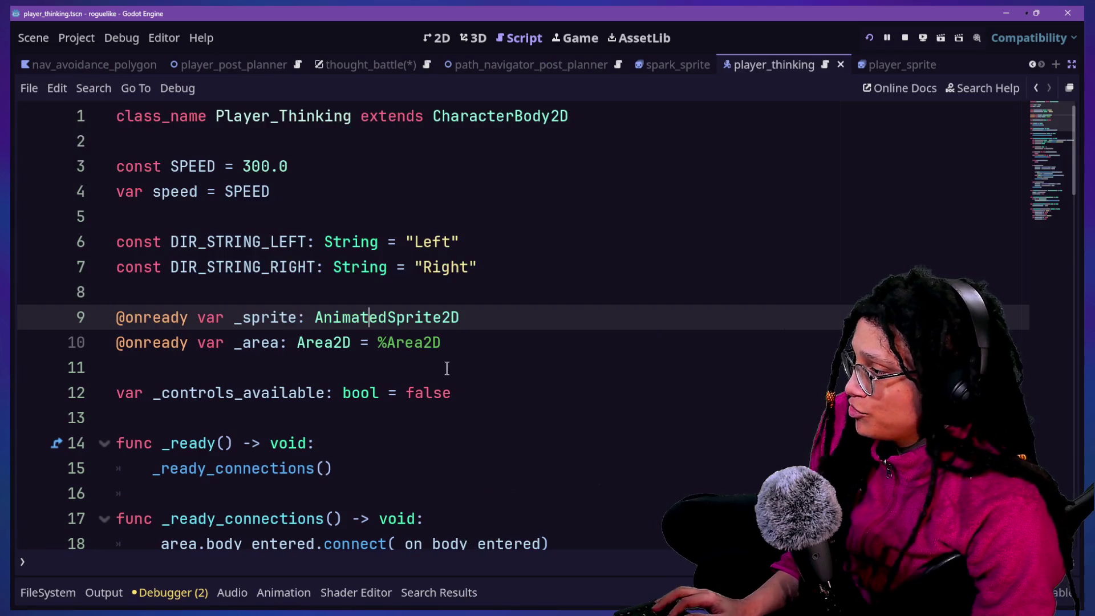
pyautogui.scroll(-2, 448, 368)
pyautogui.scroll(-1, 447, 368)
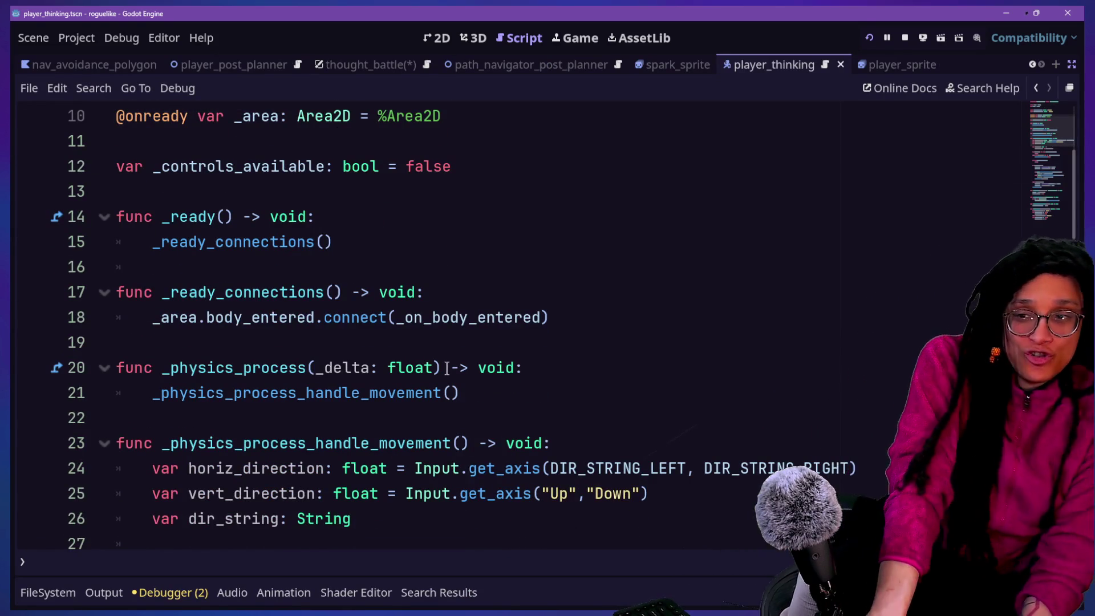
pyautogui.moveTo(447, 368); pyautogui.dragTo(610, 6)
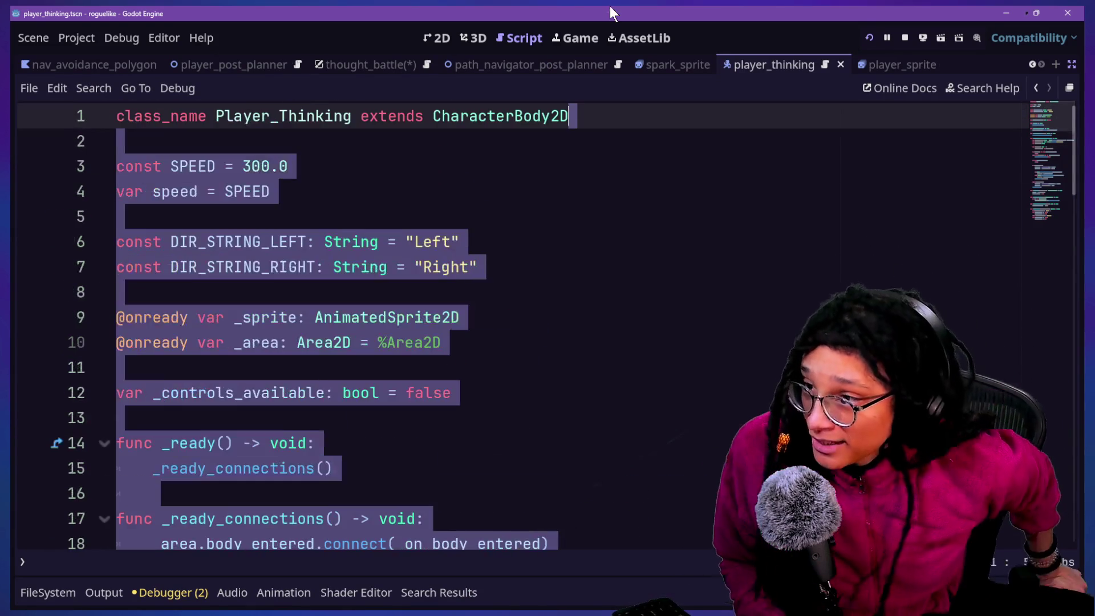
pyautogui.click(595, 34)
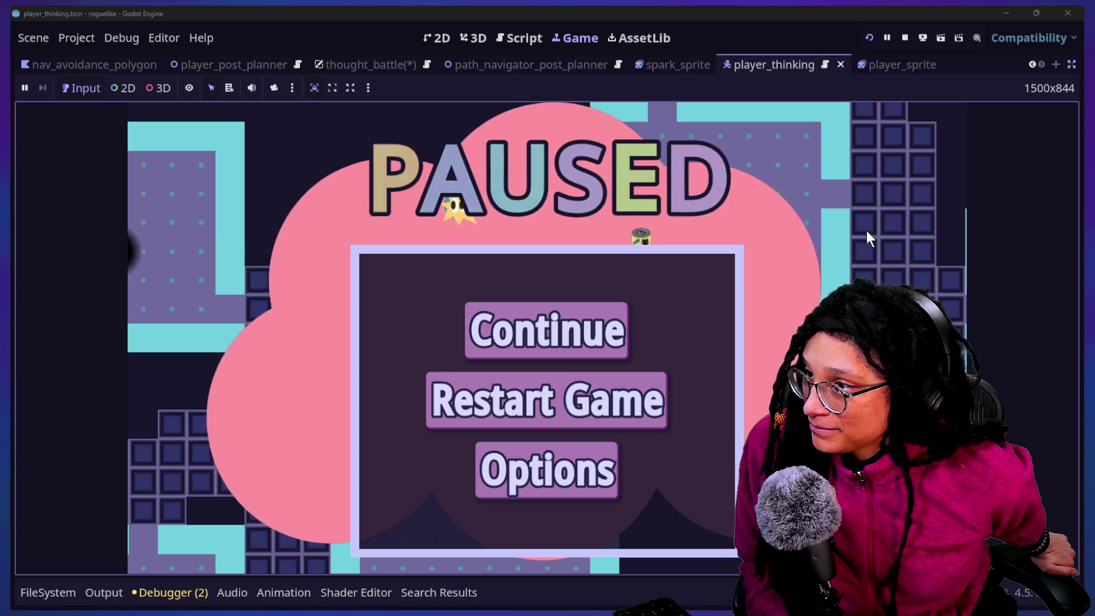
# Reload the game, start a Catstagram planning run, and pause in the dungeon level.
pyautogui.click(868, 34)
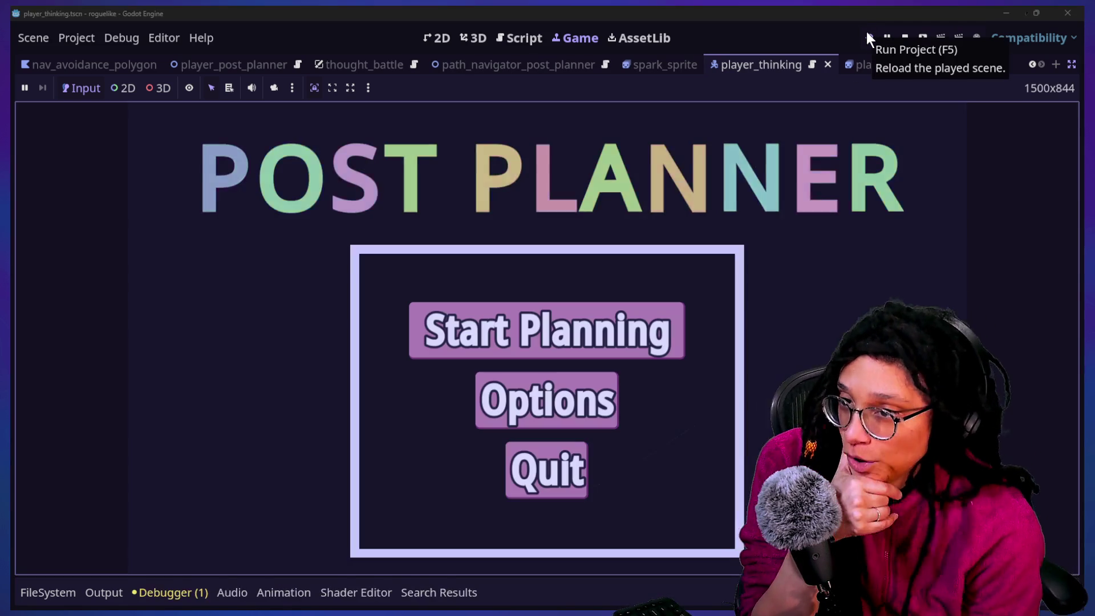
pyautogui.click(652, 311)
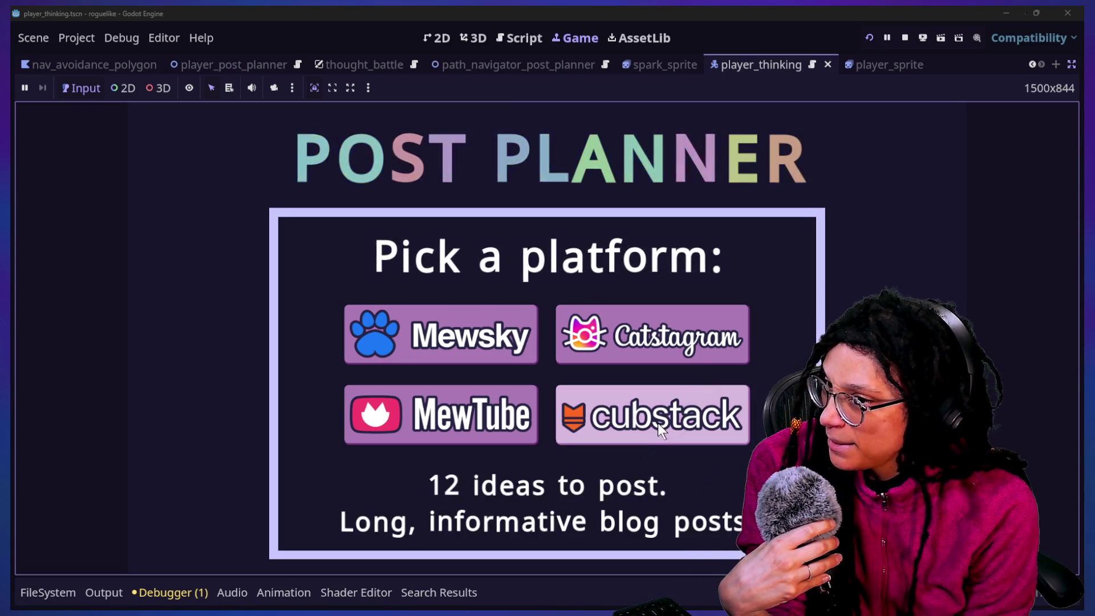
pyautogui.click(625, 359)
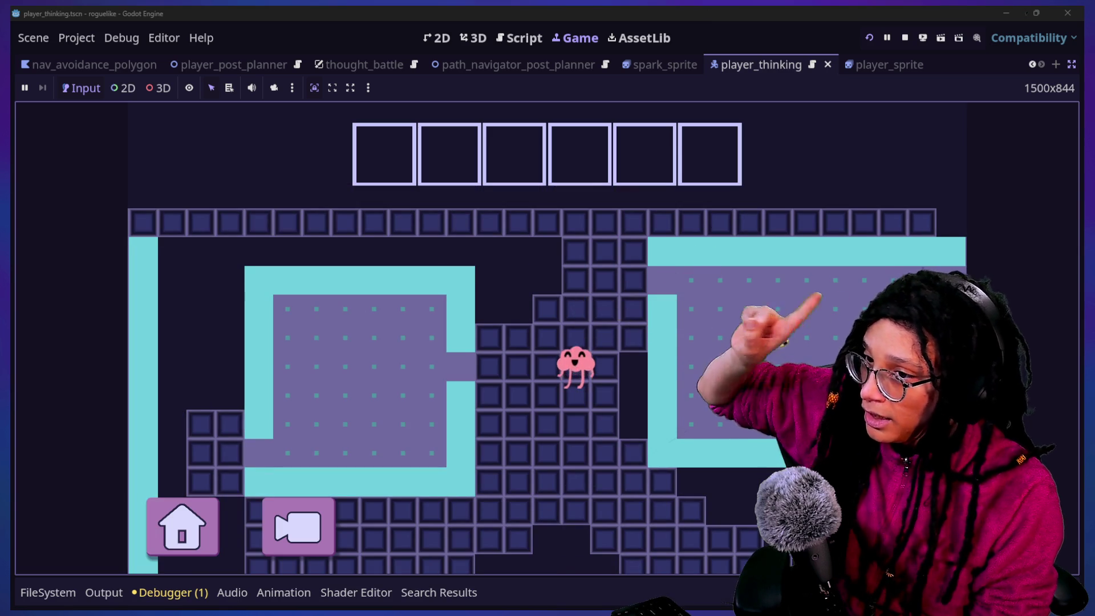
pyautogui.press('Escape')
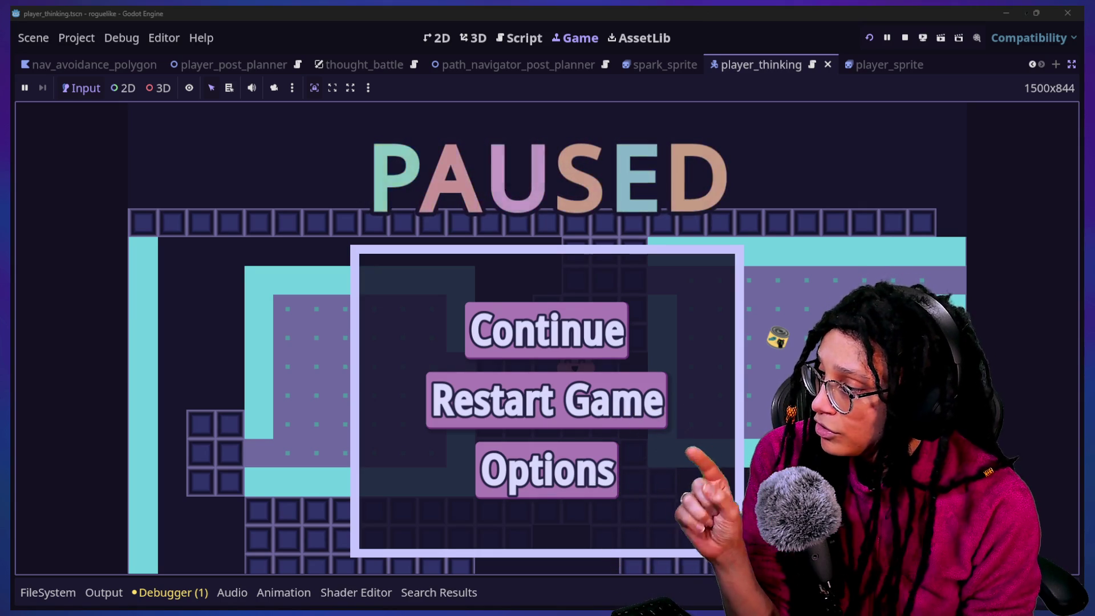
pyautogui.click(587, 325)
pyautogui.press('Up')
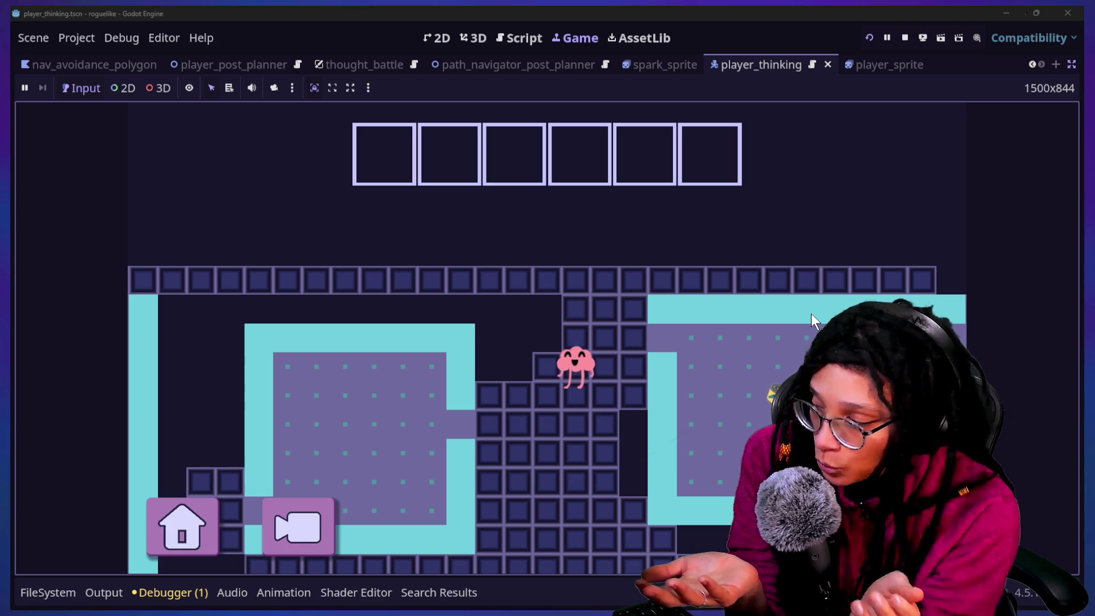
pyautogui.press('Escape')
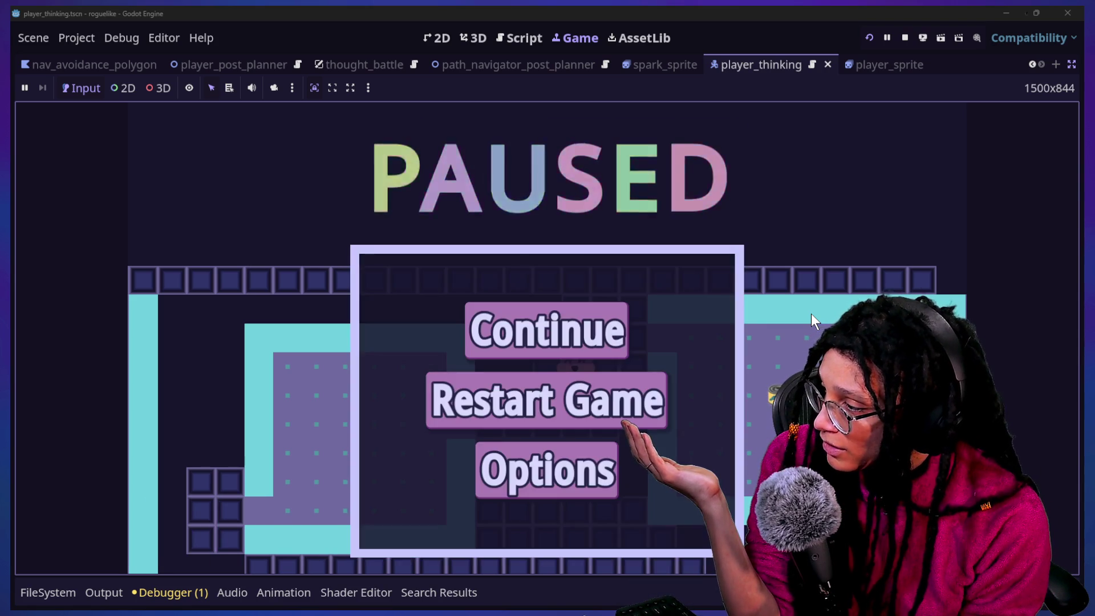
pyautogui.press('Escape')
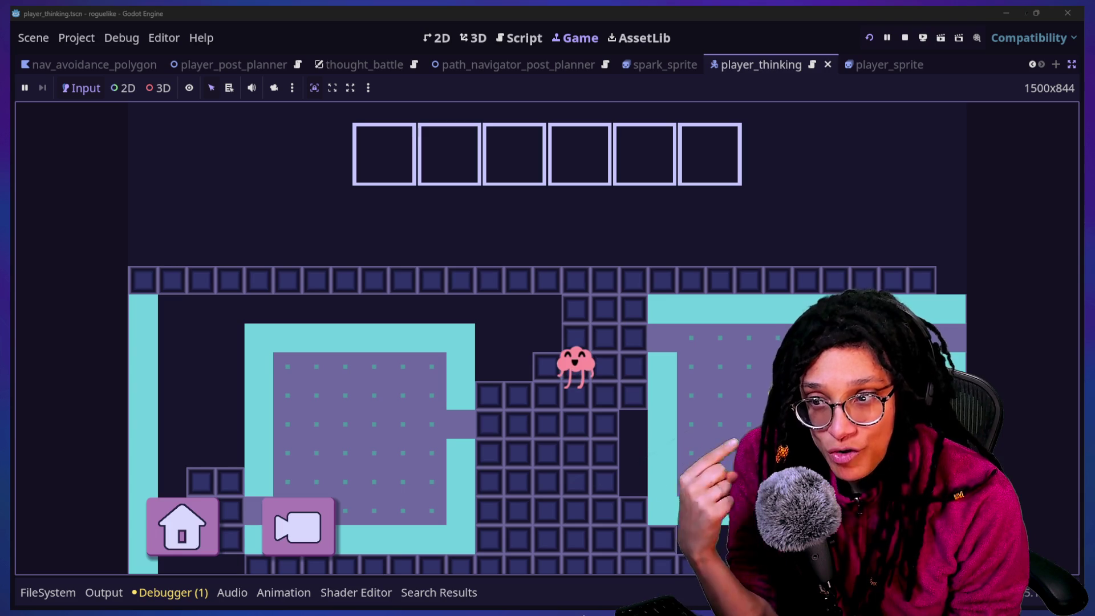
pyautogui.press('Escape')
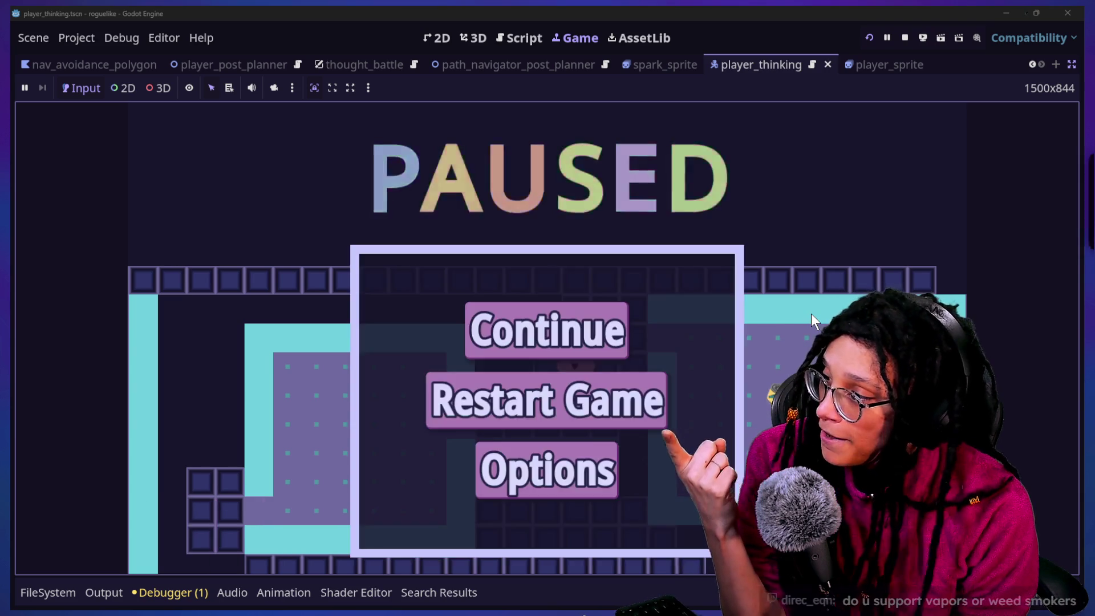
pyautogui.press('Escape')
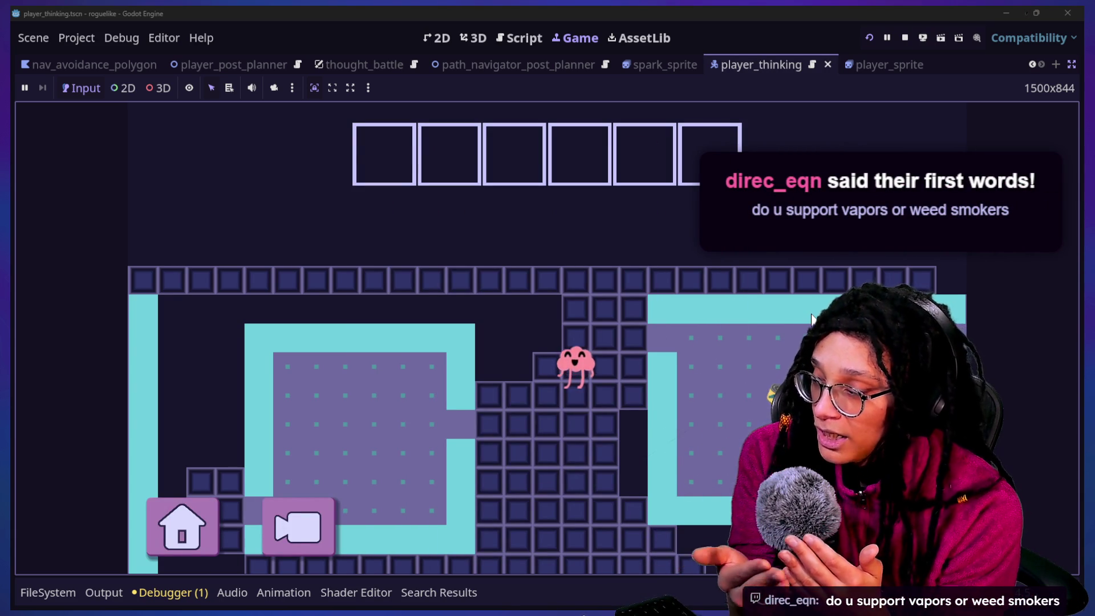
pyautogui.press('Escape')
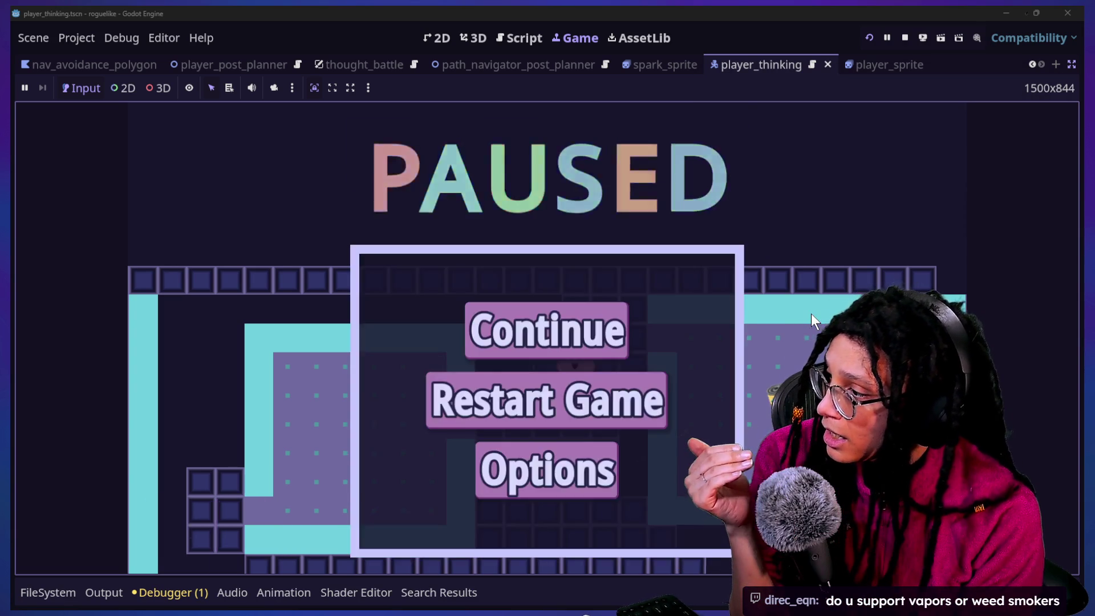
pyautogui.press('Escape')
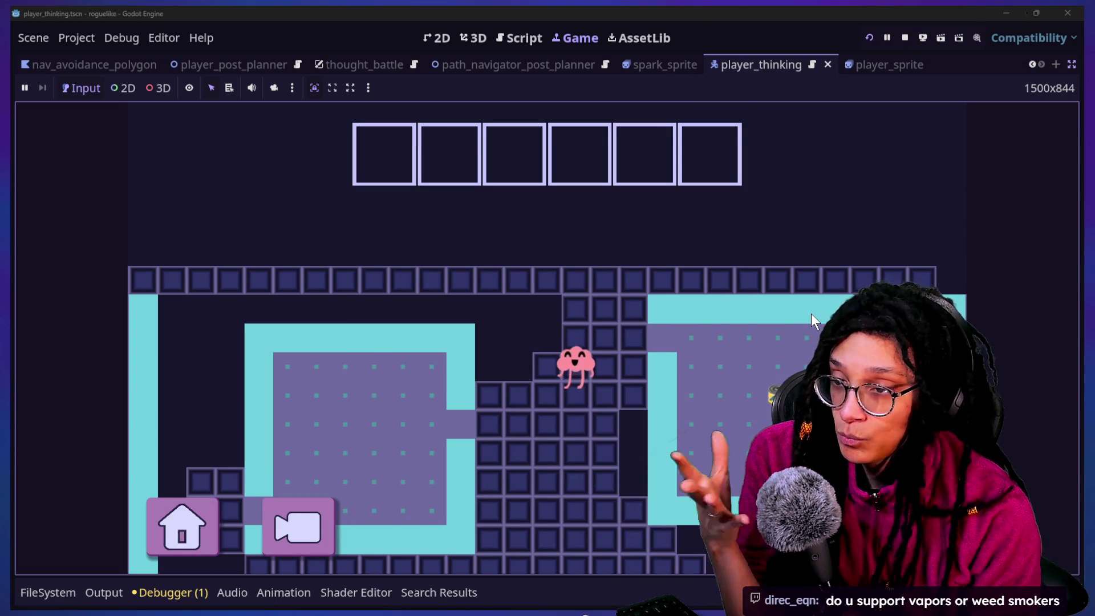
pyautogui.press('Escape')
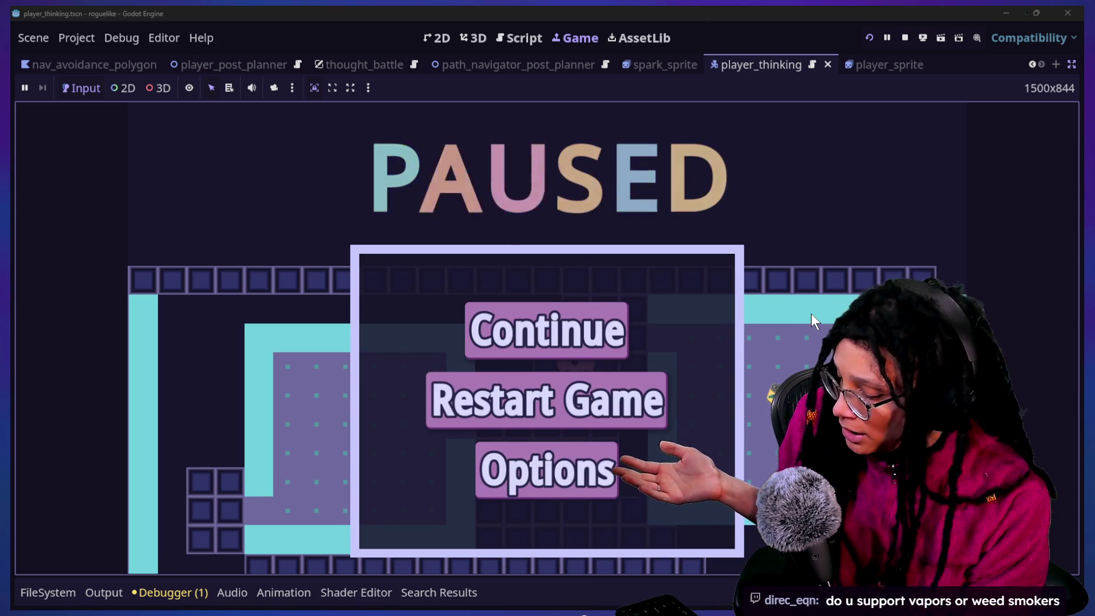
pyautogui.press('Escape')
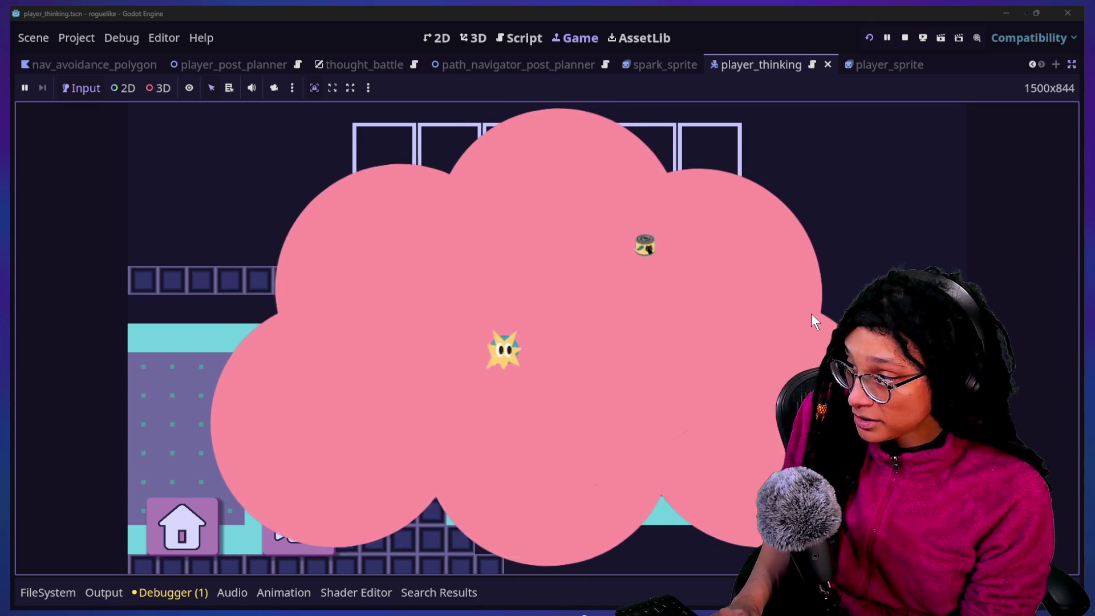
# Pause and resume the thought battle with Esc, then stop the game.
pyautogui.press('Escape')
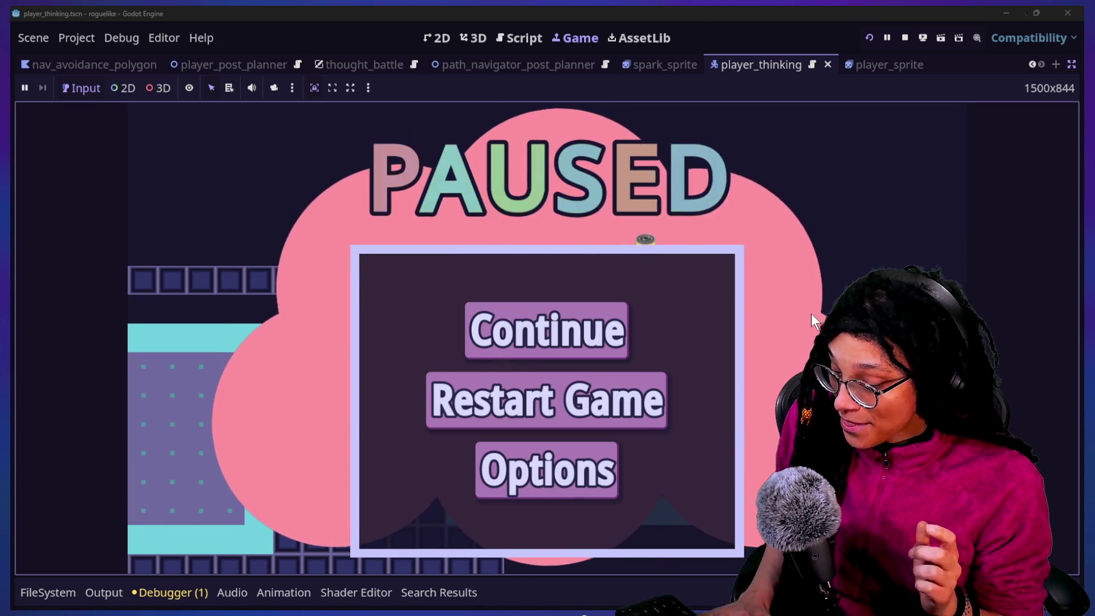
pyautogui.press('Escape')
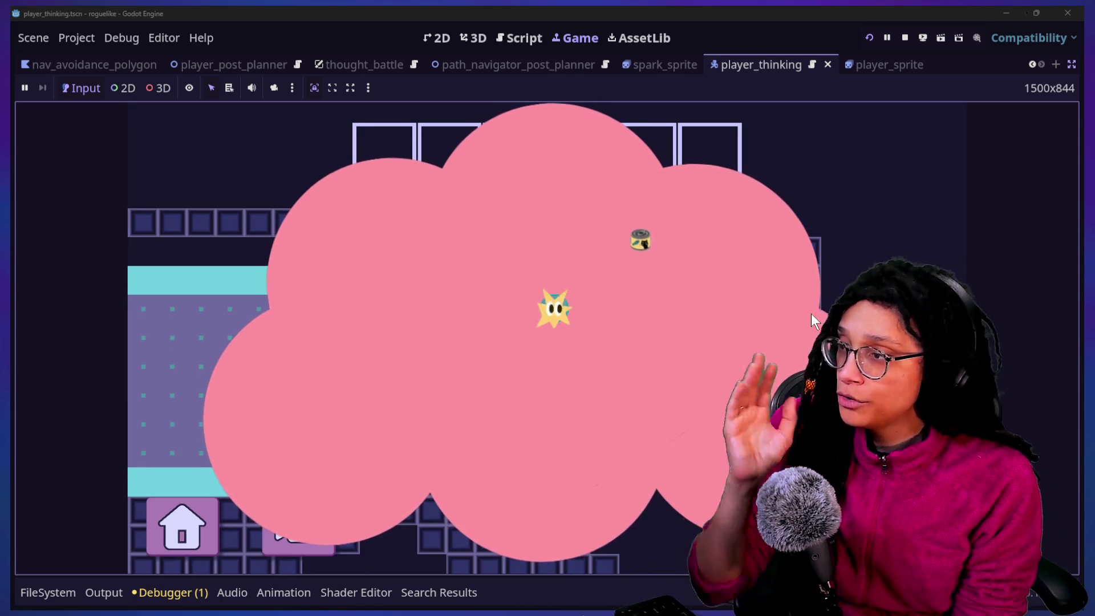
pyautogui.click(905, 37)
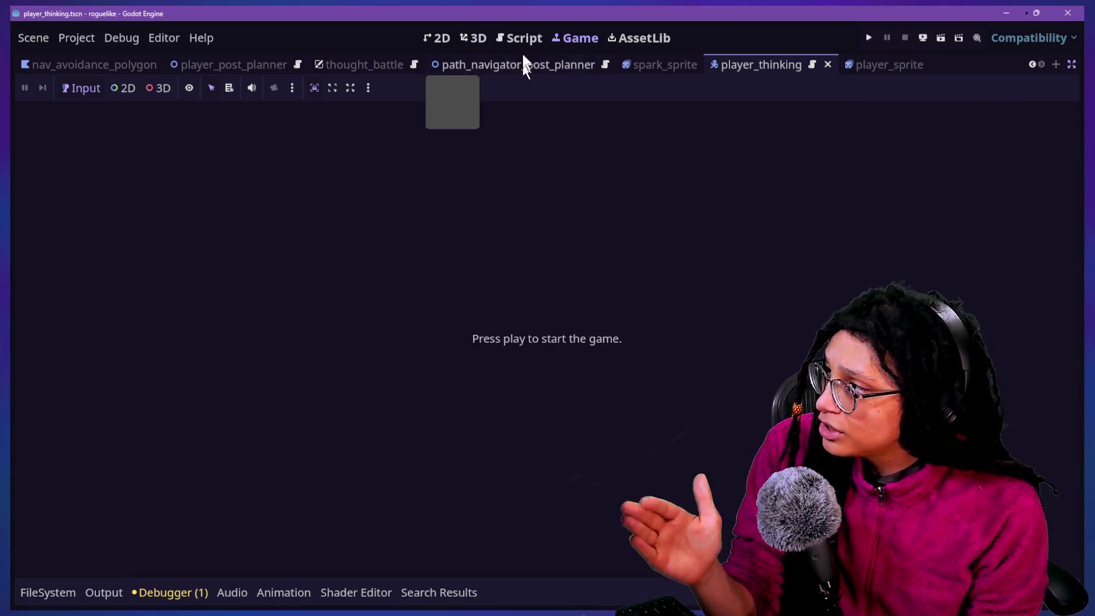
# Look over the player_thinking.gd script code around lines 8–21.
pyautogui.click(518, 40)
pyautogui.click(535, 286)
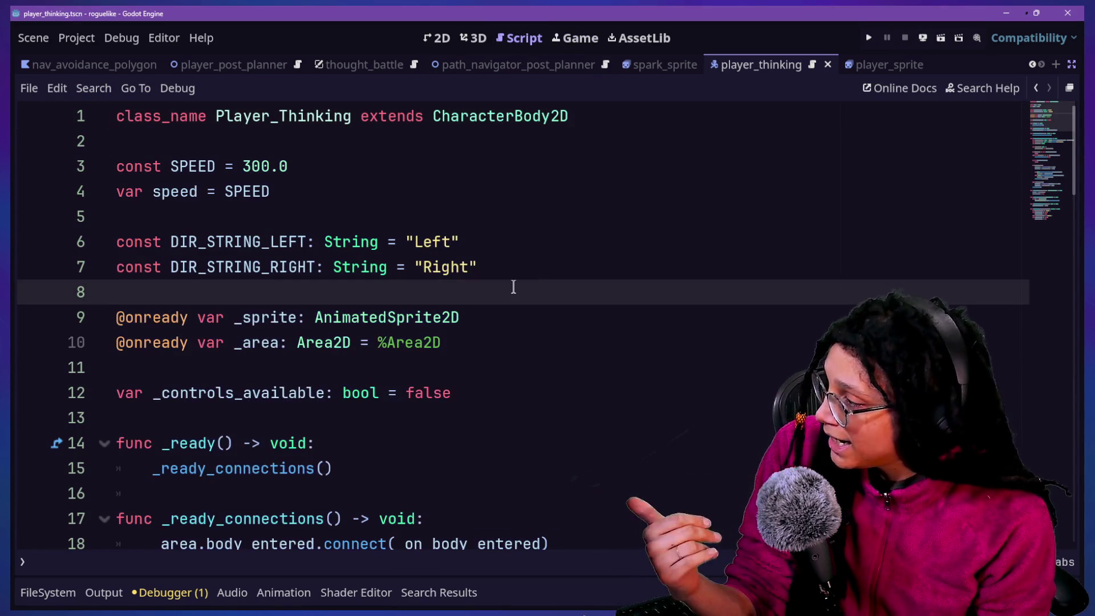
pyautogui.press('Down')
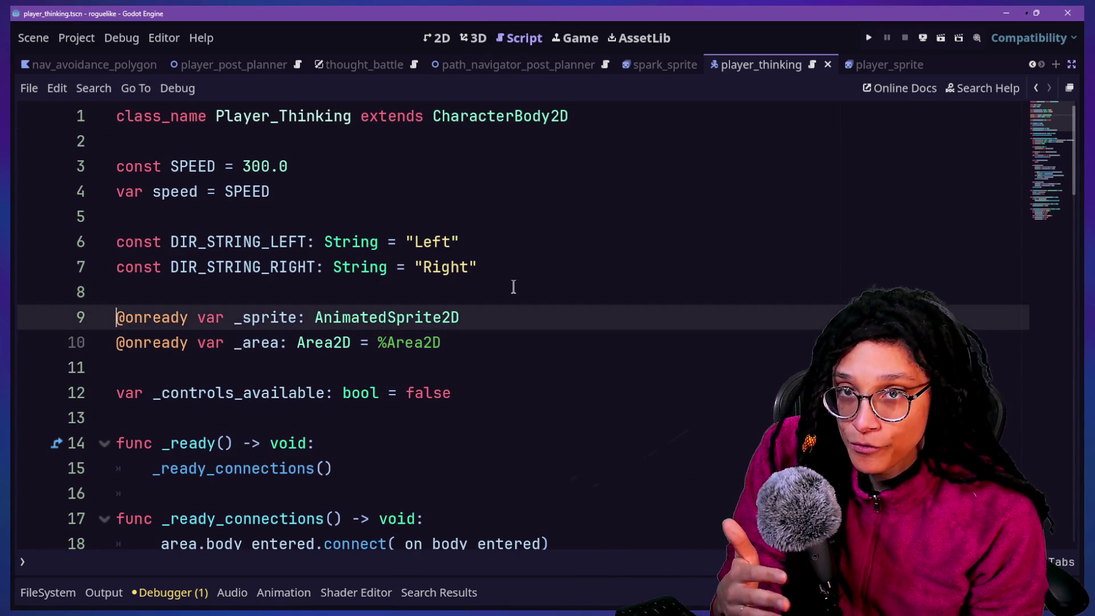
pyautogui.press('Down')
pyautogui.press('Down')
pyautogui.press('Down')
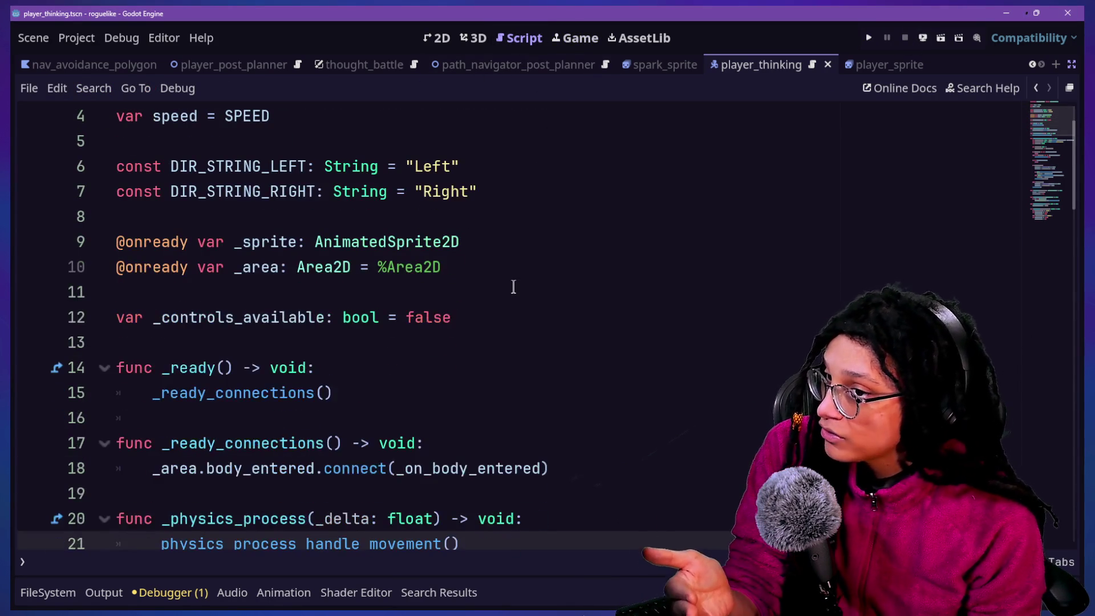
pyautogui.scroll(-6, 743, 329)
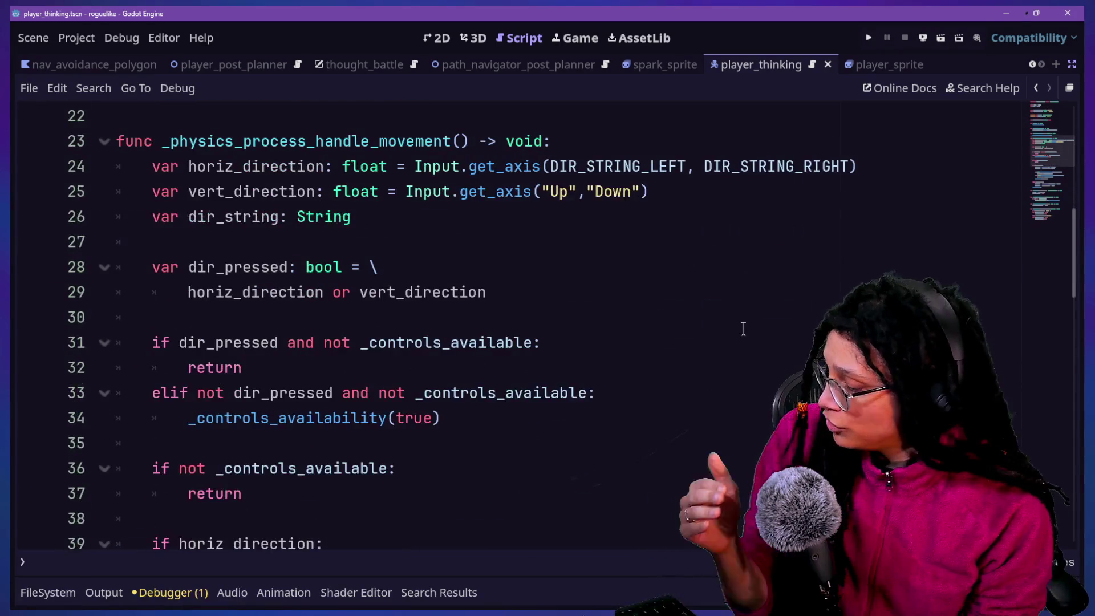
# Quick-open manage_game_post_planner.gd and delete the controls_availability(true) line 58.
pyautogui.hotkey('shift', 'alt', 'o')
pyautogui.write('game')
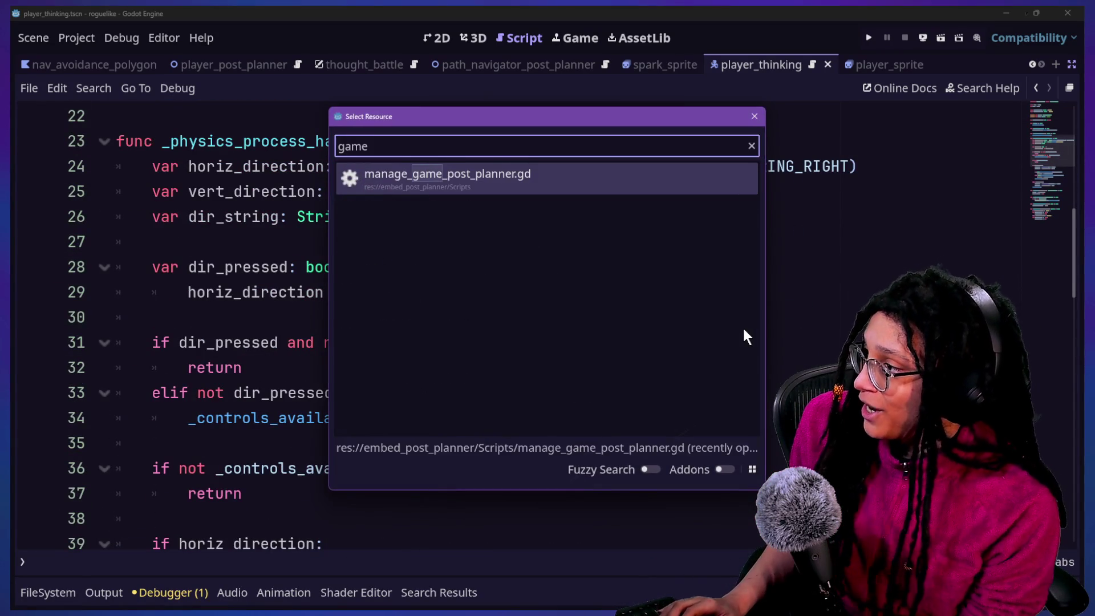
pyautogui.press('Return')
pyautogui.click(565, 347)
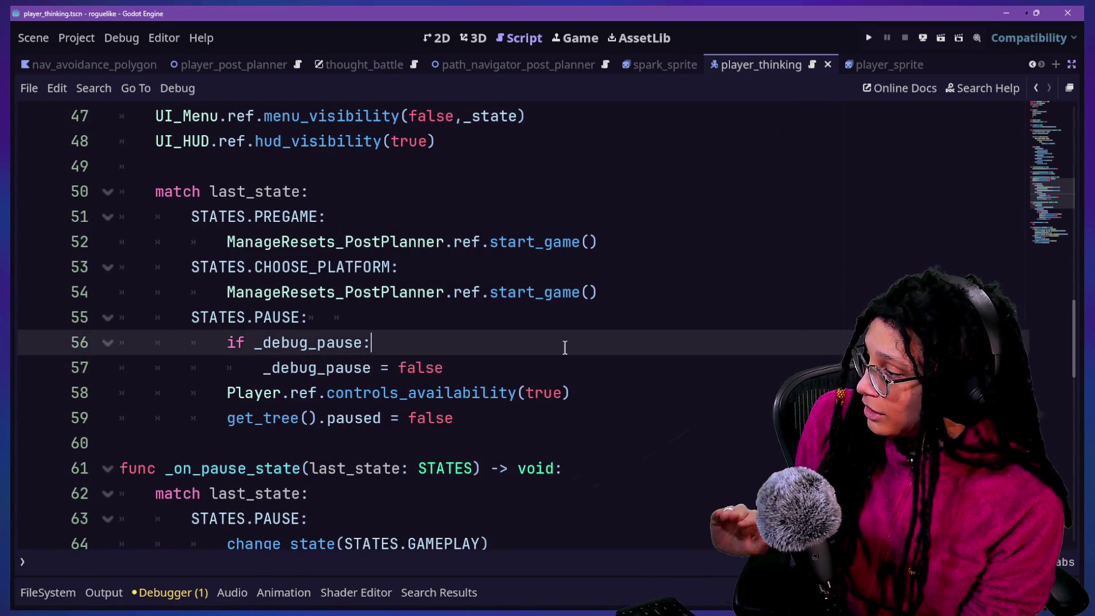
pyautogui.moveTo(581, 399); pyautogui.dragTo(578, 368)
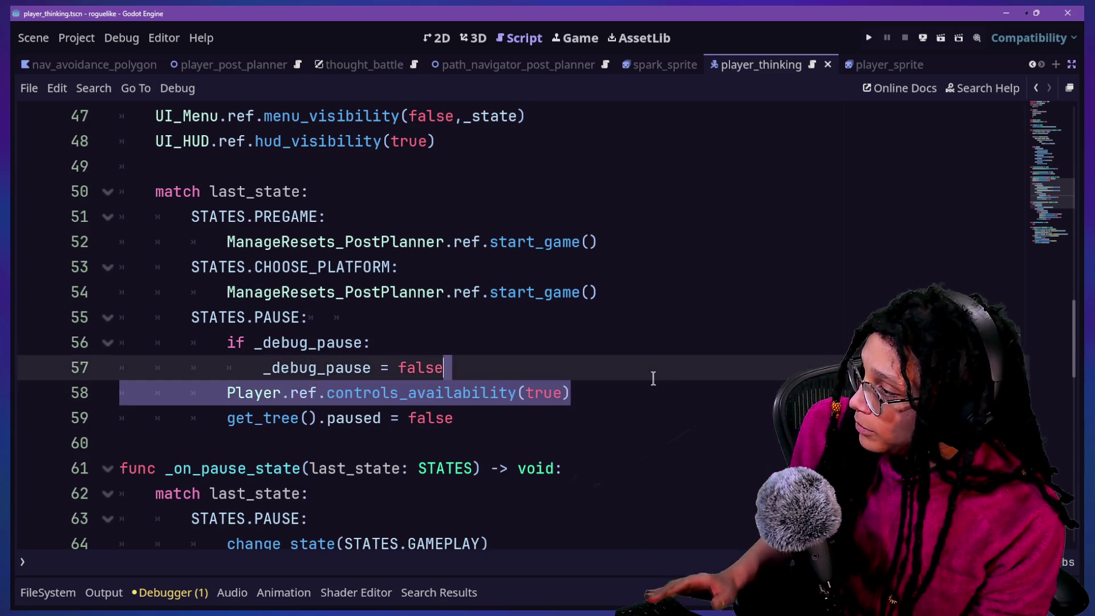
pyautogui.press('Left')
pyautogui.press('BackSpace')
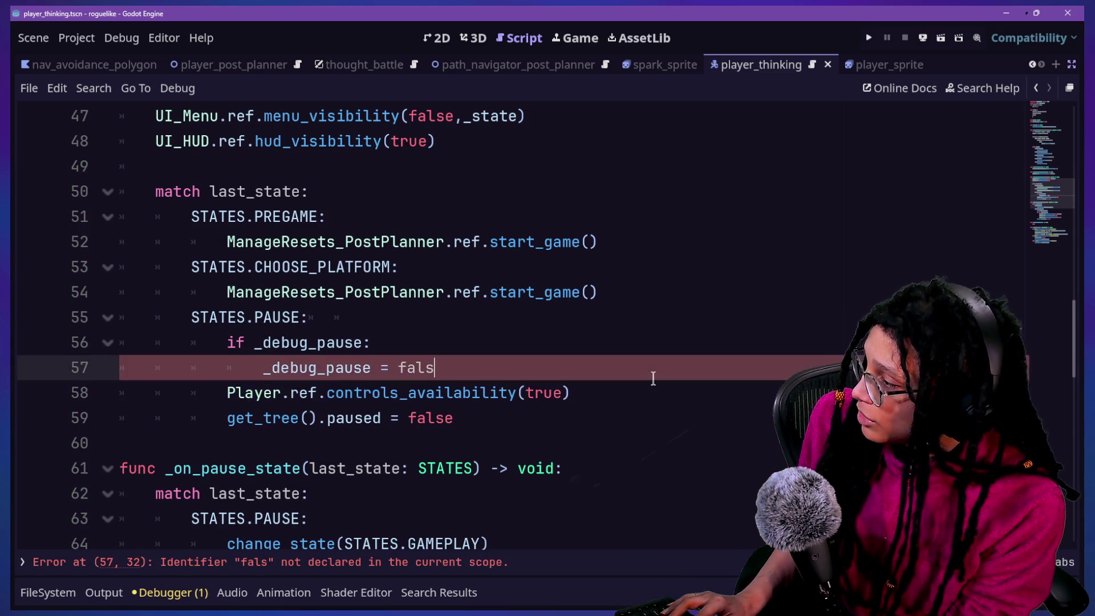
pyautogui.moveTo(619, 393); pyautogui.dragTo(643, 372)
pyautogui.press('BackSpace')
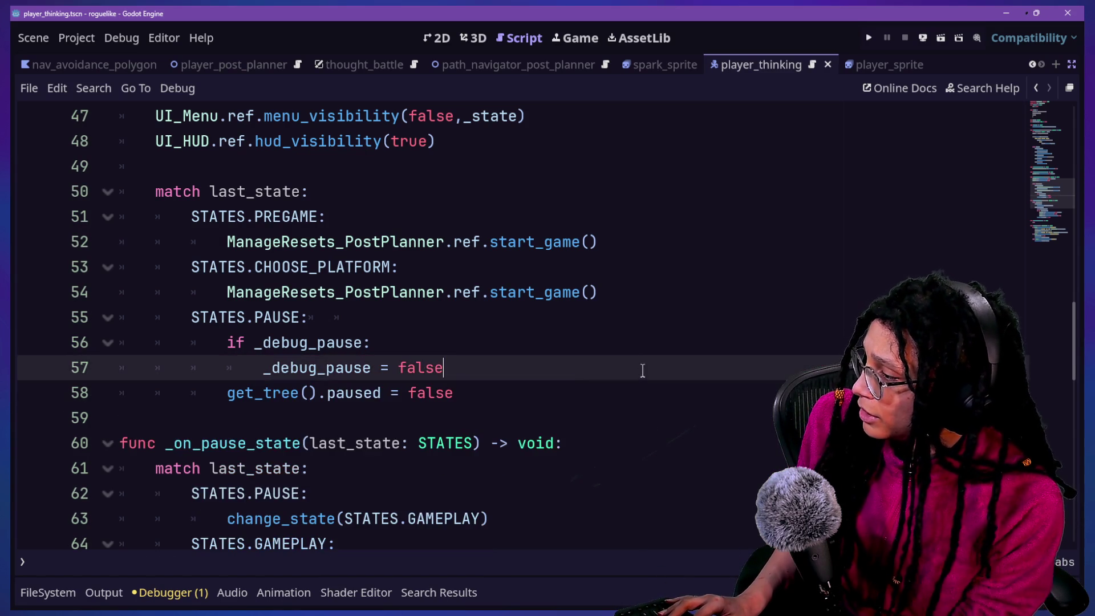
# Find and delete the controls_availability(false) line 69 as well.
pyautogui.hotkey('ctrl', 'f')
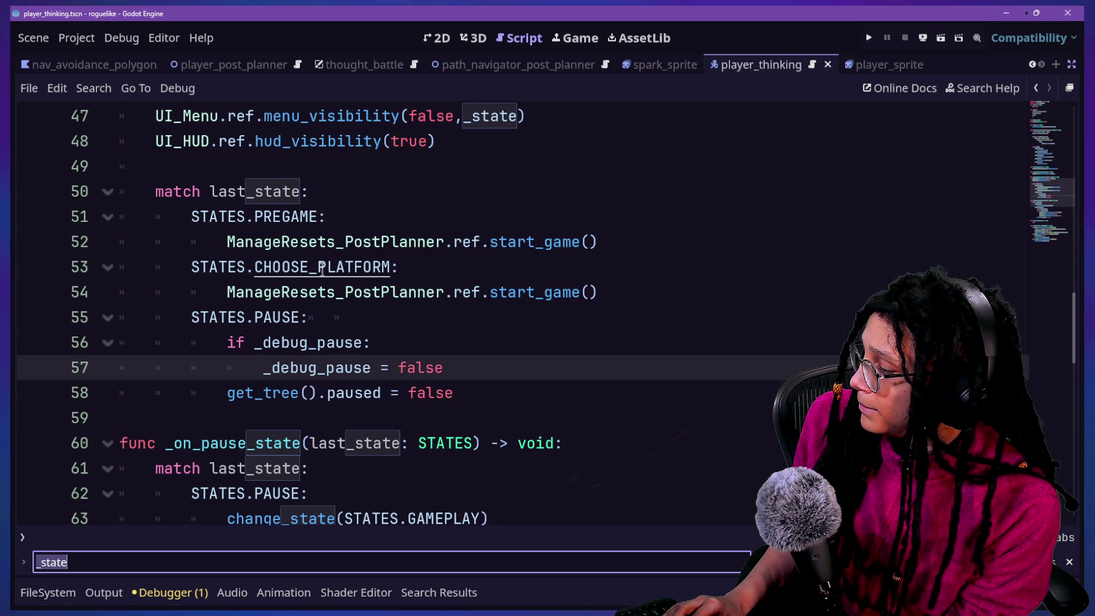
pyautogui.write('avail')
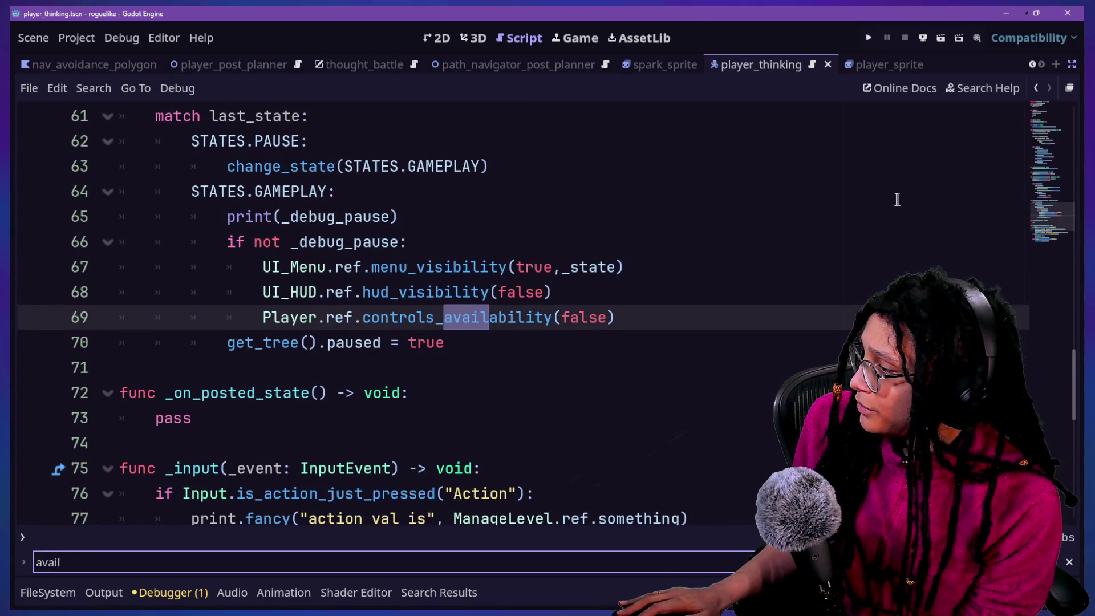
pyautogui.click(649, 310)
pyautogui.click(635, 289)
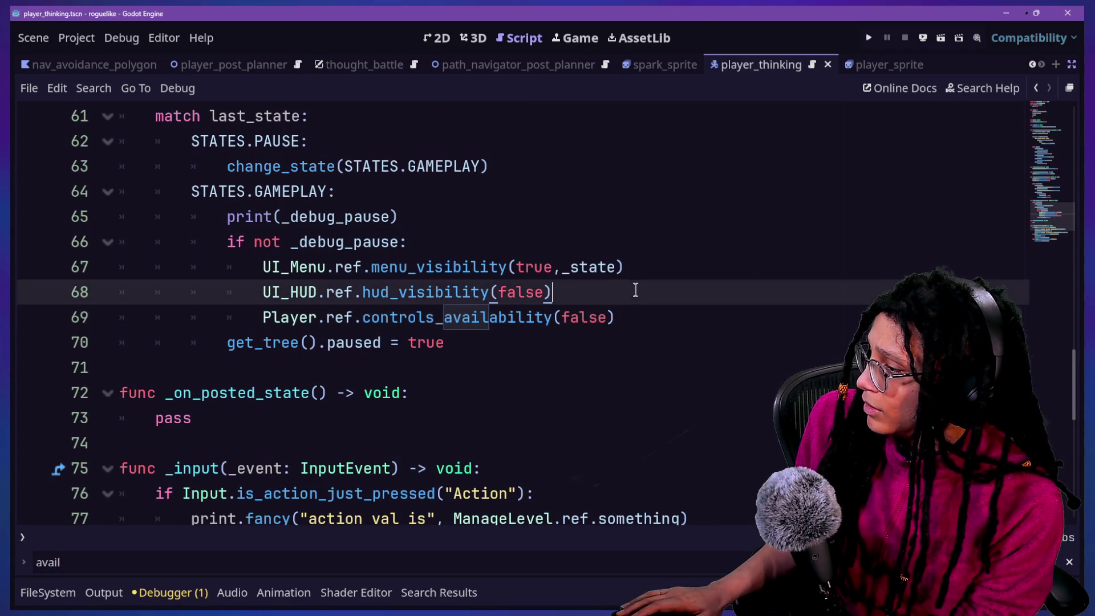
pyautogui.moveTo(639, 306); pyautogui.dragTo(633, 303)
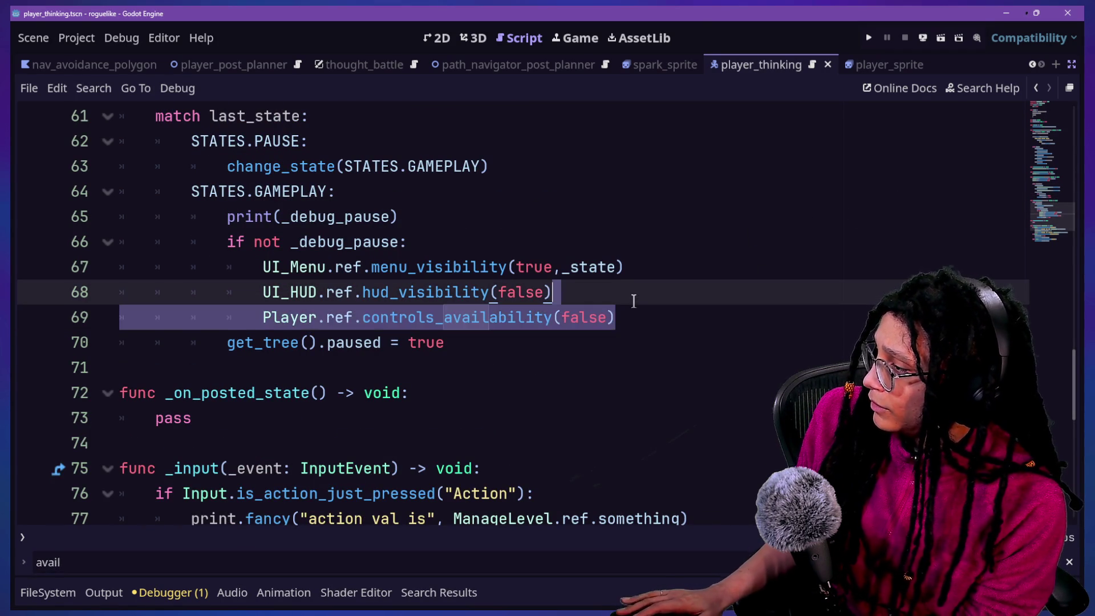
pyautogui.press('BackSpace')
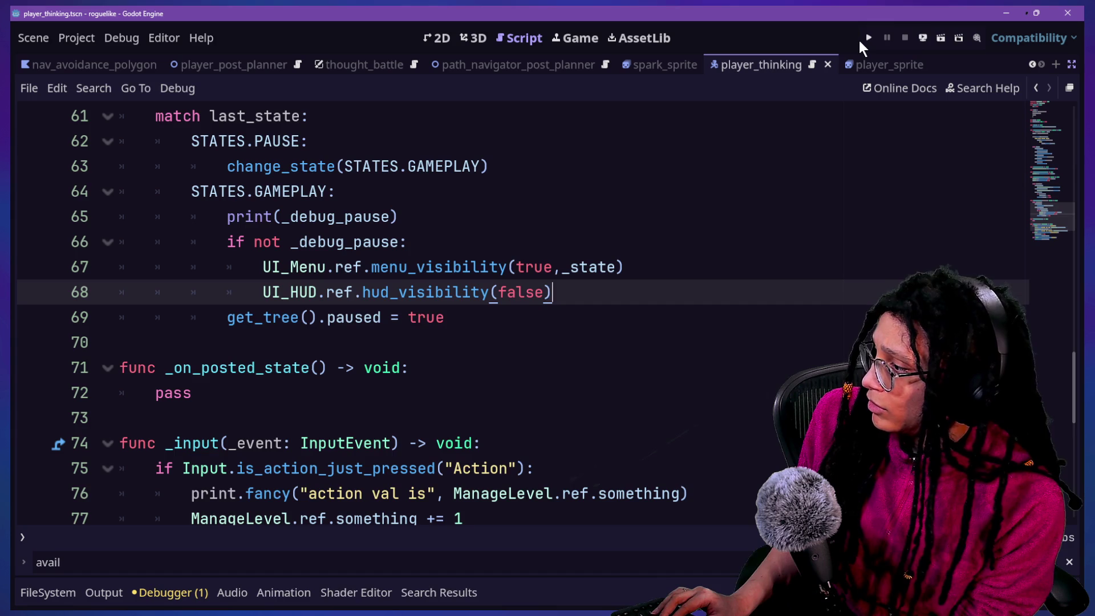
# Run the game, plan for Catstagram, and walk the brain character until the flip_h error.
pyautogui.click(867, 38)
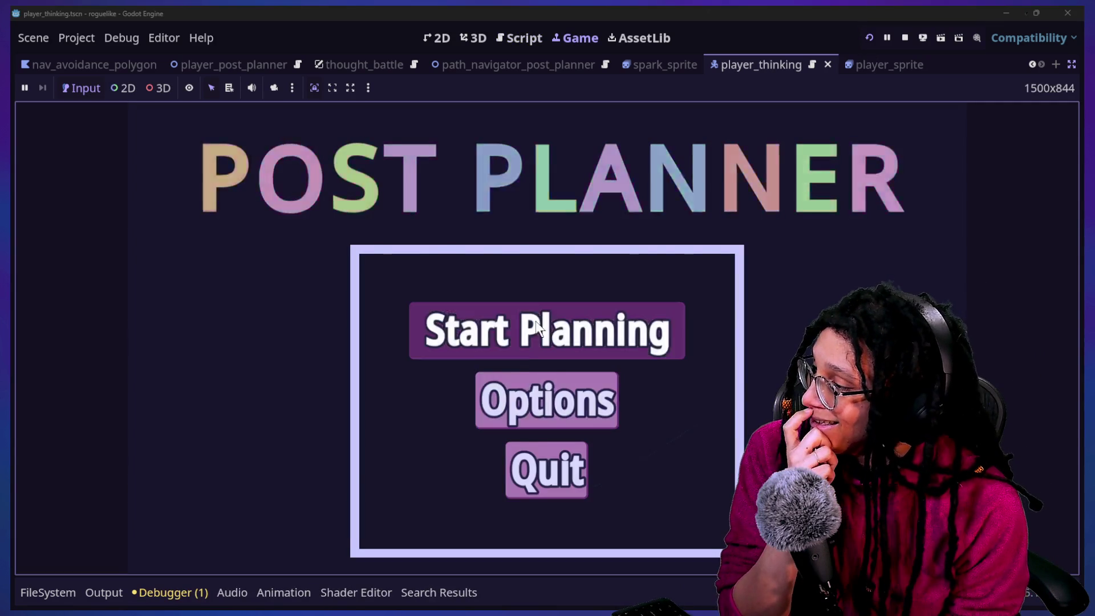
pyautogui.click(572, 342)
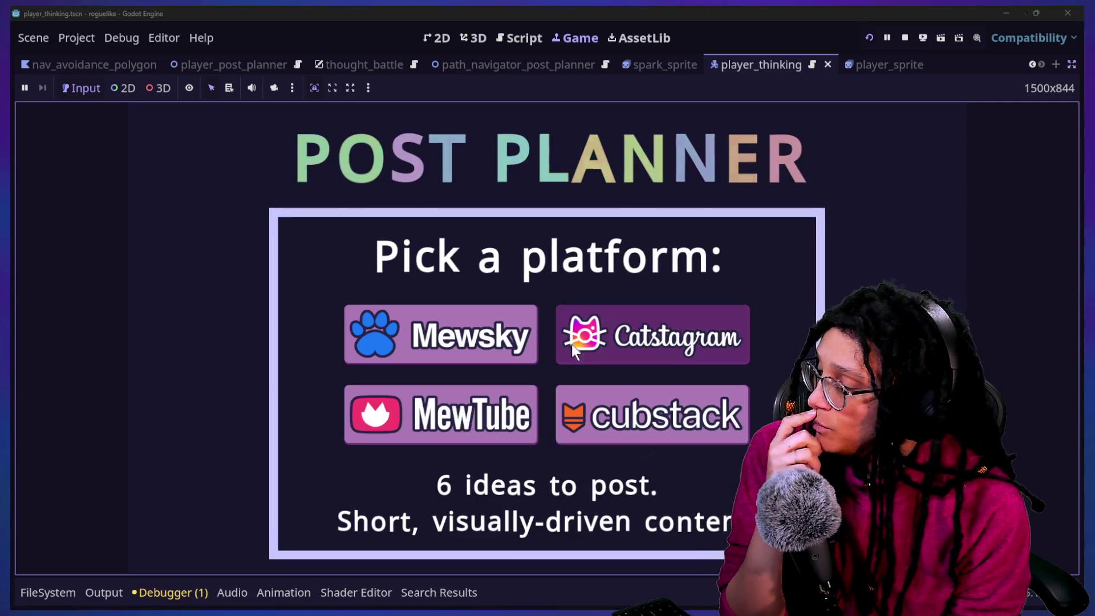
pyautogui.click(582, 348)
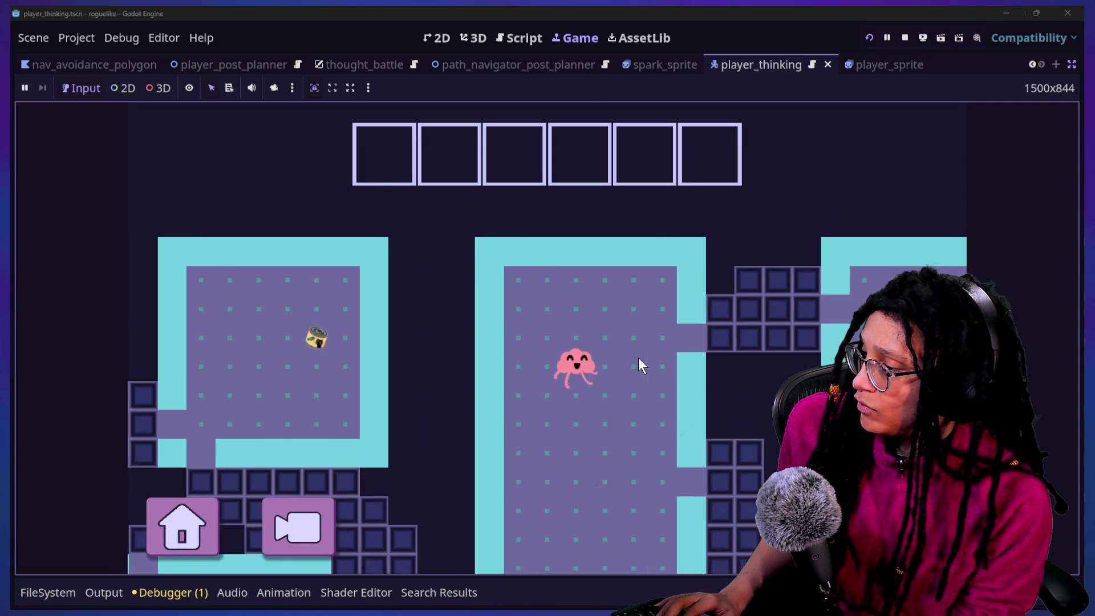
pyautogui.press('Escape')
pyautogui.press('Escape')
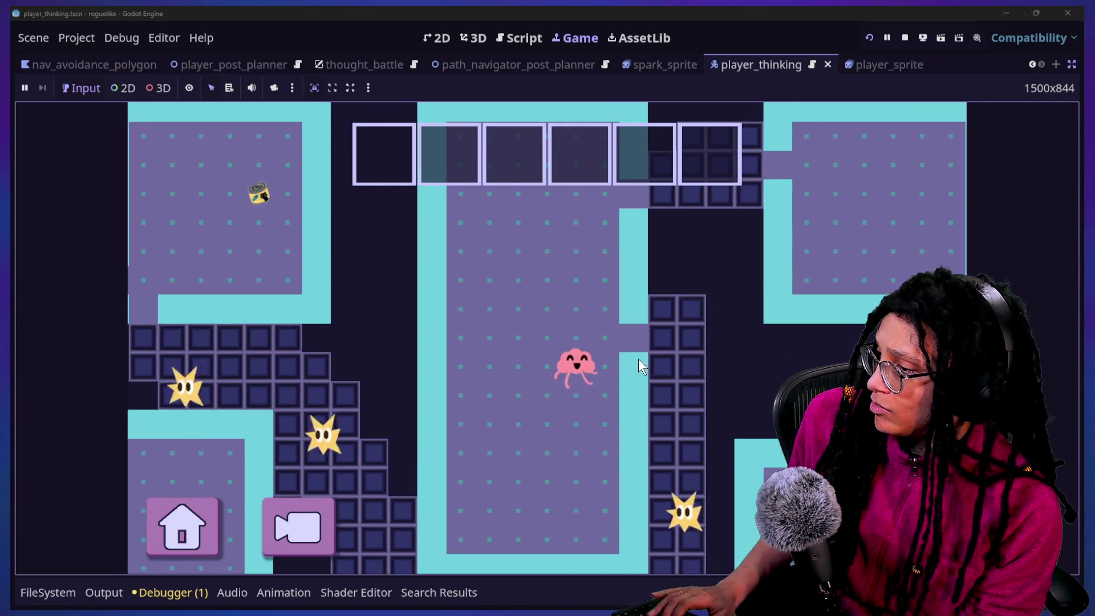
pyautogui.press('Right')
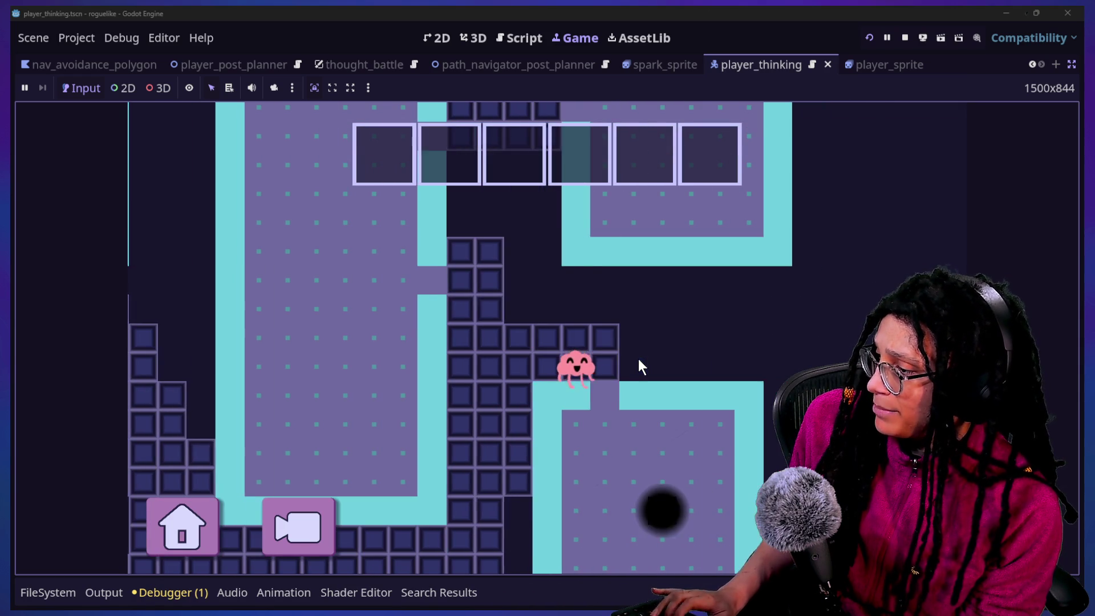
pyautogui.press('Down')
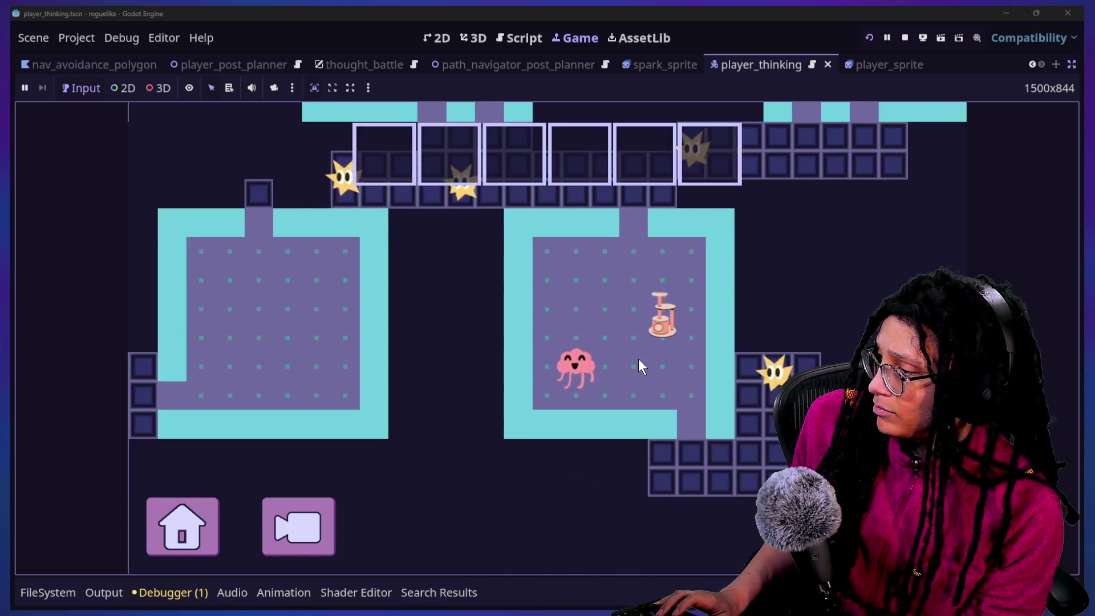
pyautogui.press('Right')
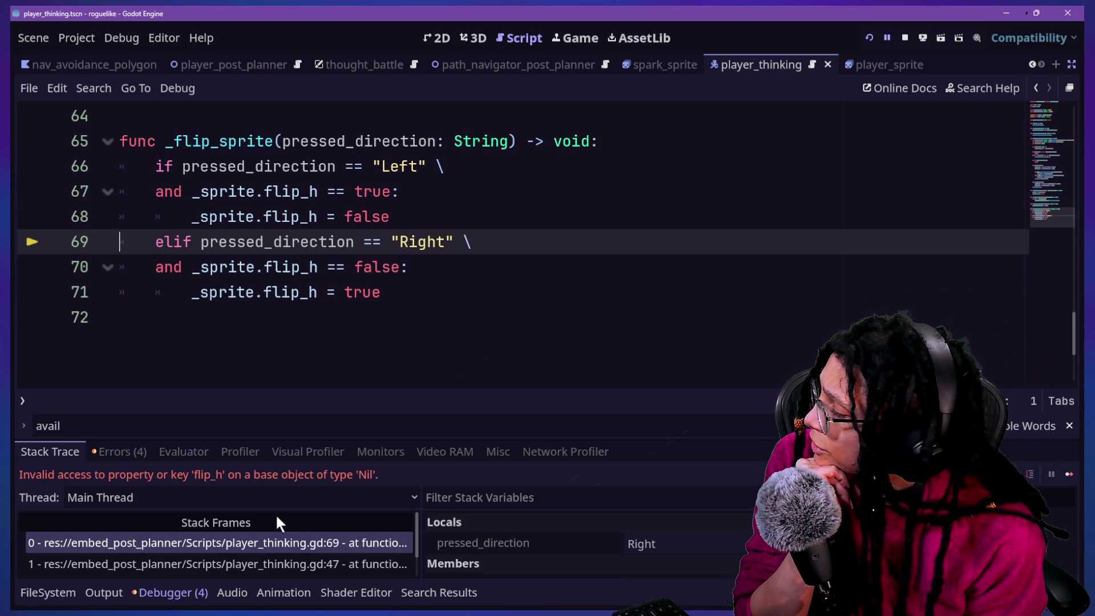
# Switch from the halted Godot editor to the stream chat window.
pyautogui.click(159, 593)
pyautogui.click(160, 594)
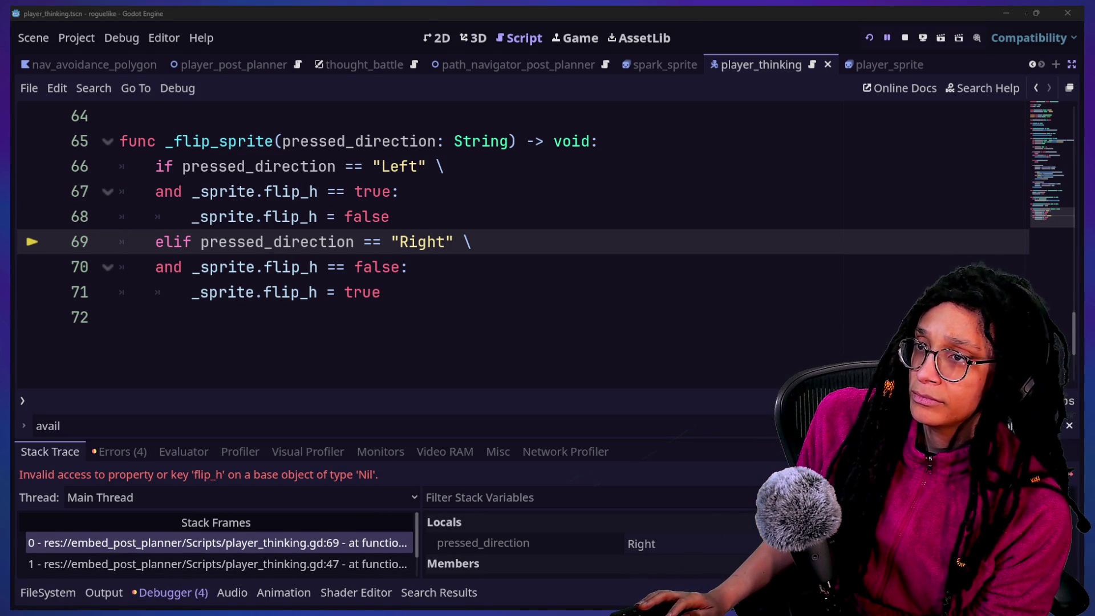
pyautogui.hotkey('alt', 'Tab')
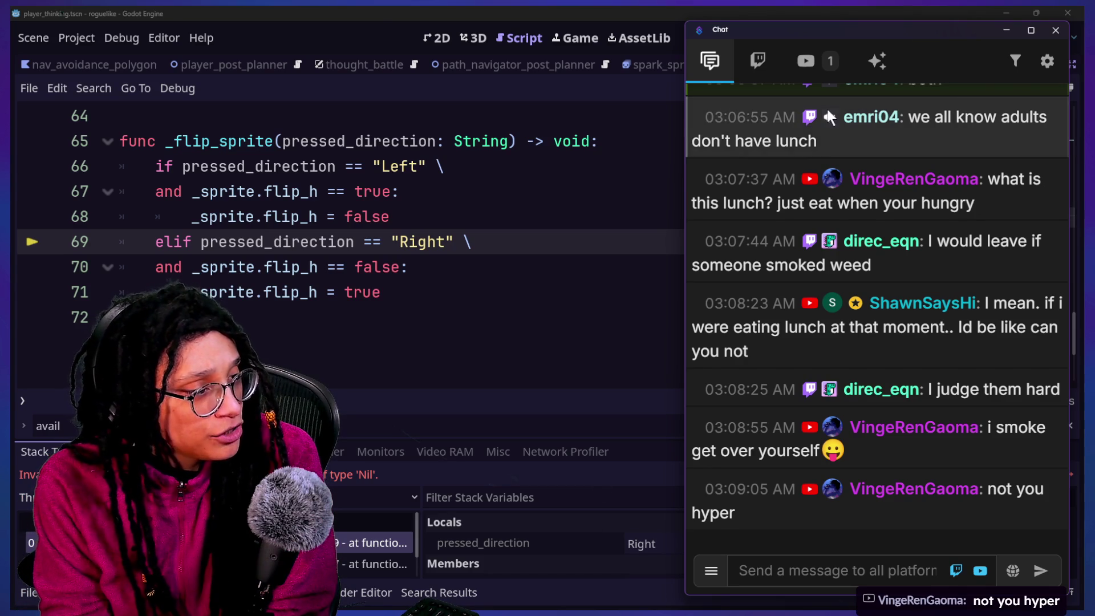
# Highlight the word 'weed' in a chat message, then return to the Godot script editor.
pyautogui.moveTo(829, 260); pyautogui.dragTo(877, 275)
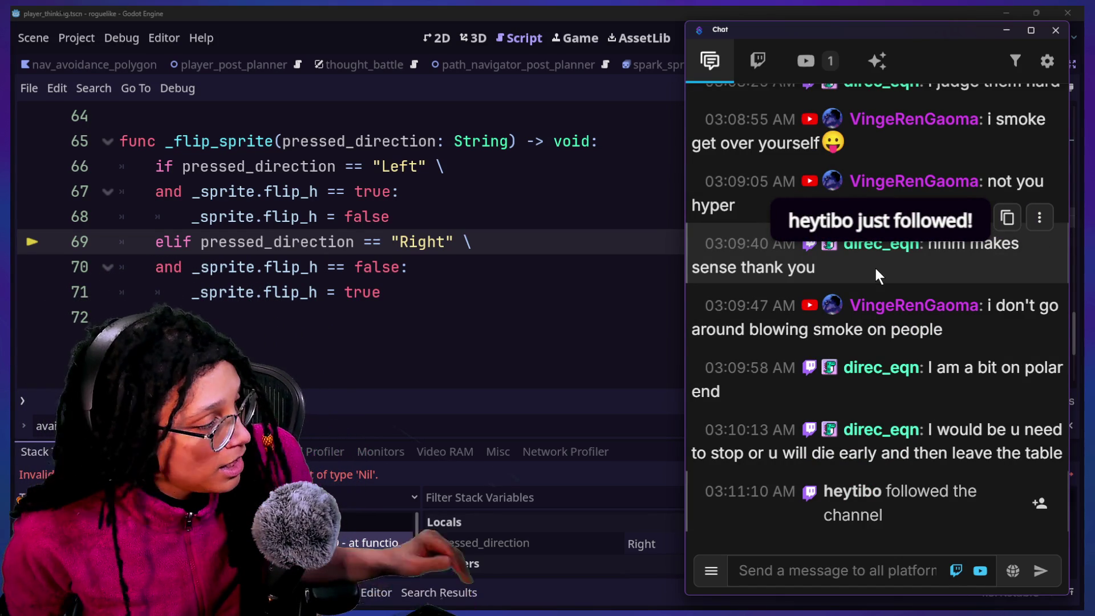
pyautogui.click(426, 350)
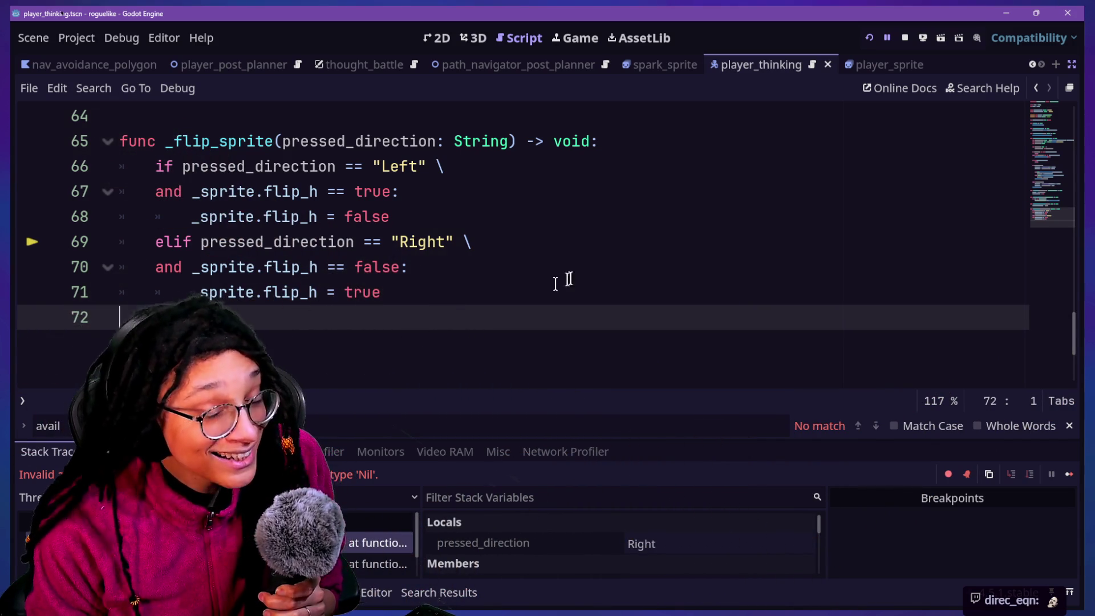
# Check that pressed_direction reads "Right" at line 69, then open a blank browser tab.
pyautogui.click(607, 247)
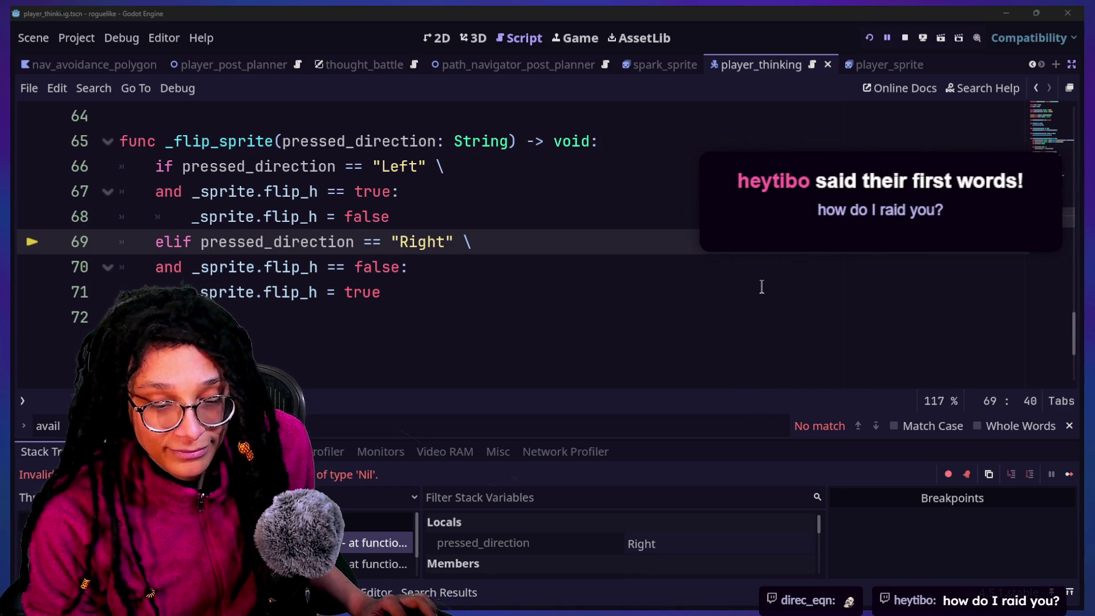
pyautogui.hotkey('alt', 'Tab')
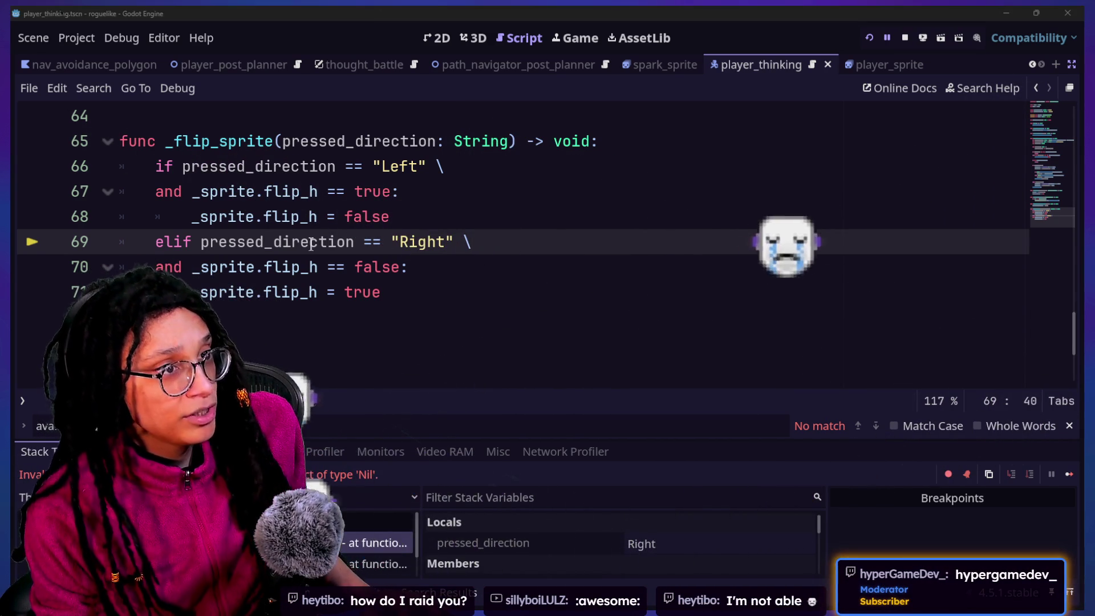
pyautogui.moveTo(311, 244)
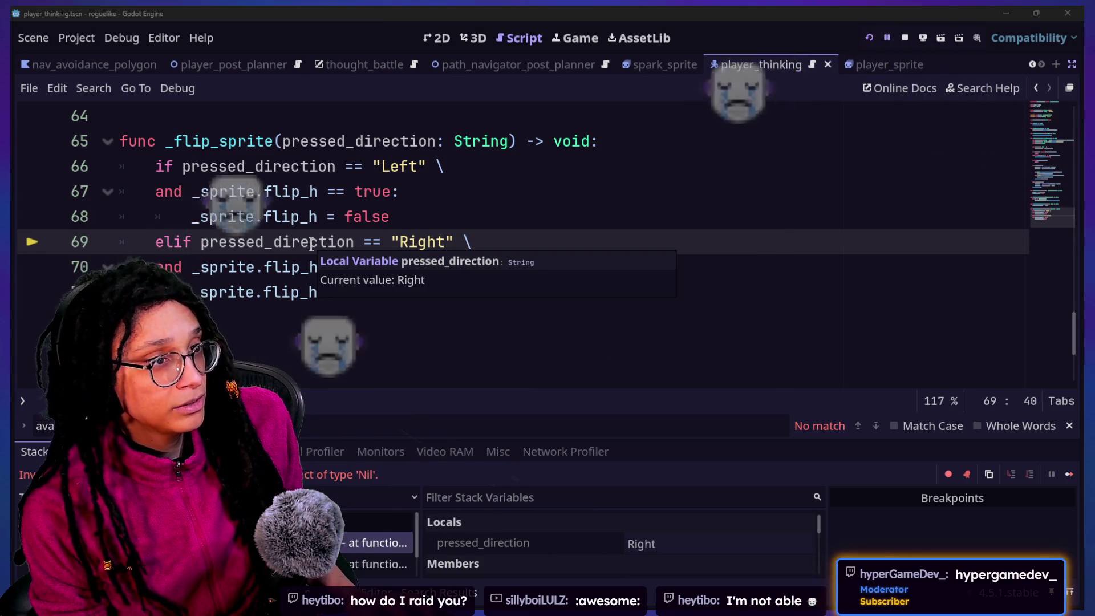
pyautogui.hotkey('alt', 'Tab')
pyautogui.click(695, 26)
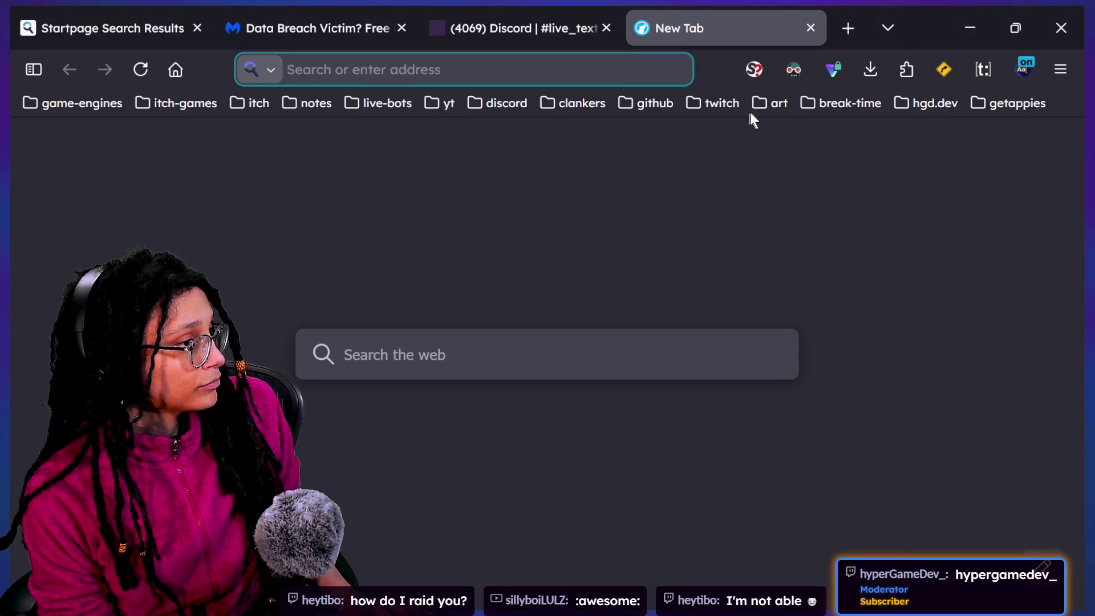
# Open all twitch bookmarks in tabs, scroll to Raids, and toggle the Any affiliate channel option.
pyautogui.click(708, 113)
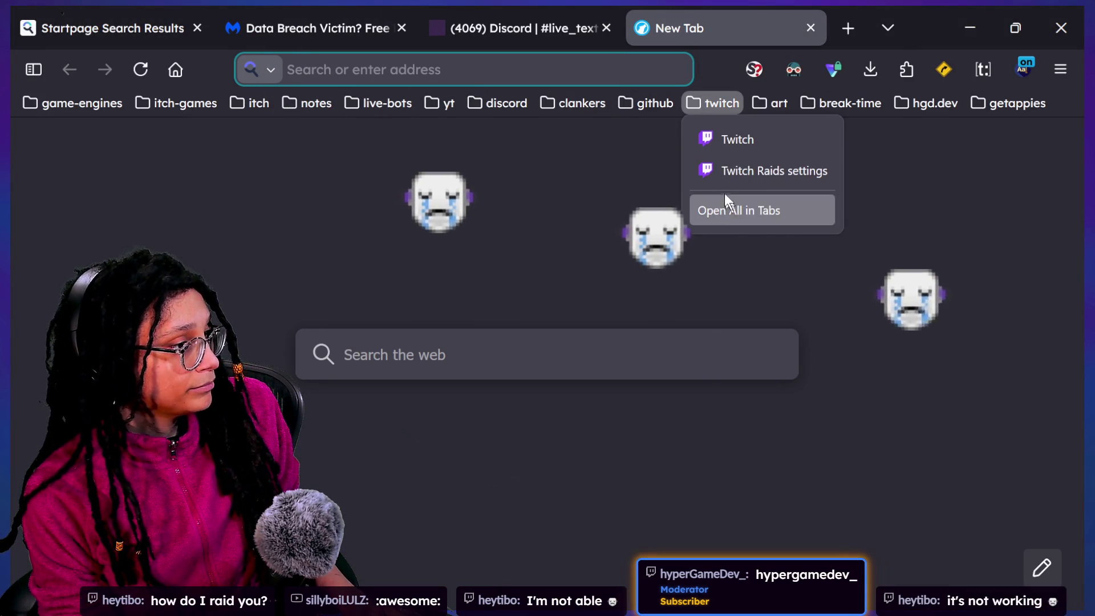
pyautogui.click(728, 207)
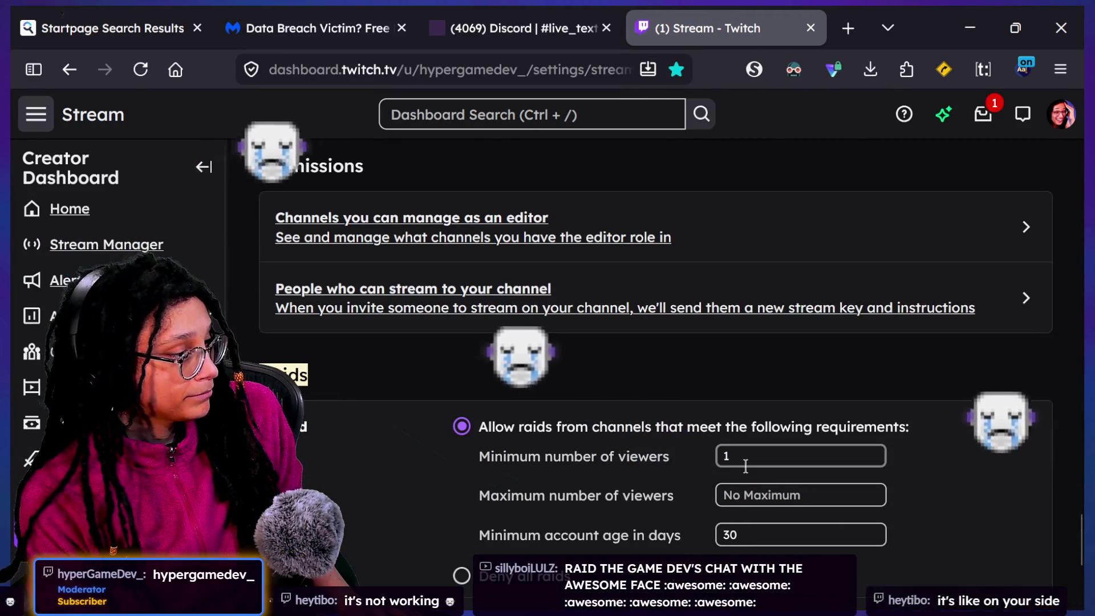
pyautogui.scroll(-2, 745, 464)
pyautogui.scroll(-1, 745, 464)
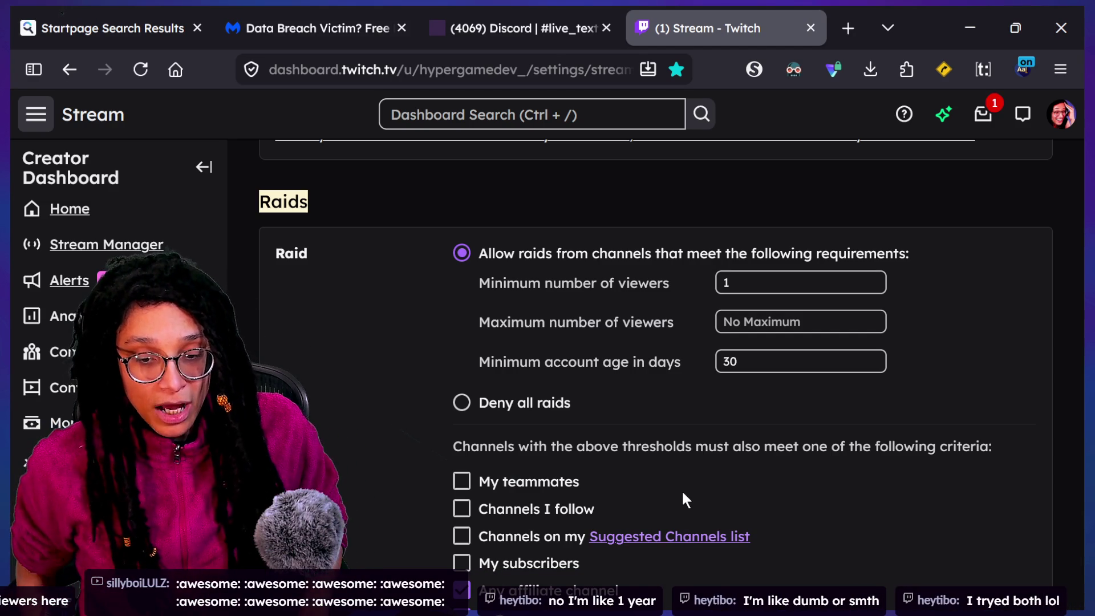
pyautogui.scroll(-2, 683, 494)
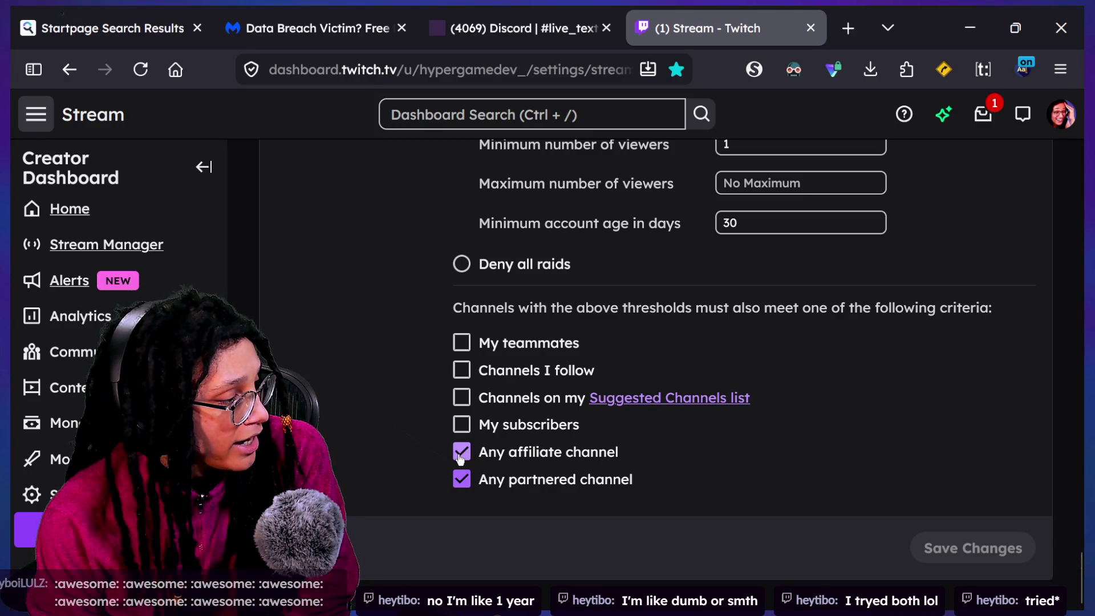
pyautogui.click(462, 458)
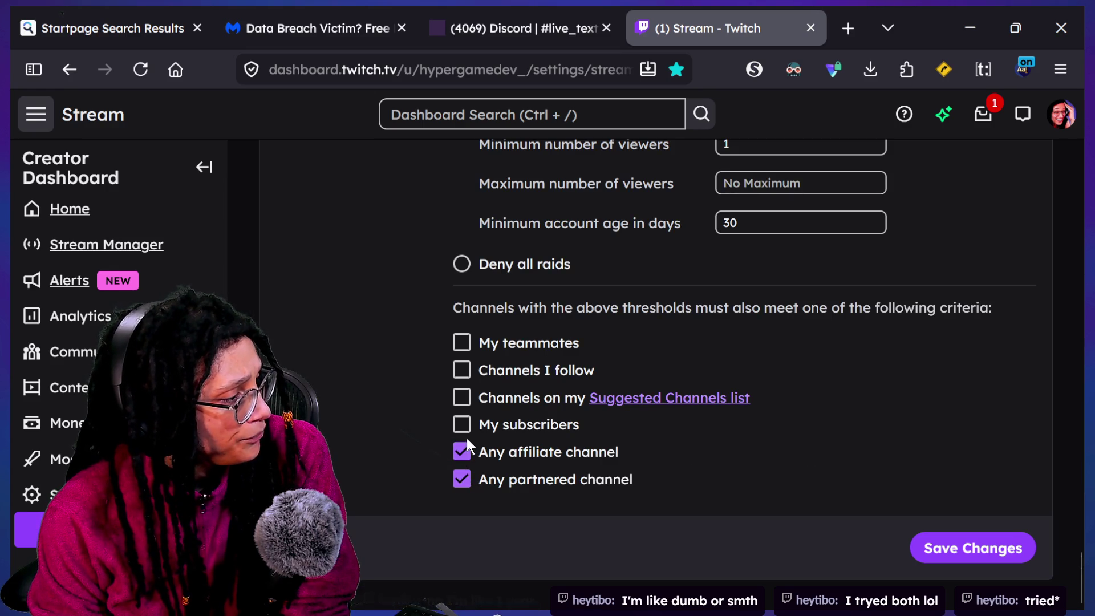
pyautogui.moveTo(460, 309); pyautogui.dragTo(848, 312)
pyautogui.click(848, 313)
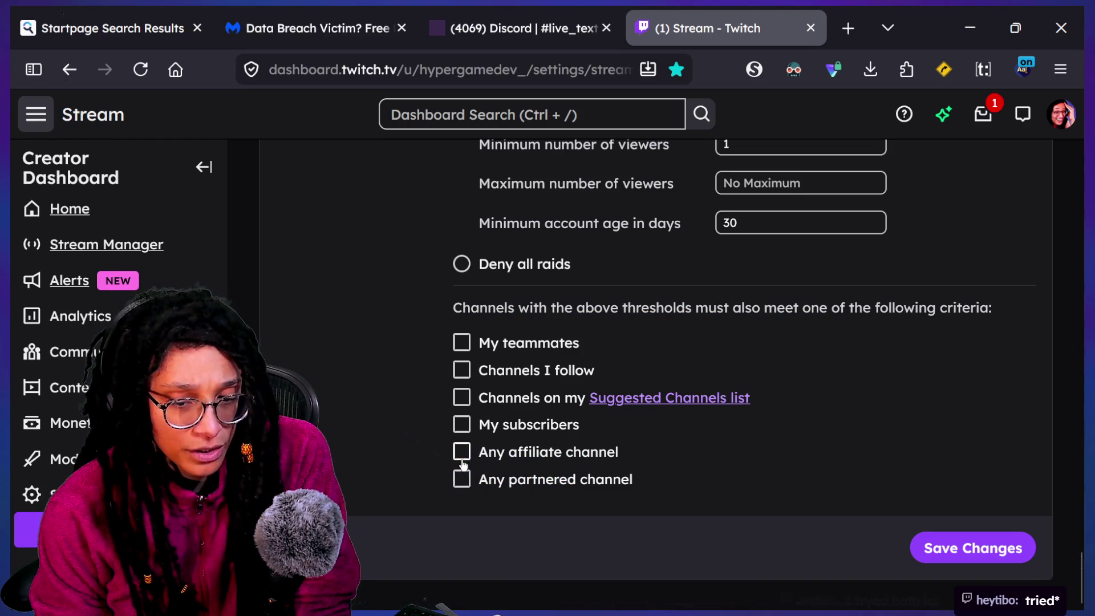
# Save the raid settings with affiliate and partnered requirements unchecked, then open a new tab.
pyautogui.click(927, 555)
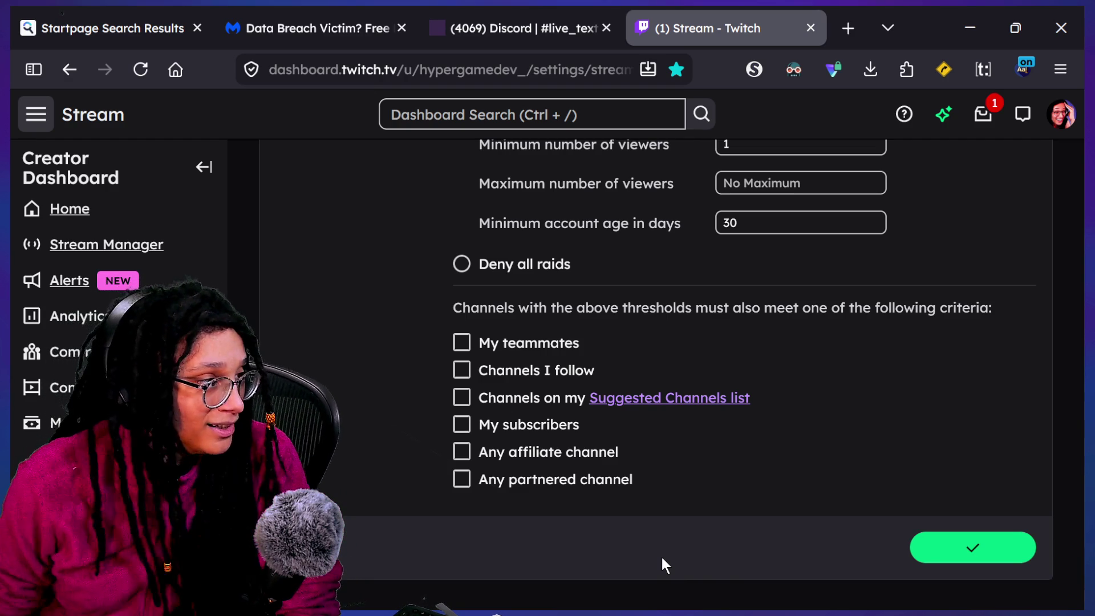
pyautogui.scroll(4, 662, 557)
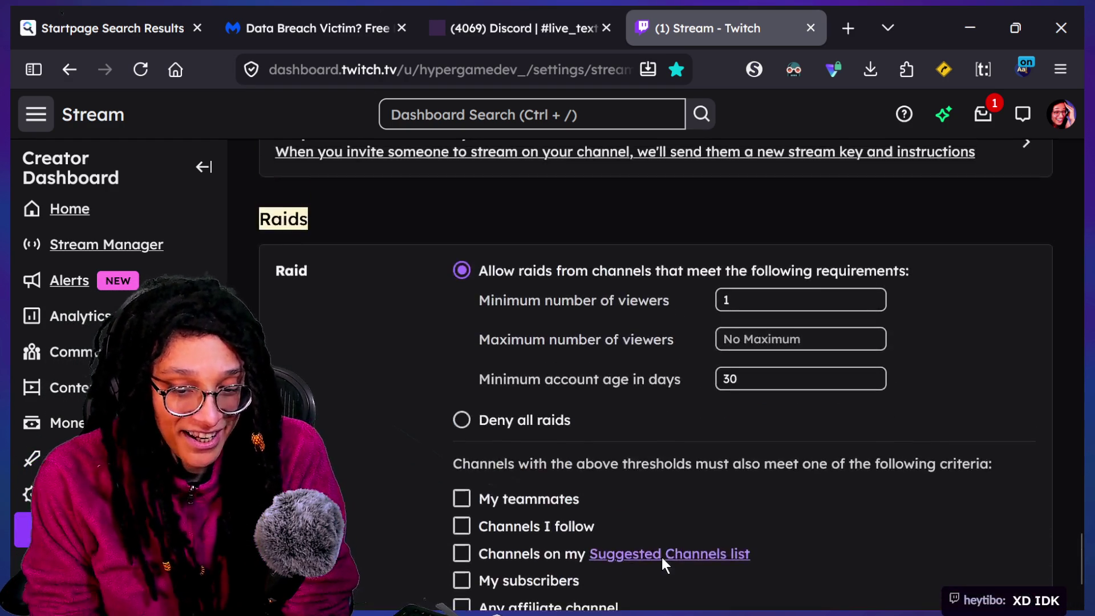
pyautogui.scroll(-2, 662, 557)
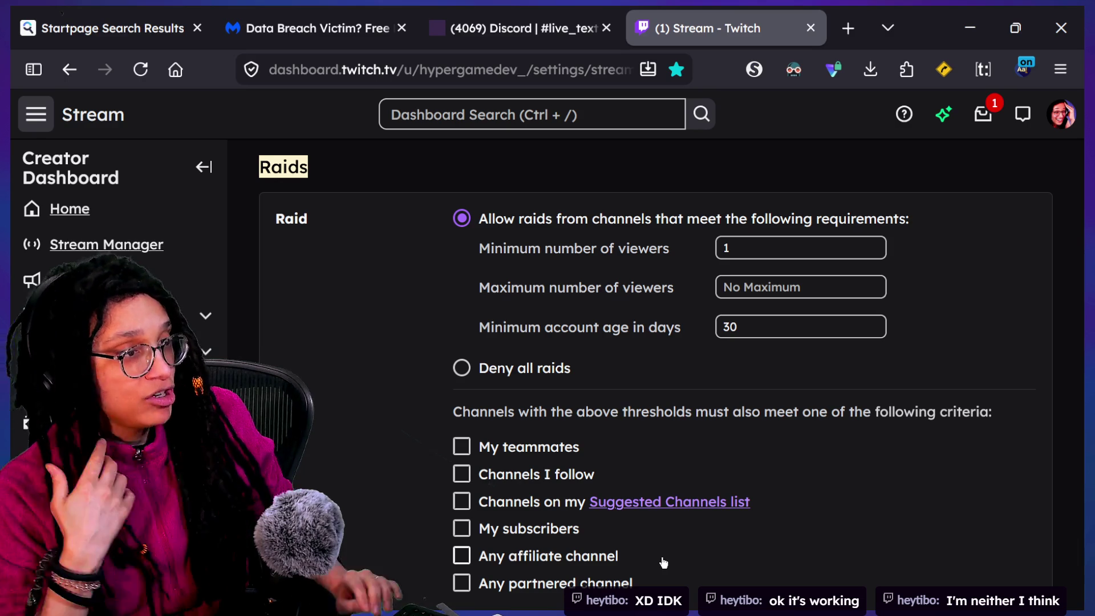
pyautogui.scroll(-2, 664, 563)
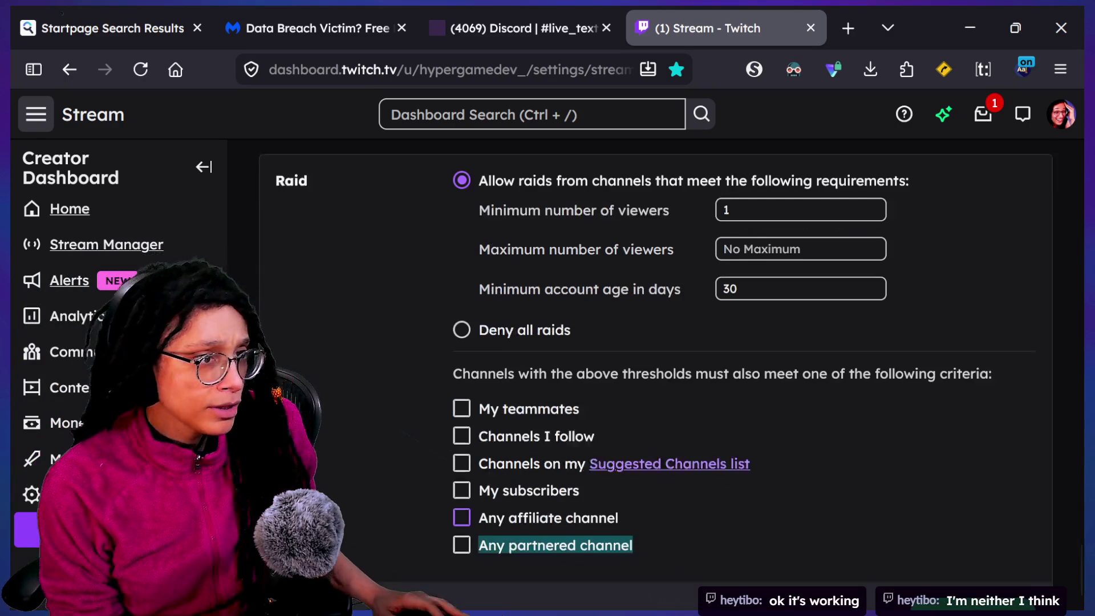
pyautogui.scroll(-2, 252, 300)
pyautogui.click(843, 36)
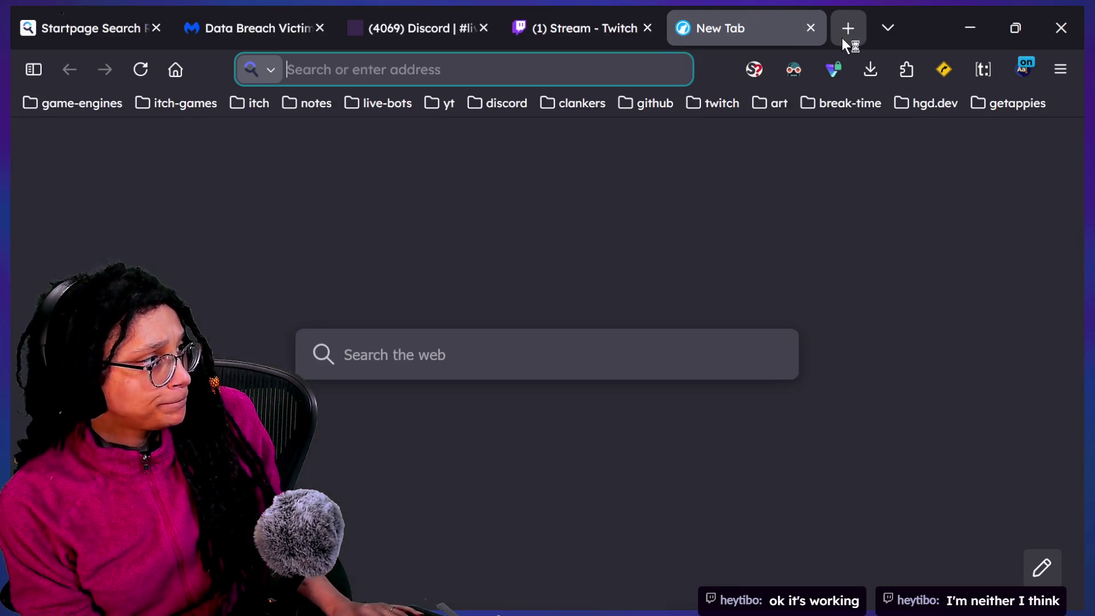
# Load youtube.com in the new tab.
pyautogui.write('y')
pyautogui.press('BackSpace')
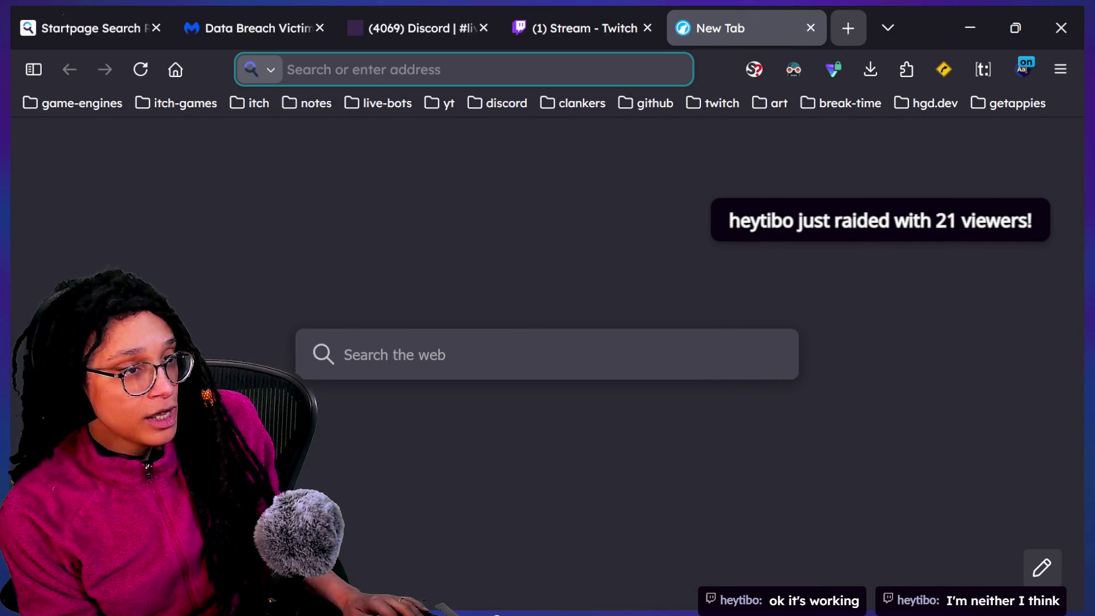
pyautogui.write('youtube')
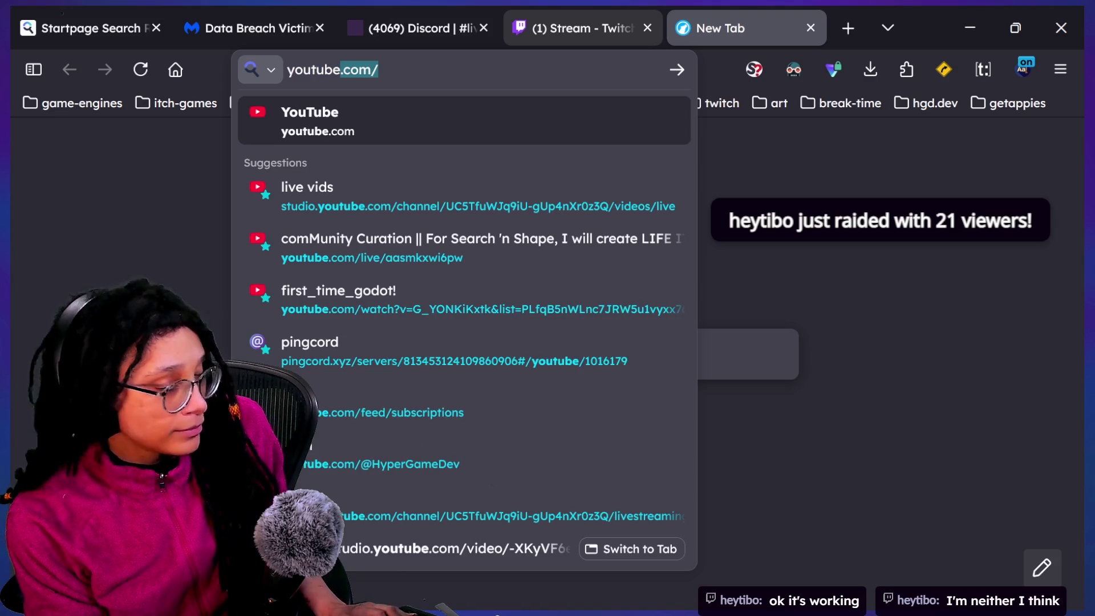
pyautogui.write('.com/')
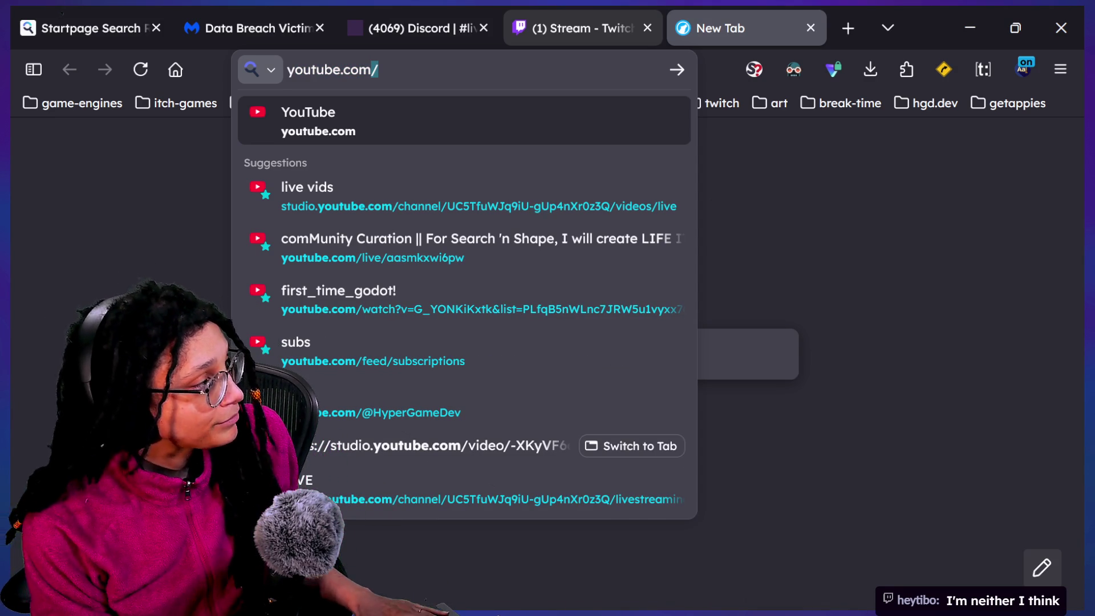
pyautogui.press('Return')
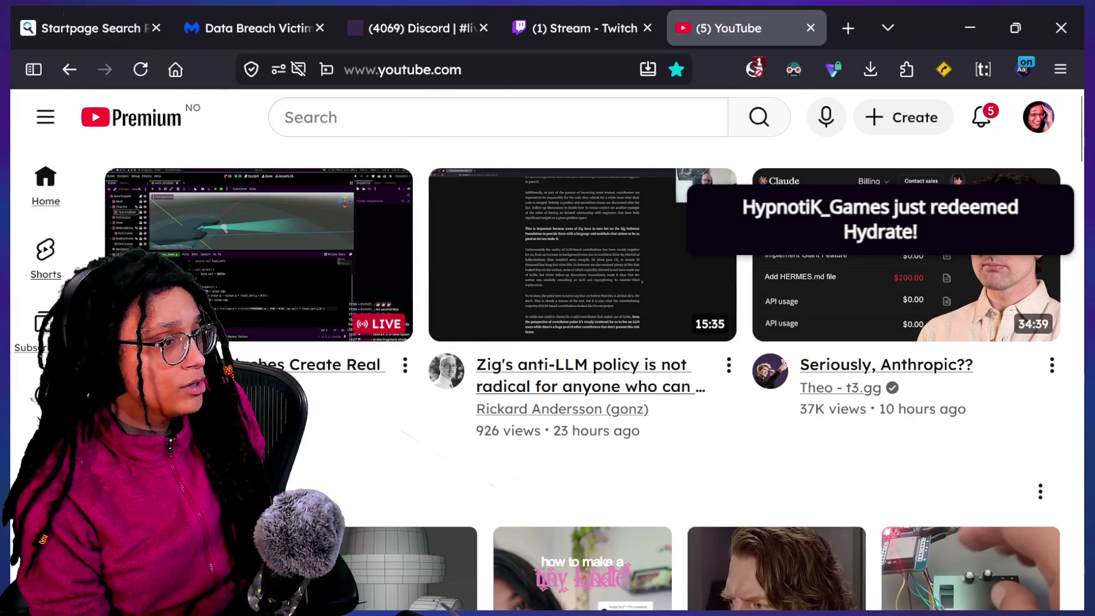
# Switch YouTube's appearance to the dark theme and open the live Code Headaches stream.
pyautogui.click(1039, 119)
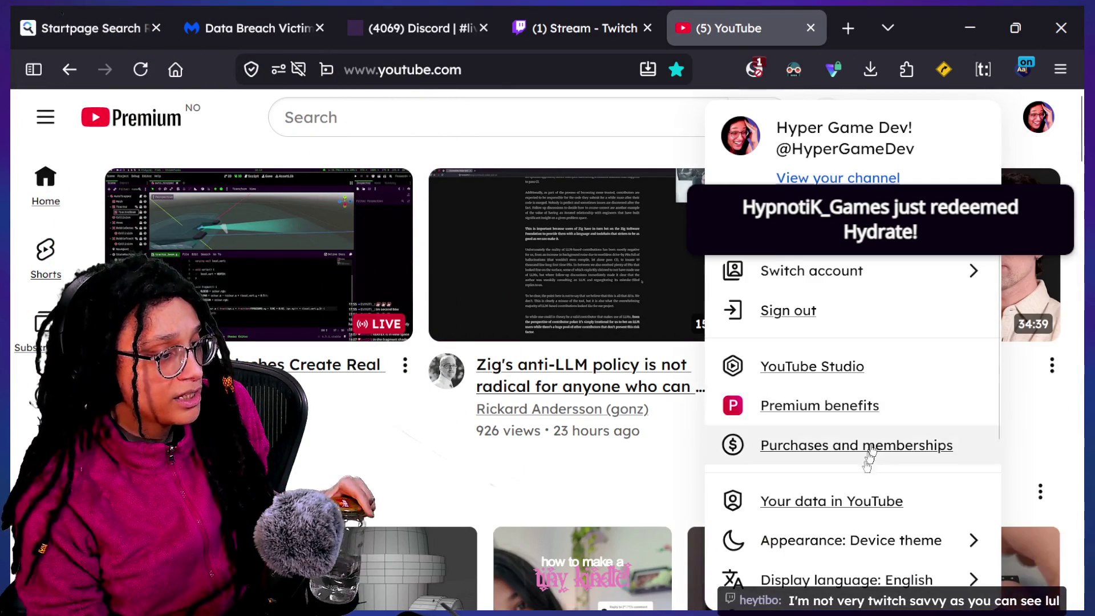
pyautogui.click(836, 545)
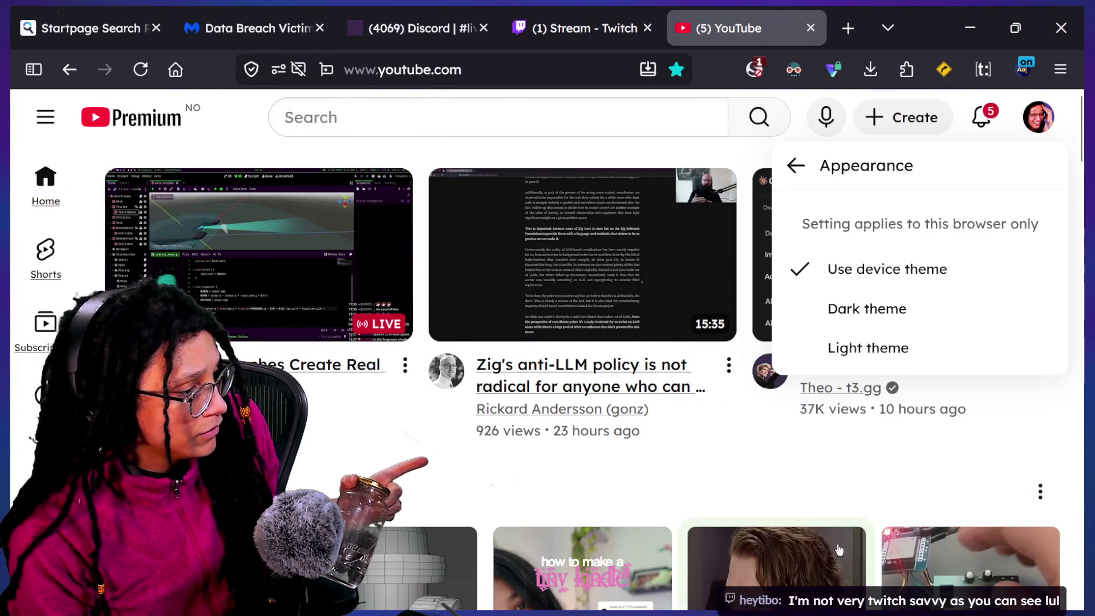
pyautogui.click(866, 309)
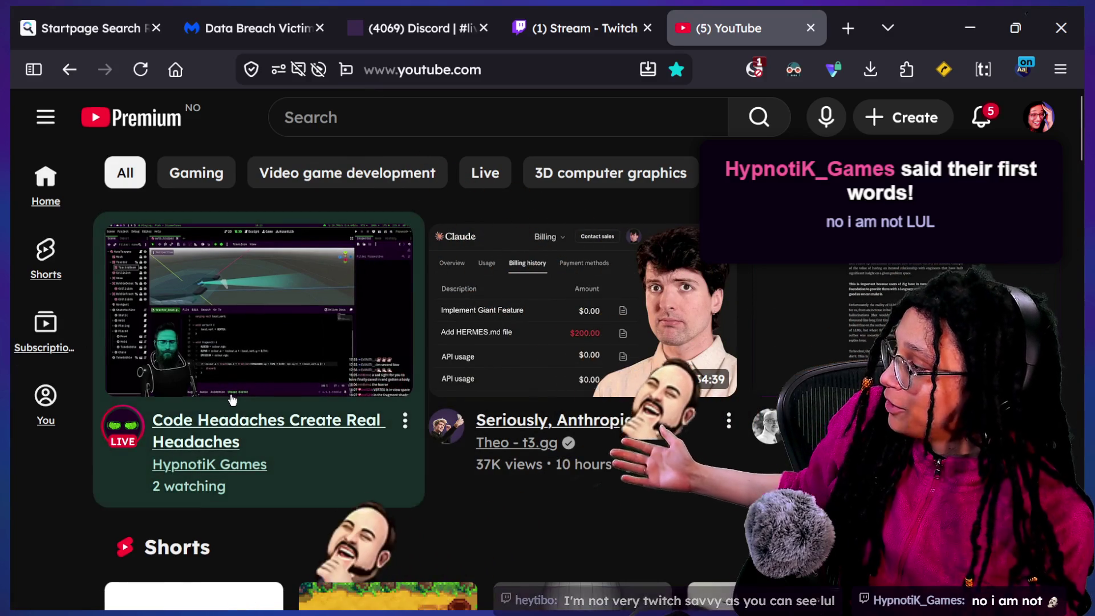
pyautogui.click(232, 397)
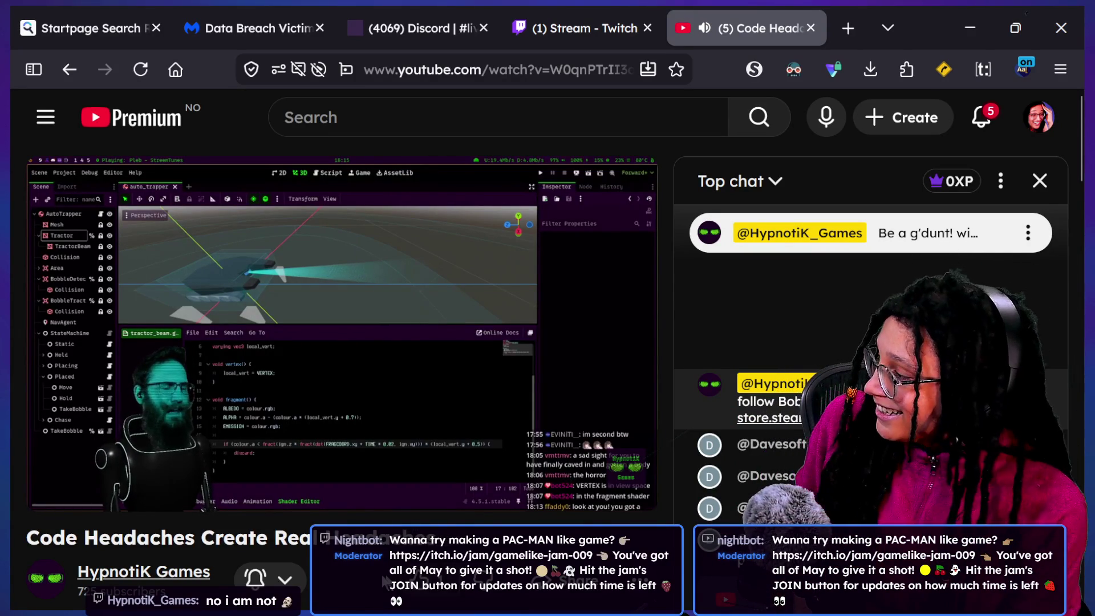
# Search YouTube for 'bo', open the HeyTibo channel, and select its web address.
pyautogui.click(380, 119)
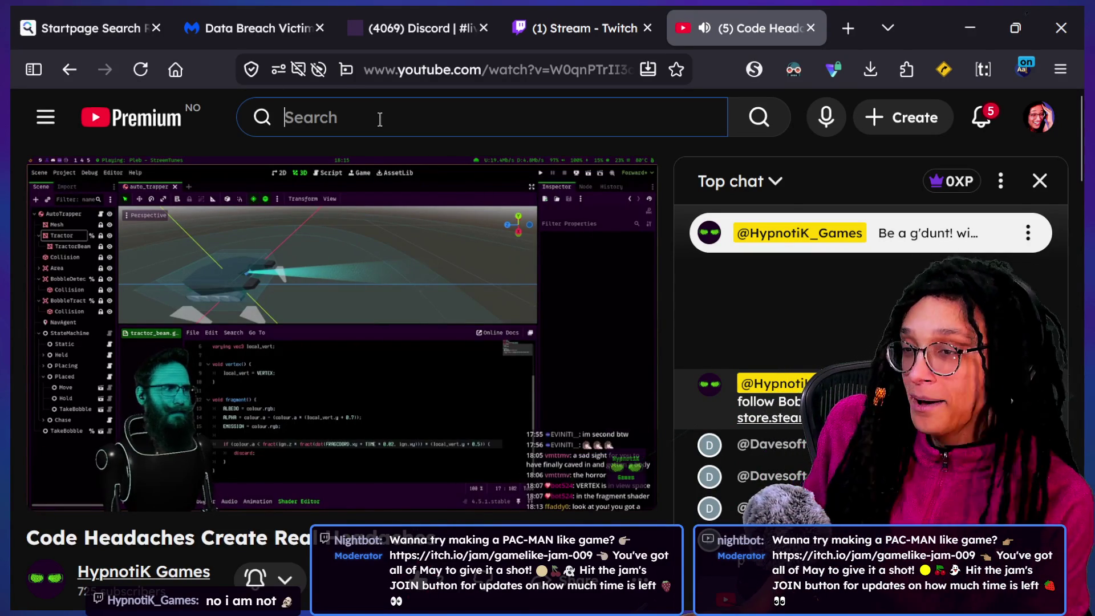
pyautogui.write('heytibo')
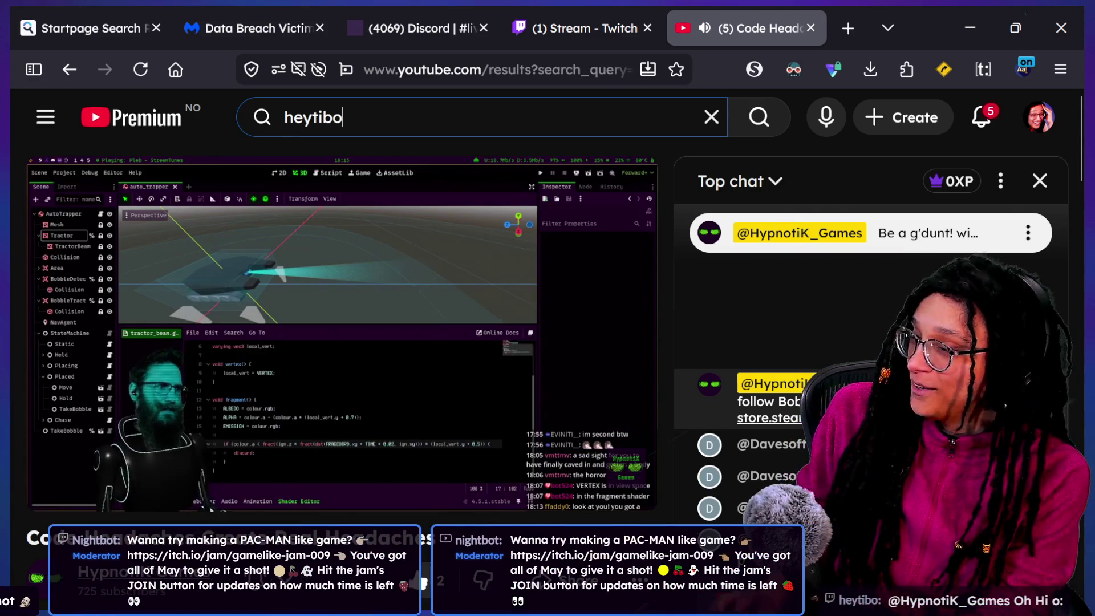
pyautogui.press('Return')
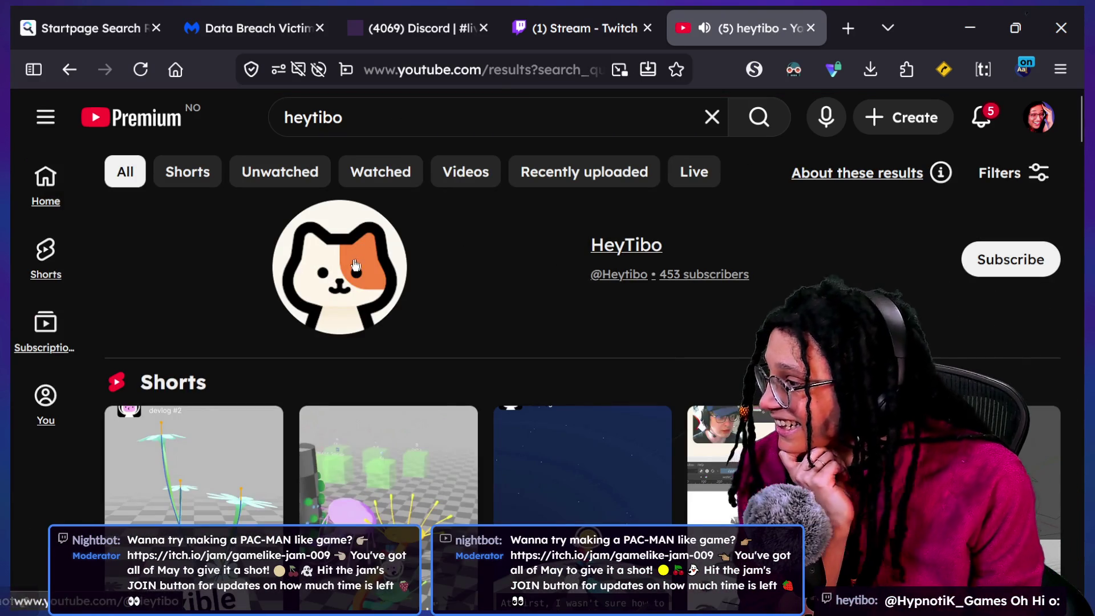
pyautogui.click(825, 227)
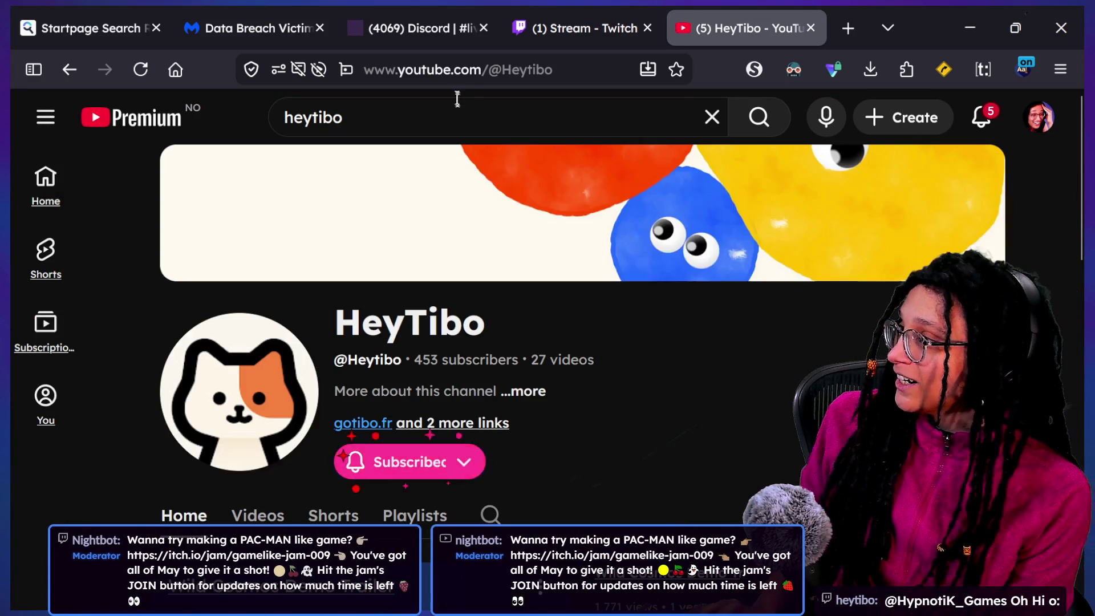
pyautogui.click(462, 71)
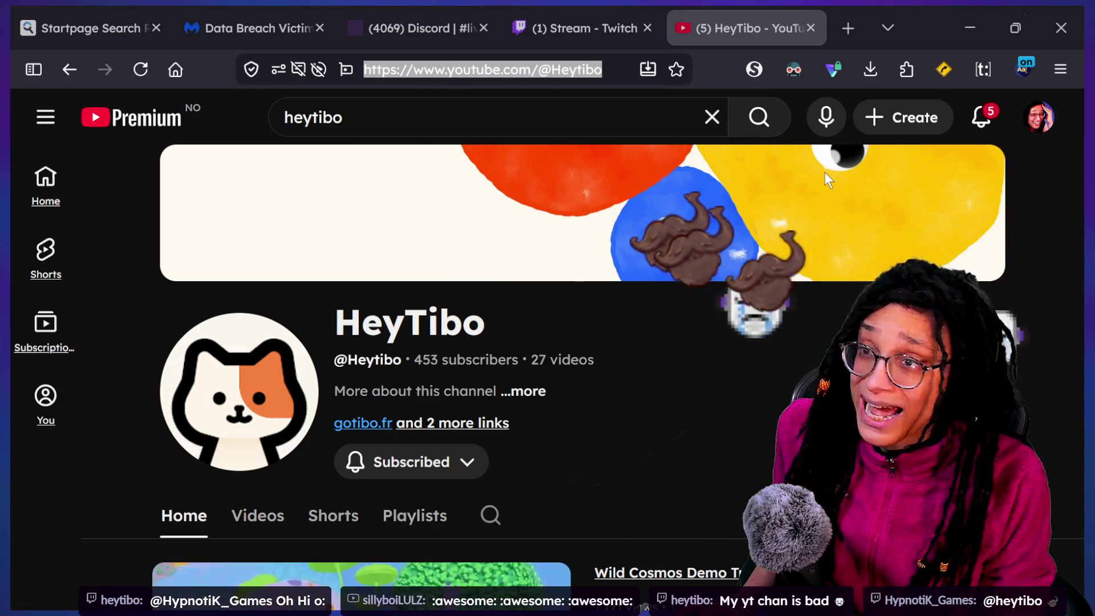
# Glance at stream chat, then scroll the channel to its videos and open 3D Characters Repository.
pyautogui.hotkey('alt', 'Tab')
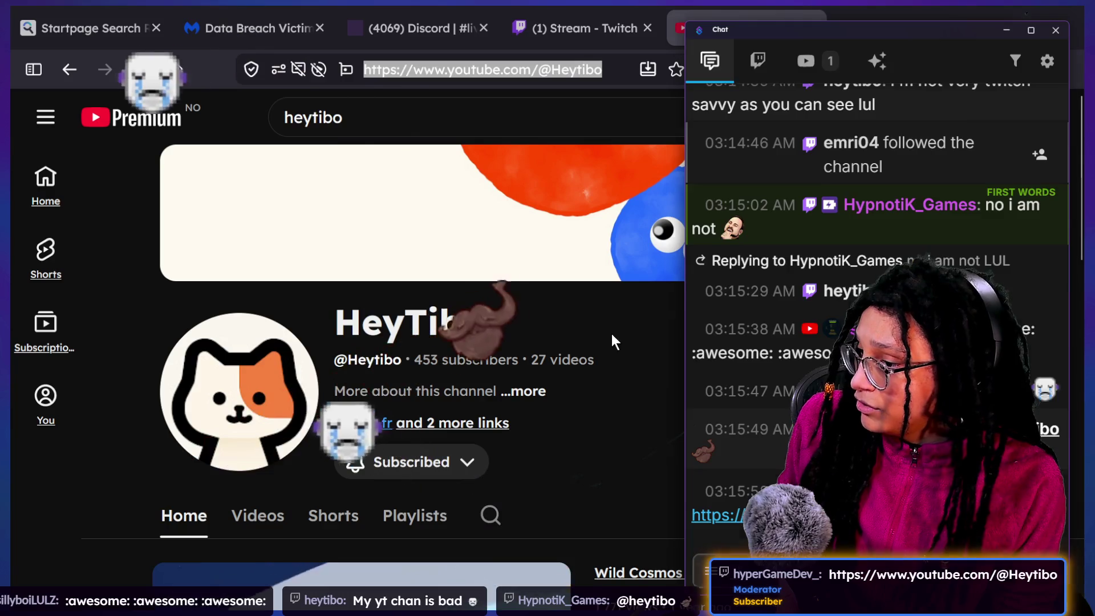
pyautogui.click(611, 334)
pyautogui.scroll(-2, 642, 343)
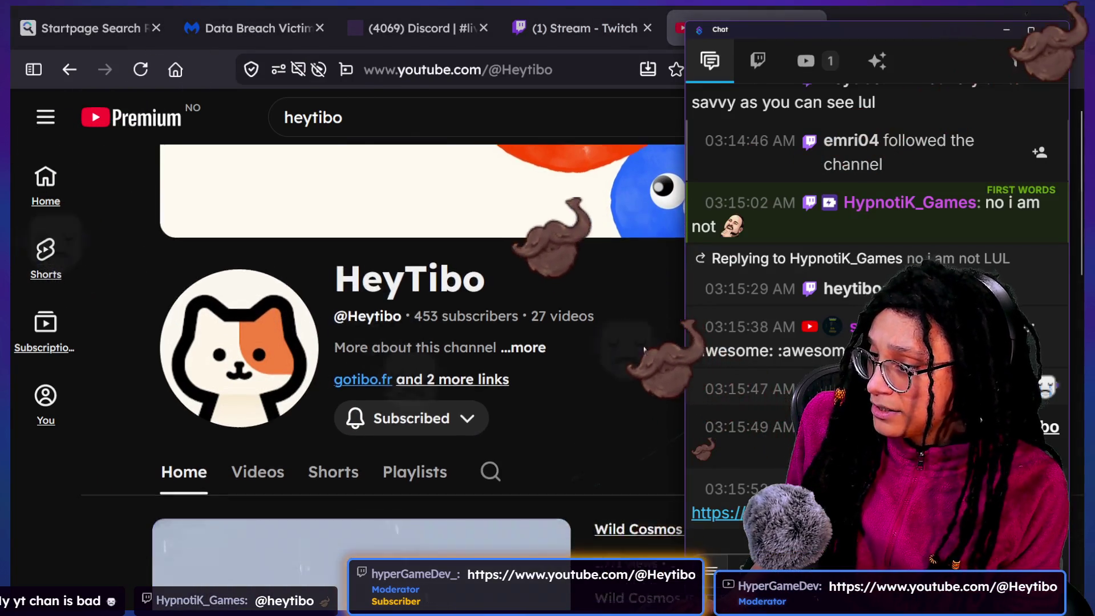
pyautogui.scroll(-10, 643, 345)
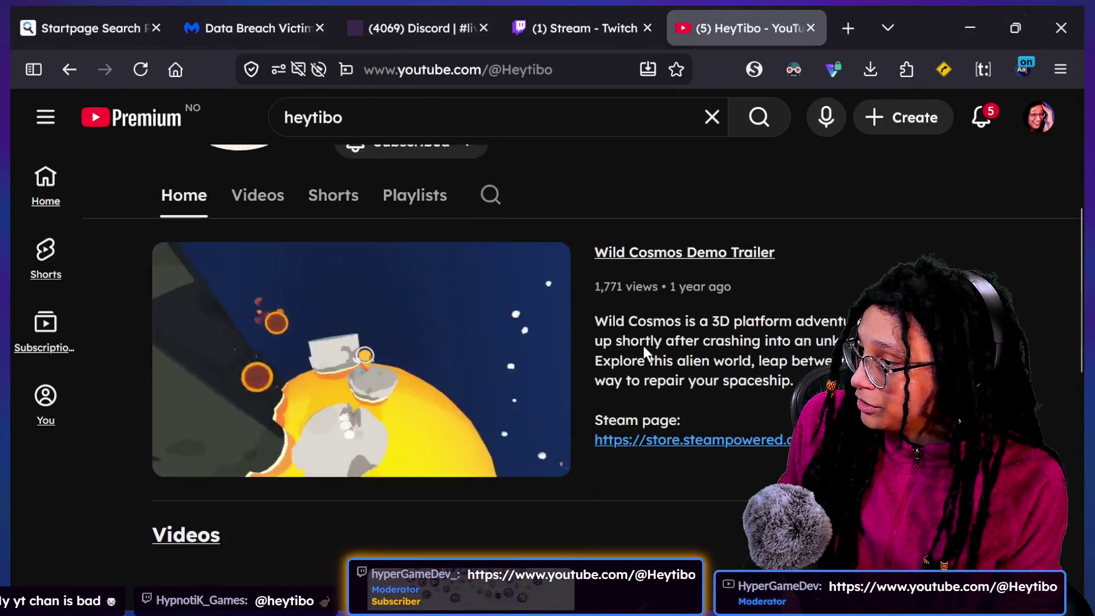
pyautogui.scroll(-1, 643, 346)
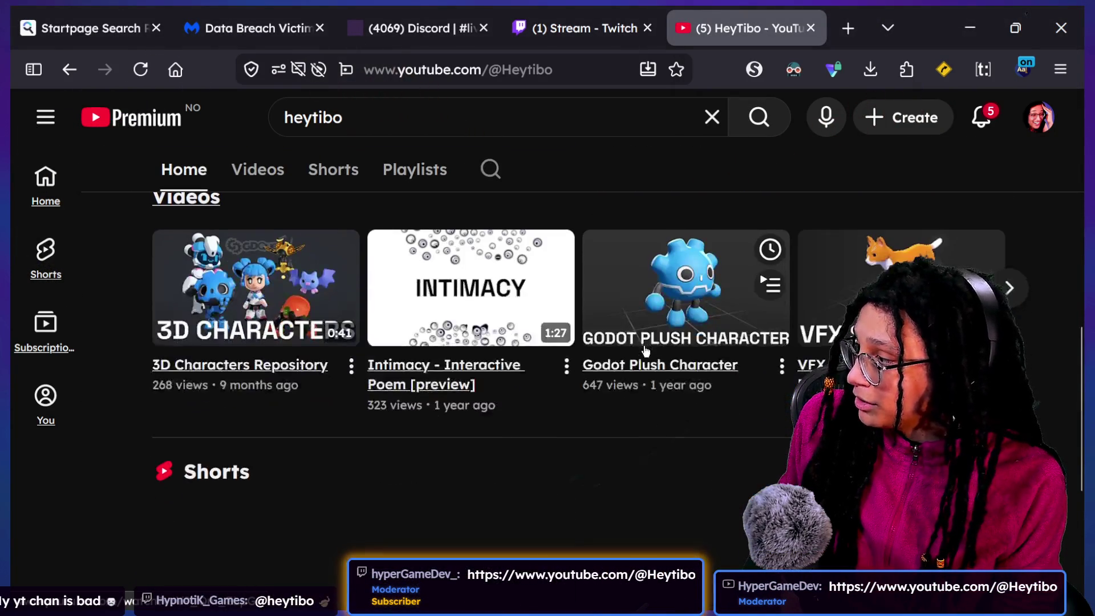
pyautogui.click(184, 349)
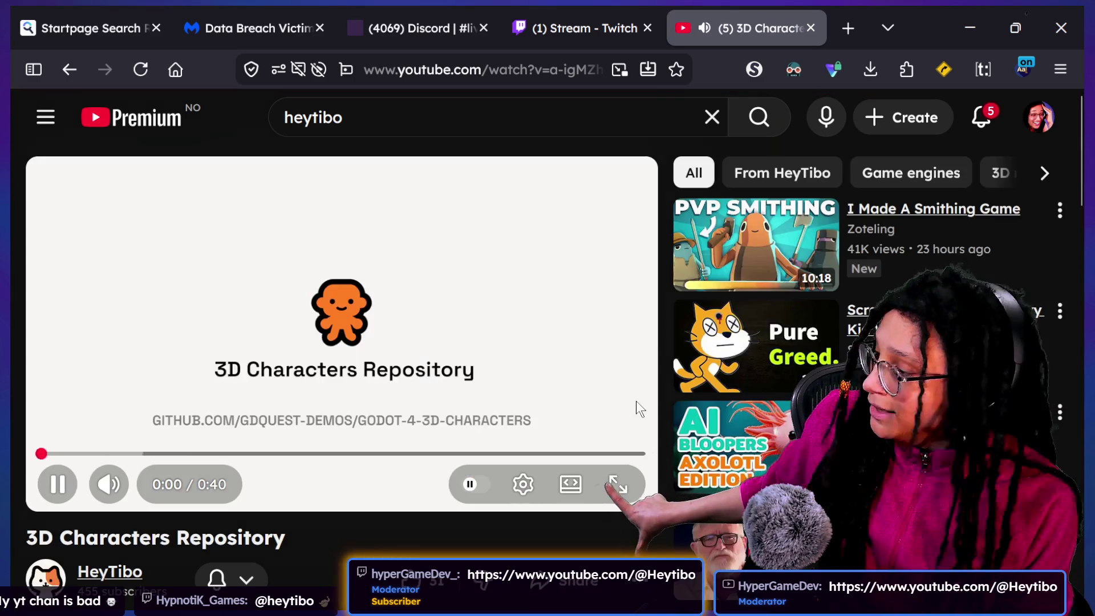
# Watch 3D Characters Repository muted, skipping ahead, rewinding 5 seconds and pausing briefly, then switch to chat.
pyautogui.click(171, 453)
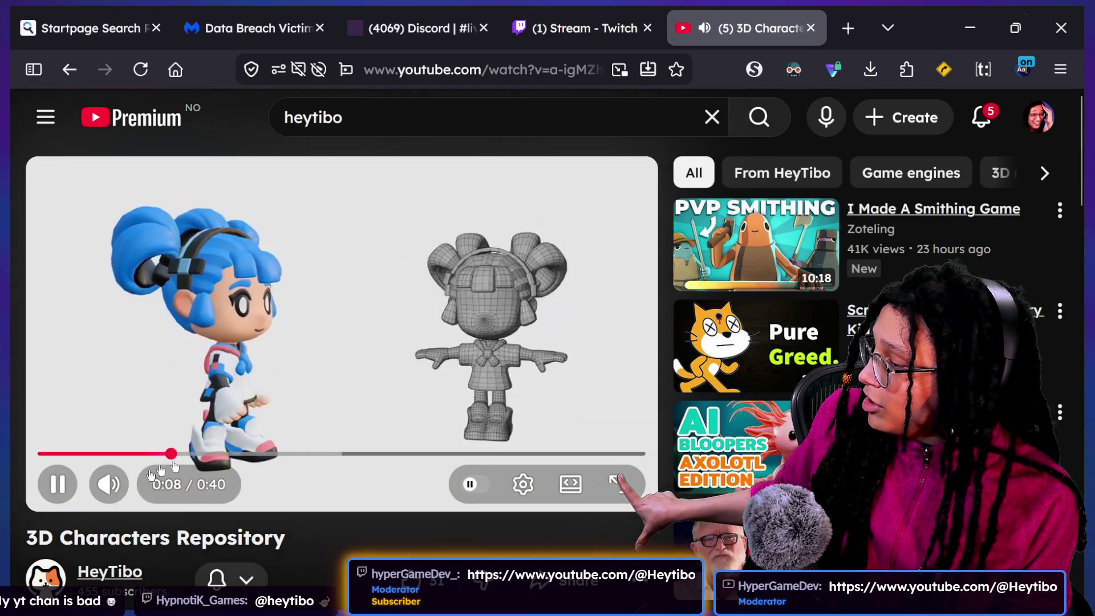
pyautogui.click(109, 484)
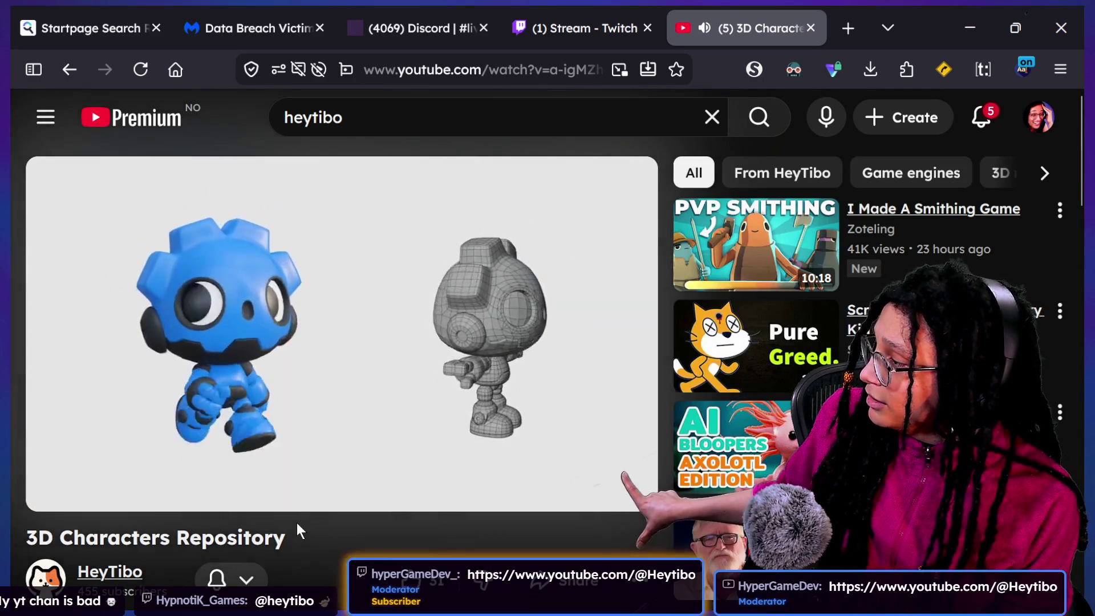
pyautogui.press('Left')
pyautogui.press('Left')
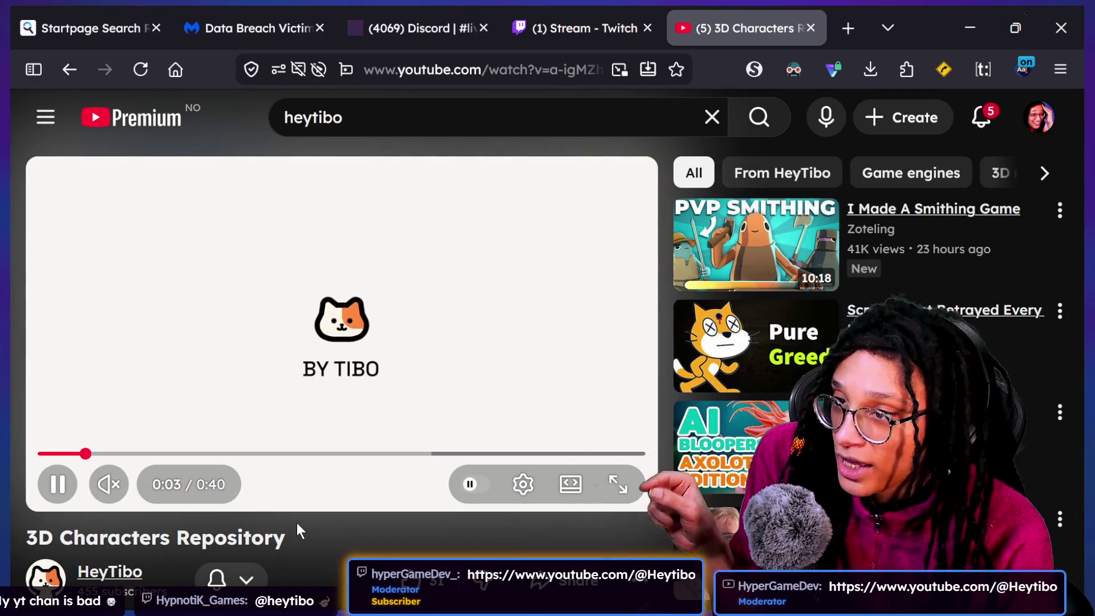
pyautogui.press('space')
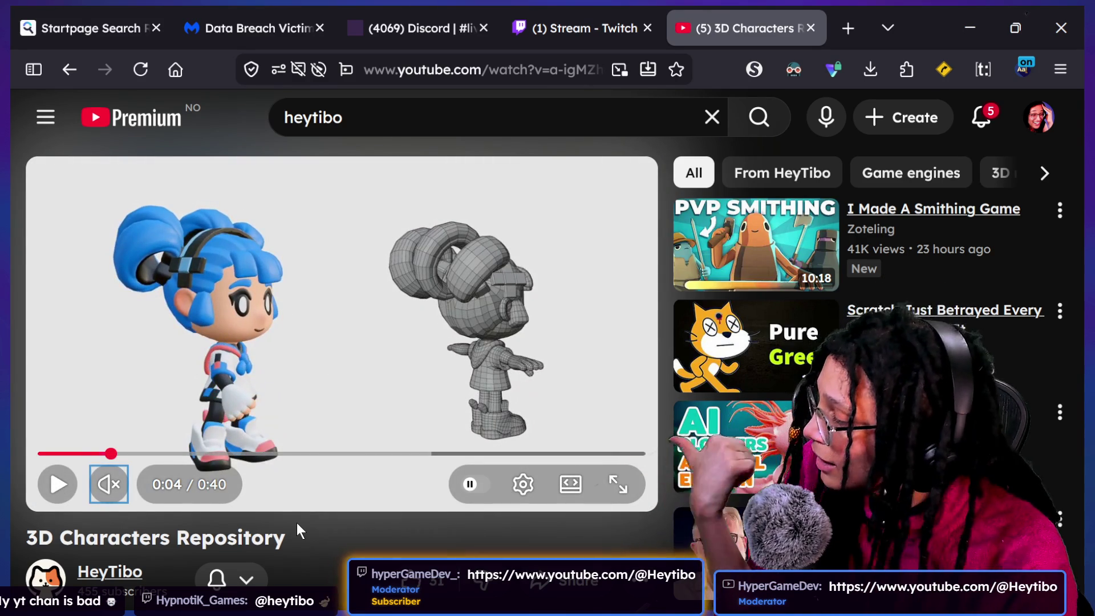
pyautogui.press('space')
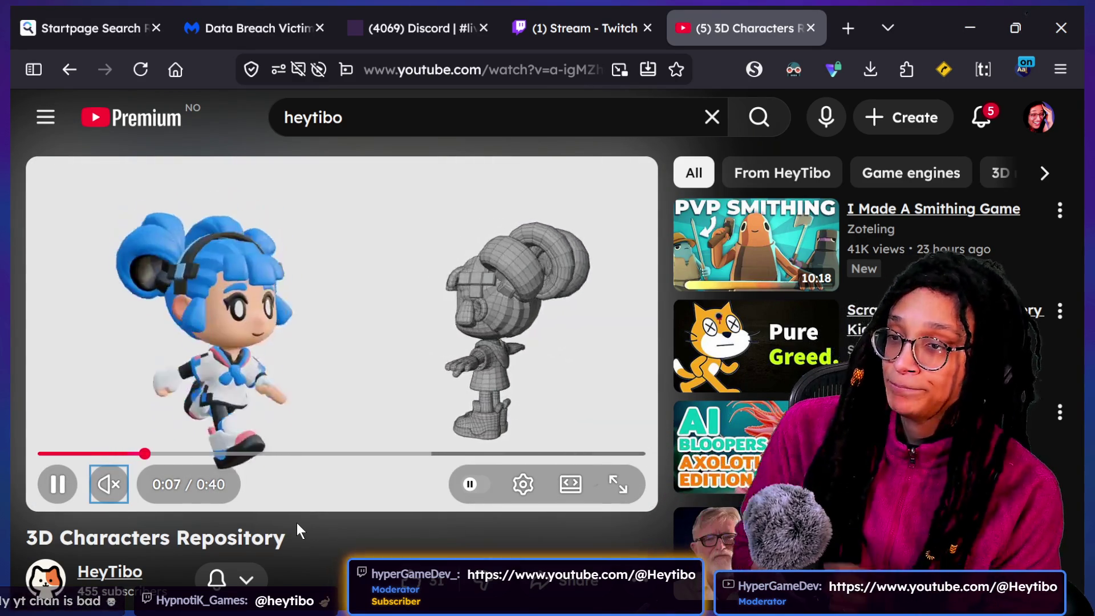
pyautogui.press('space')
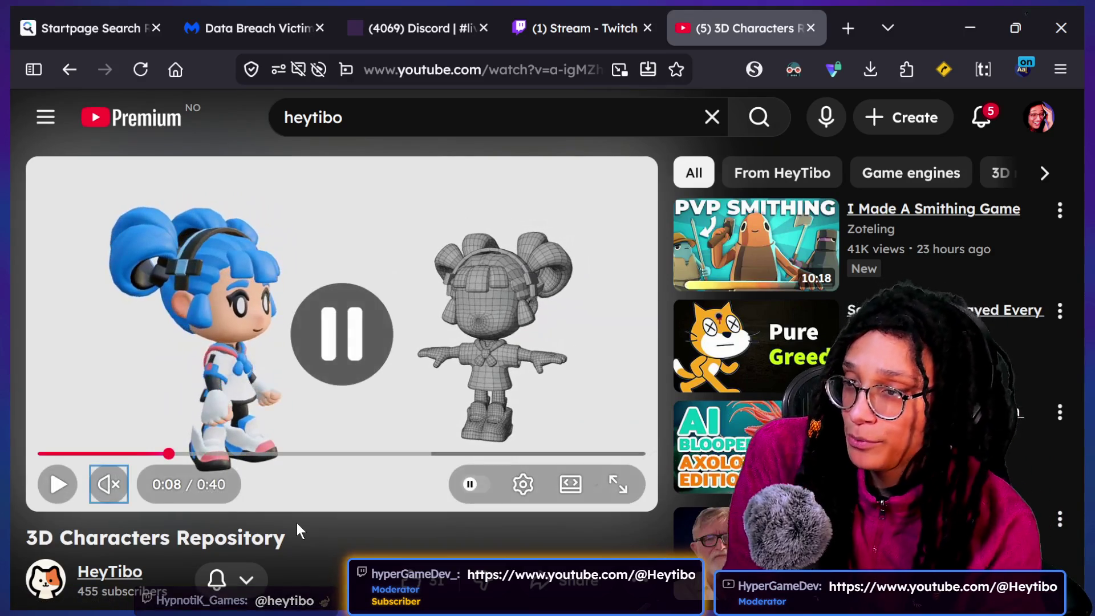
pyautogui.press('space')
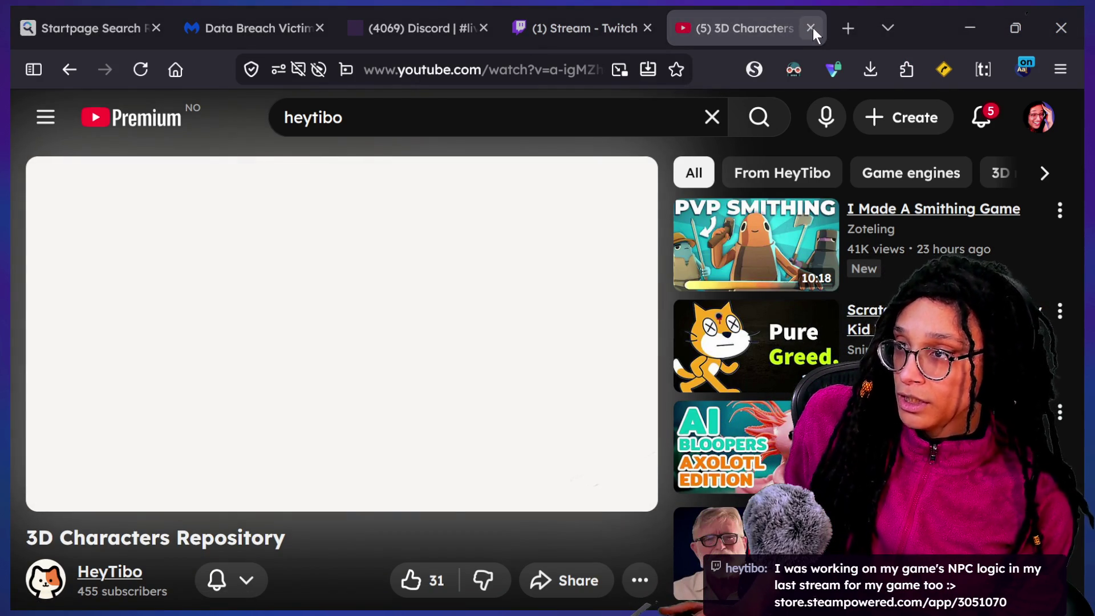
pyautogui.hotkey('alt', 'Tab')
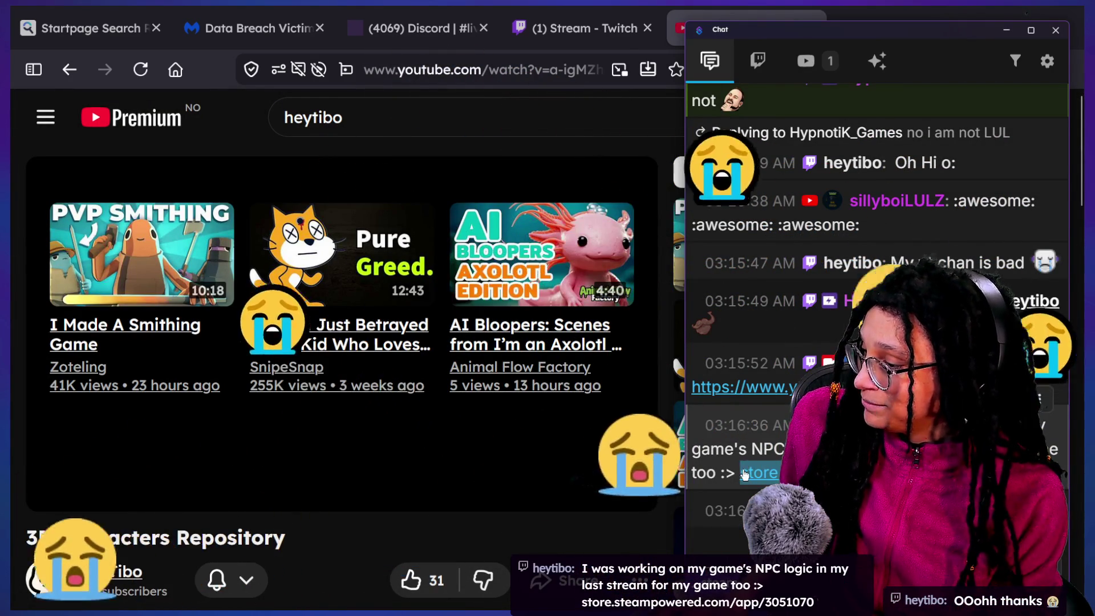
# Open the store.steampowered.com link from chat to load the Wild Cosmos Steam page.
pyautogui.click(435, 63)
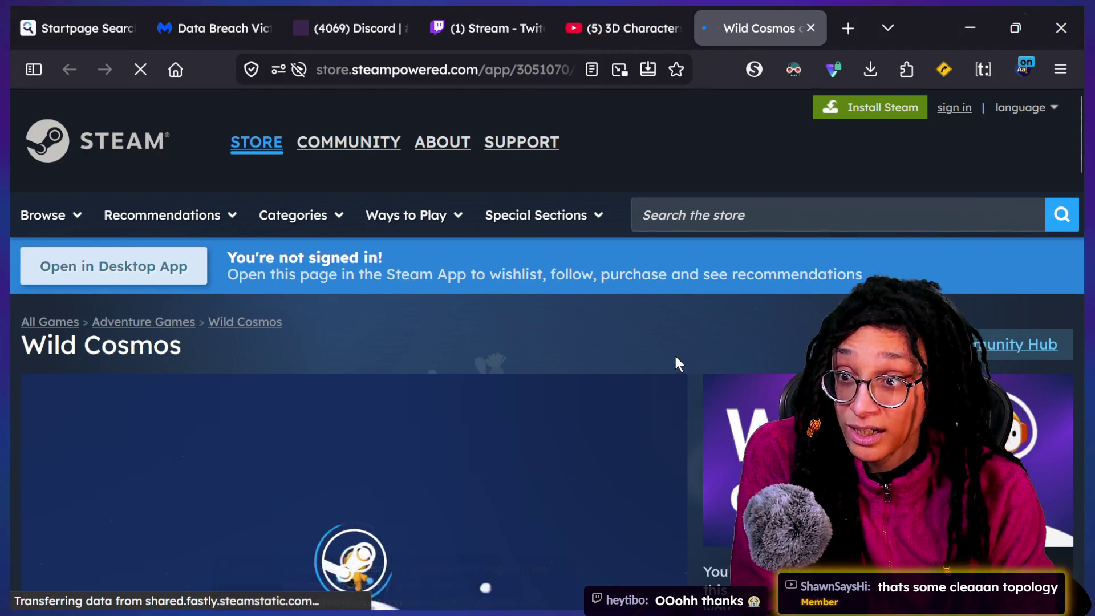
# Scroll to the Wild Cosmos trailer, unmute it and play it full screen.
pyautogui.scroll(-2, 676, 360)
pyautogui.scroll(-3, 676, 358)
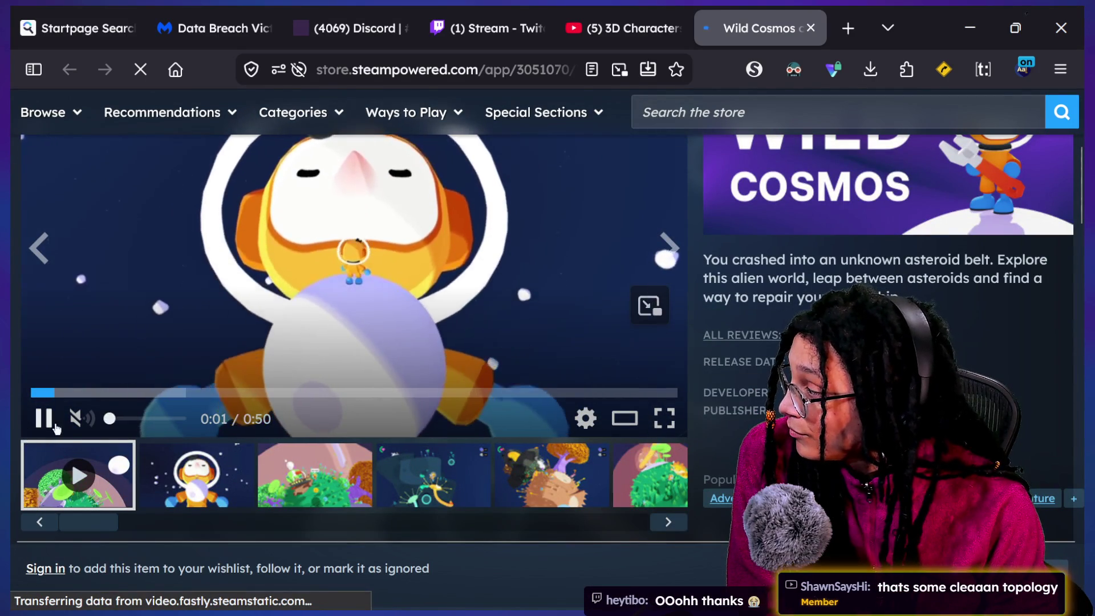
pyautogui.click(75, 419)
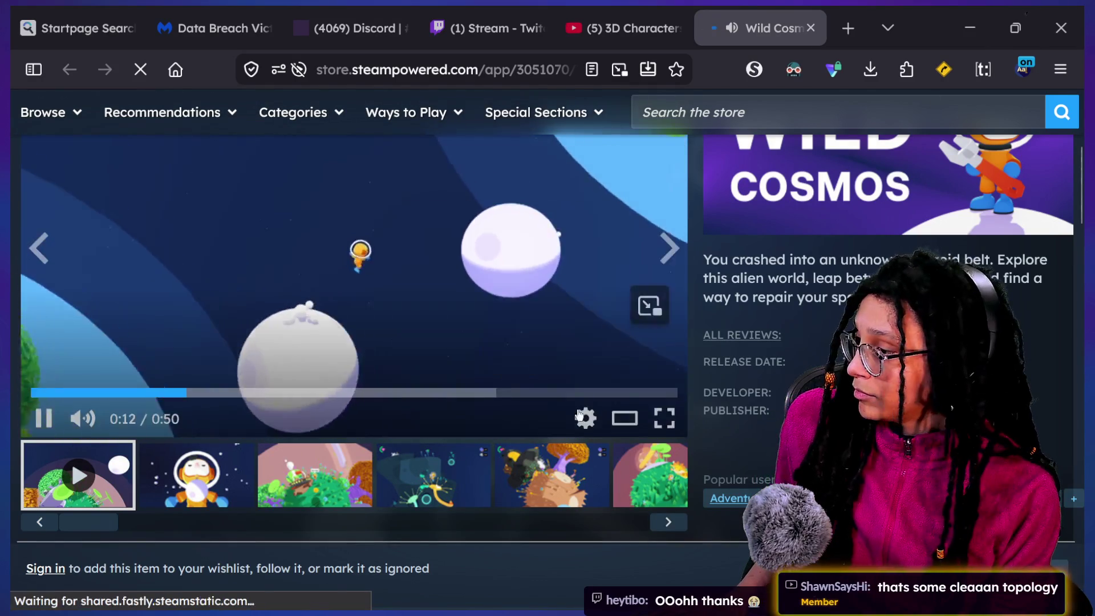
pyautogui.click(664, 419)
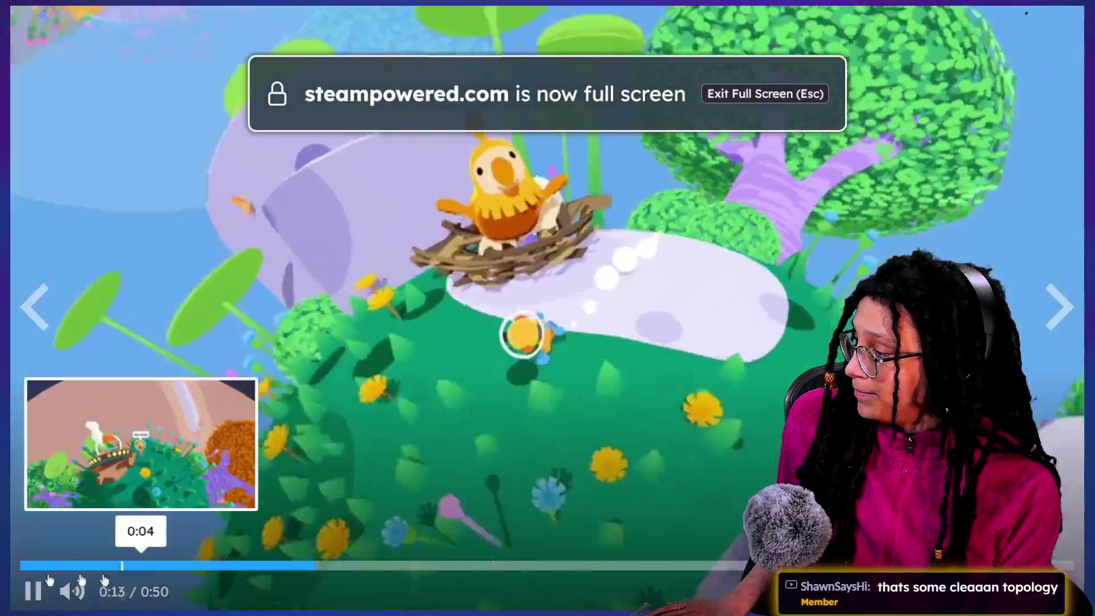
# Restart the full-screen trailer from 0:00, watch it to the end, then exit full screen.
pyautogui.moveTo(120, 579); pyautogui.dragTo(10, 546)
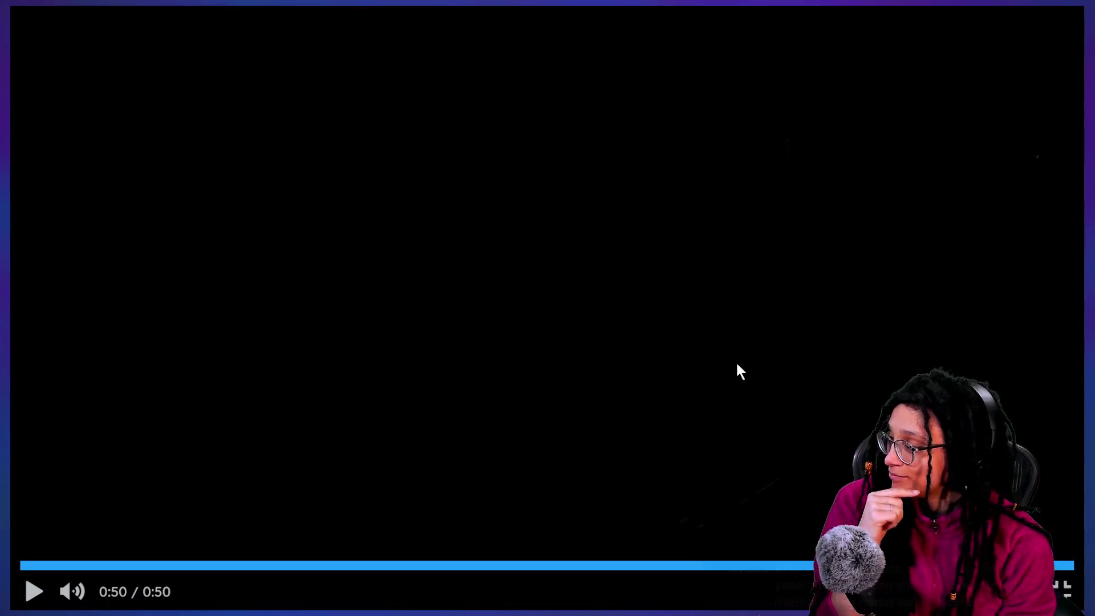
pyautogui.press('Escape')
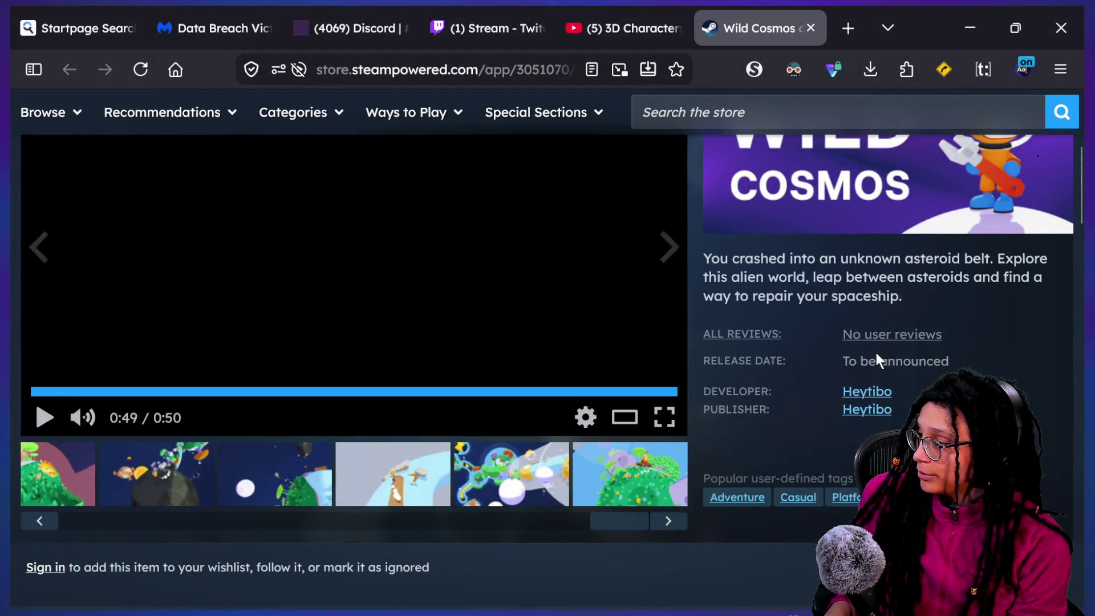
# Browse the Wild Cosmos page down to the demo download section, then pause the replaying trailer near 0:30.
pyautogui.scroll(-3, 876, 352)
pyautogui.scroll(-2, 876, 361)
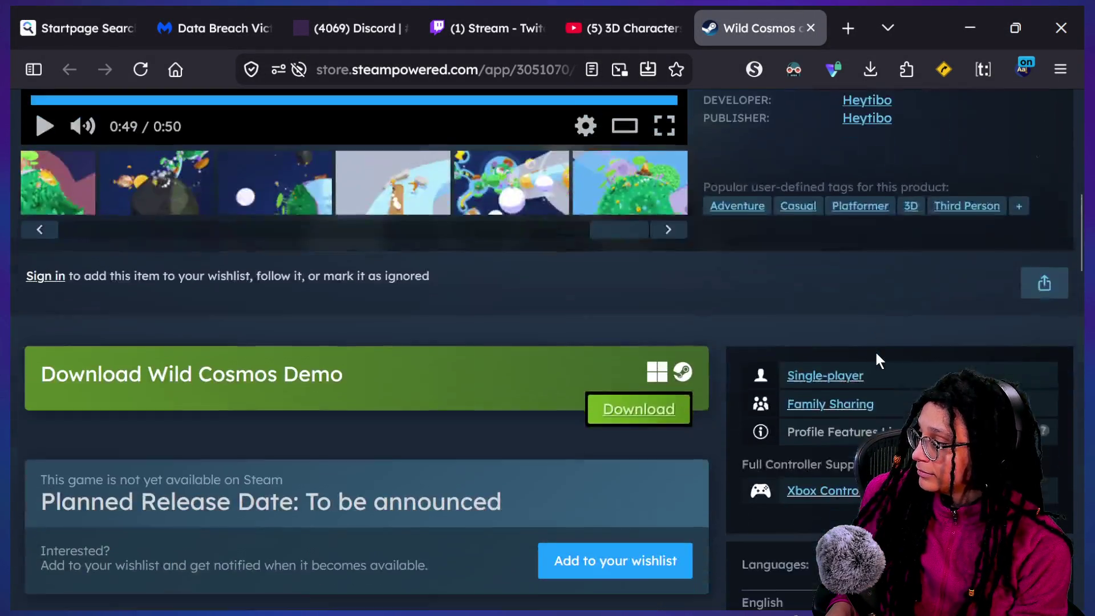
pyautogui.scroll(10, 740, 428)
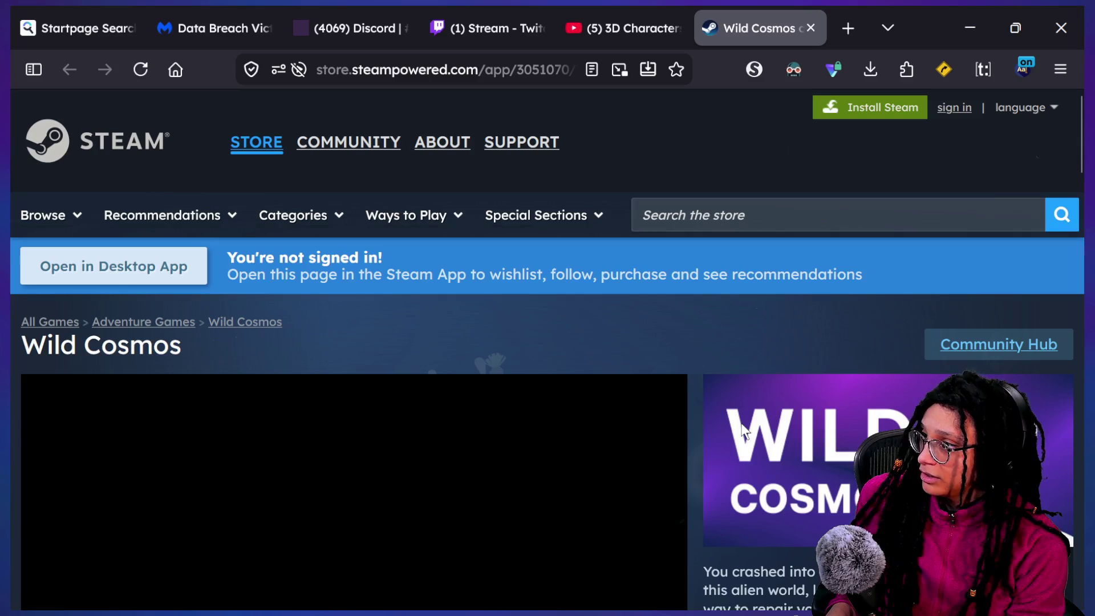
pyautogui.scroll(-5, 743, 430)
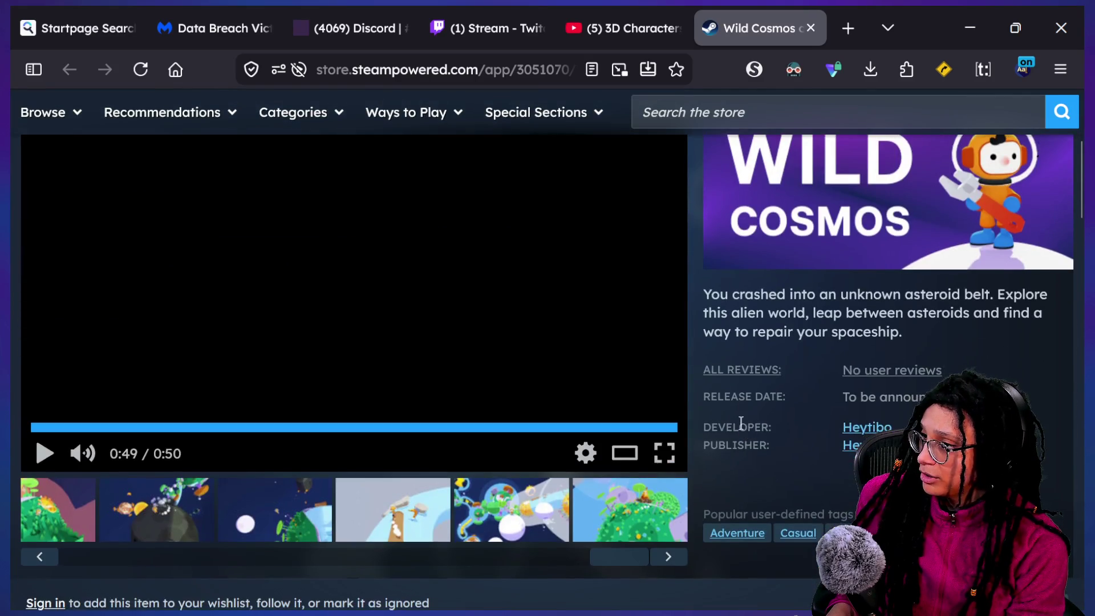
pyautogui.scroll(5, 743, 431)
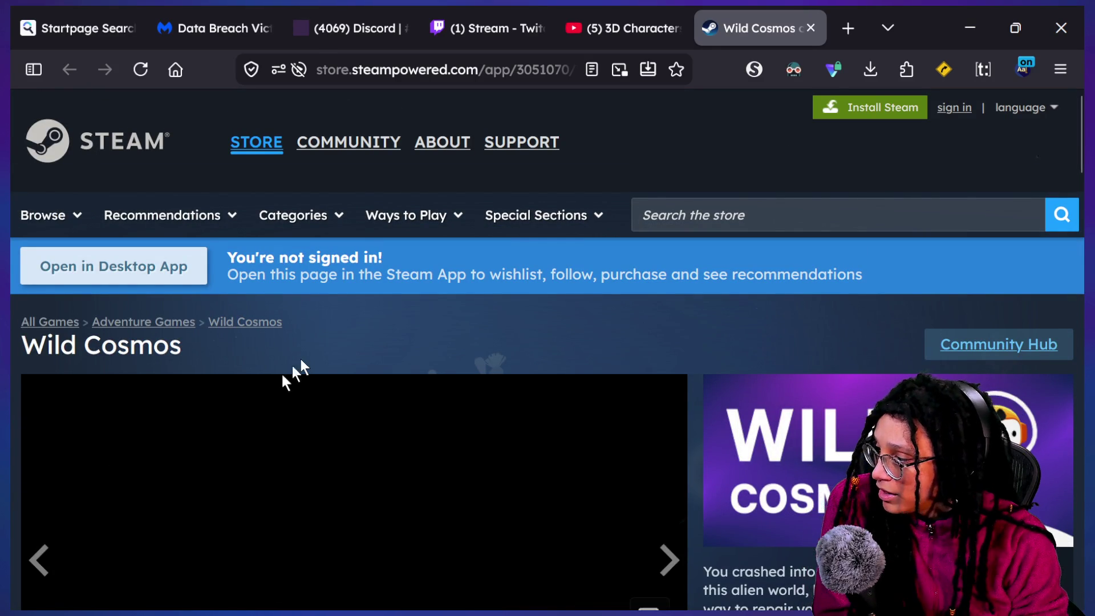
pyautogui.scroll(-2, 302, 360)
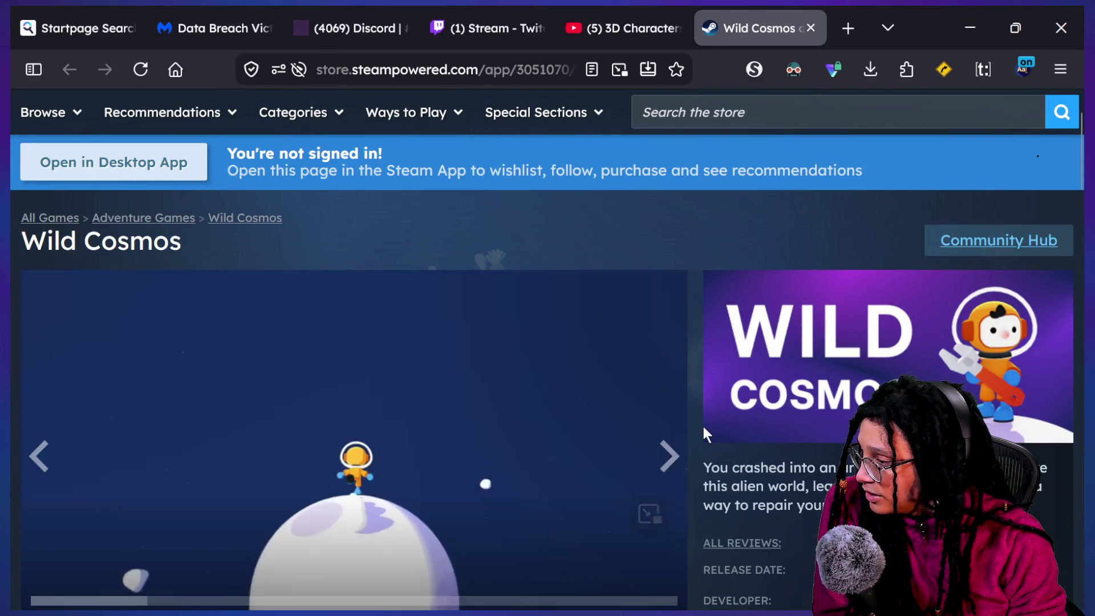
pyautogui.scroll(-1, 703, 425)
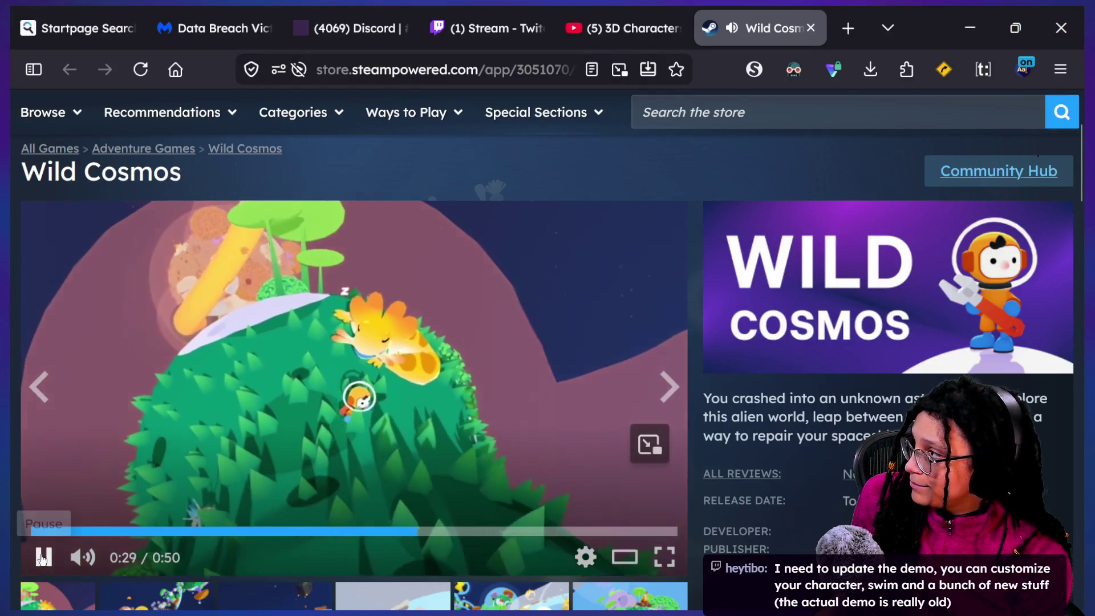
pyautogui.click(43, 558)
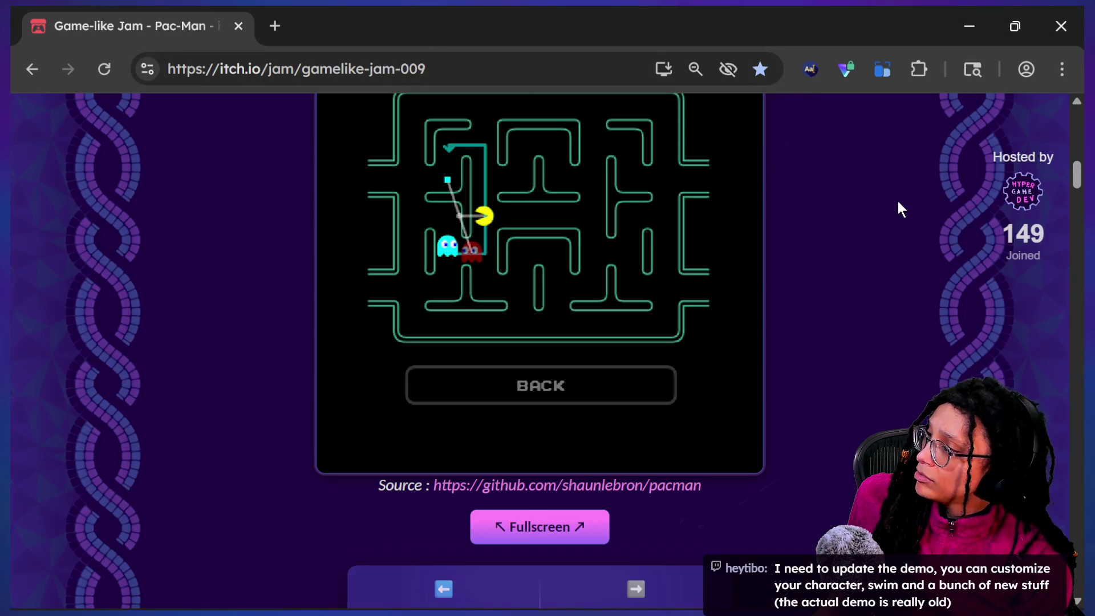
# Reload the Game-like Jam Pac-Man page, return to its title, and open the HyperGameDev host page.
pyautogui.scroll(10, 899, 203)
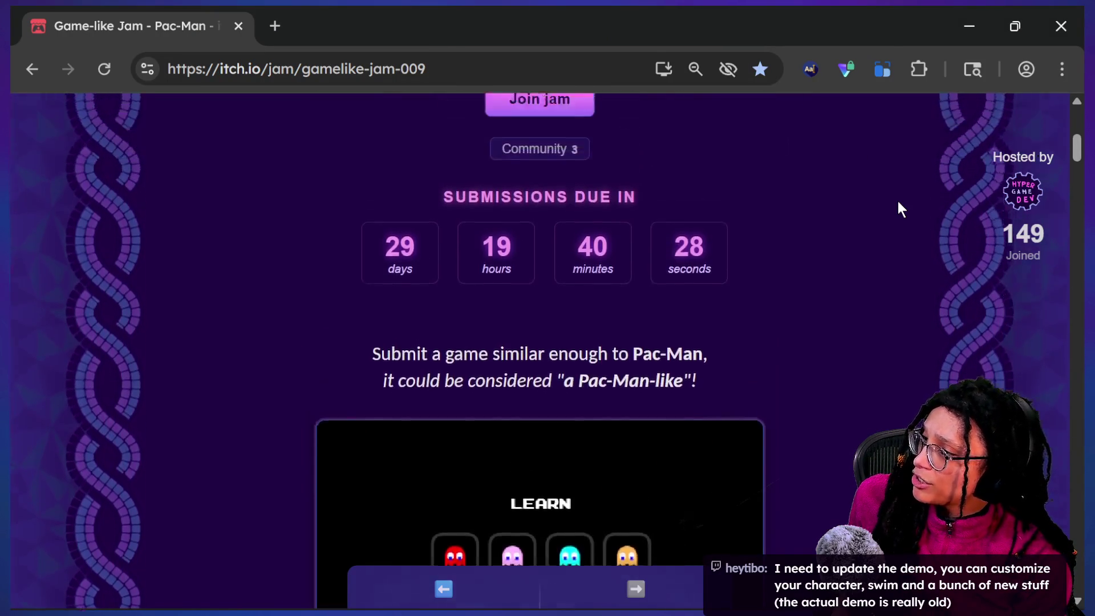
pyautogui.press('F5')
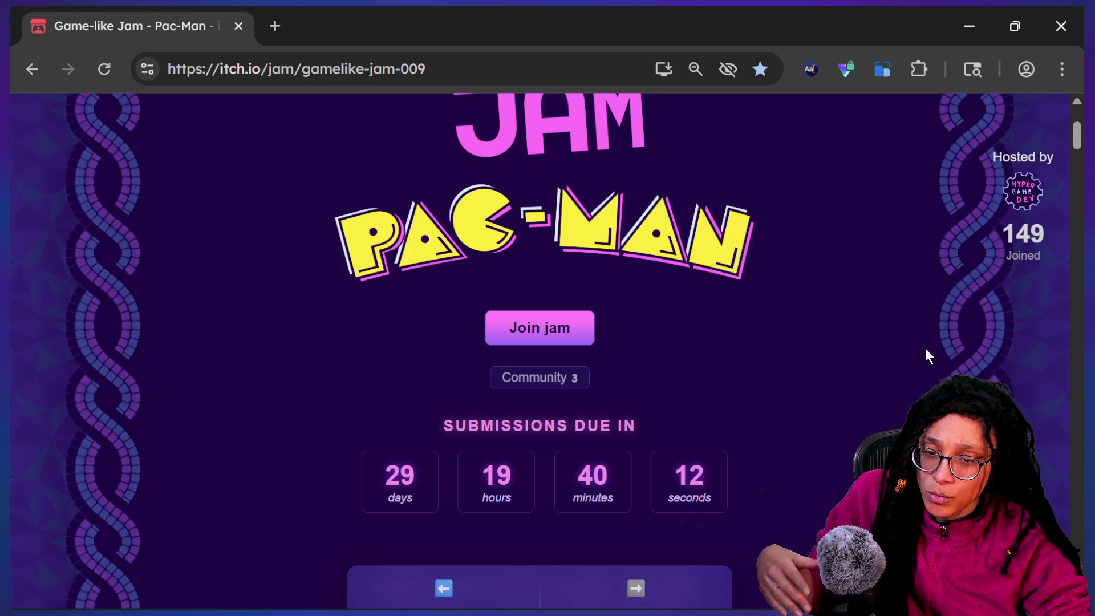
pyautogui.scroll(3, 763, 346)
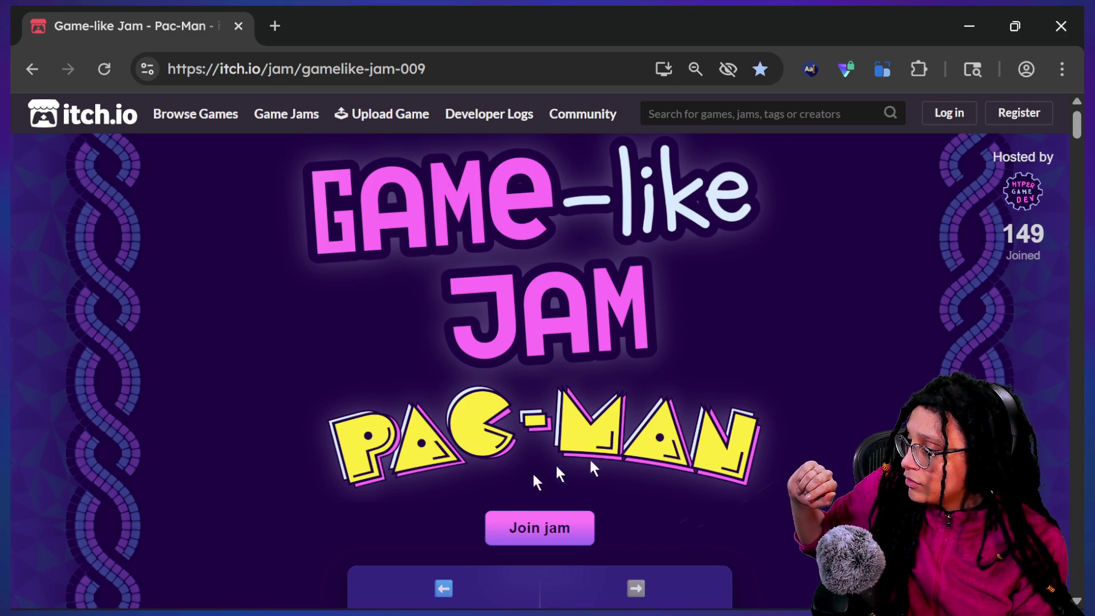
pyautogui.moveTo(480, 570)
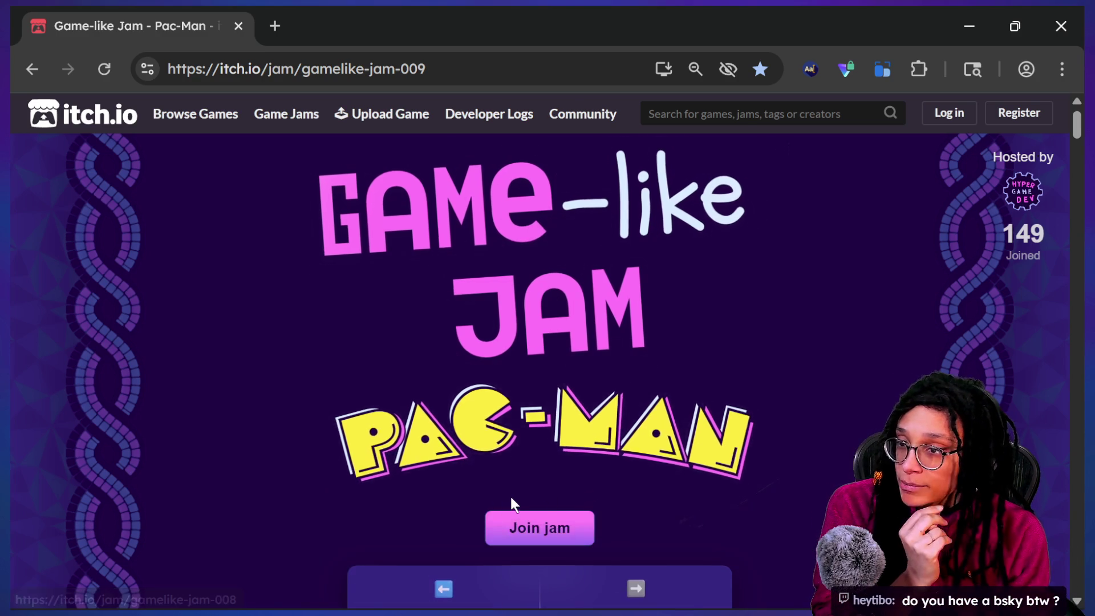
pyautogui.click(1029, 192)
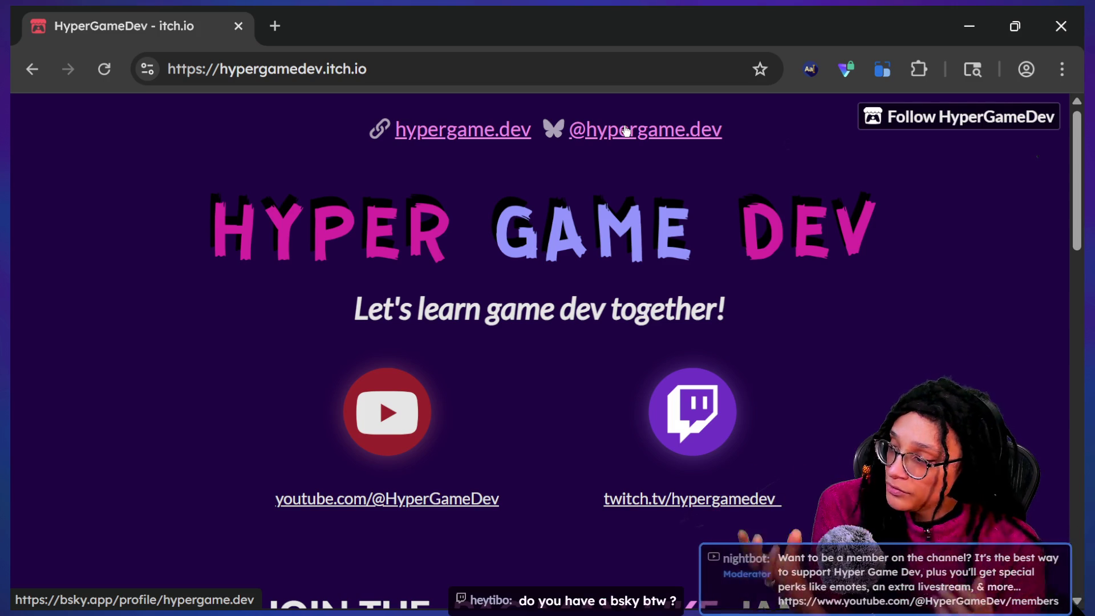
# Scroll HyperGameDev's page to the All Game Like Jams grid, then switch to the Steam window.
pyautogui.scroll(-5, 469, 201)
pyautogui.scroll(-3, 469, 201)
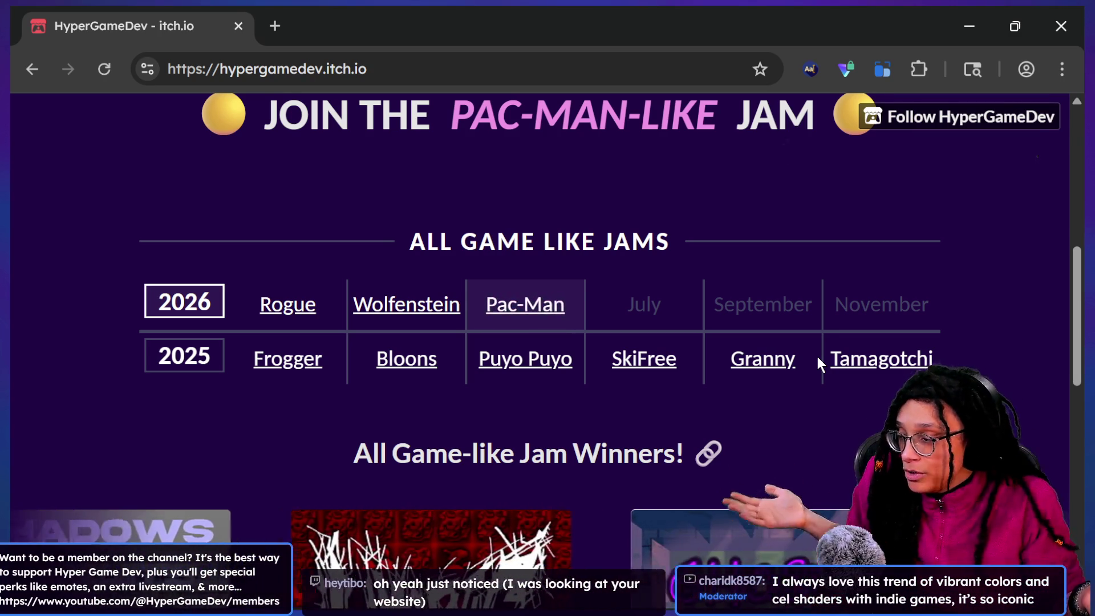
pyautogui.scroll(-7, 817, 357)
pyautogui.scroll(7, 489, 350)
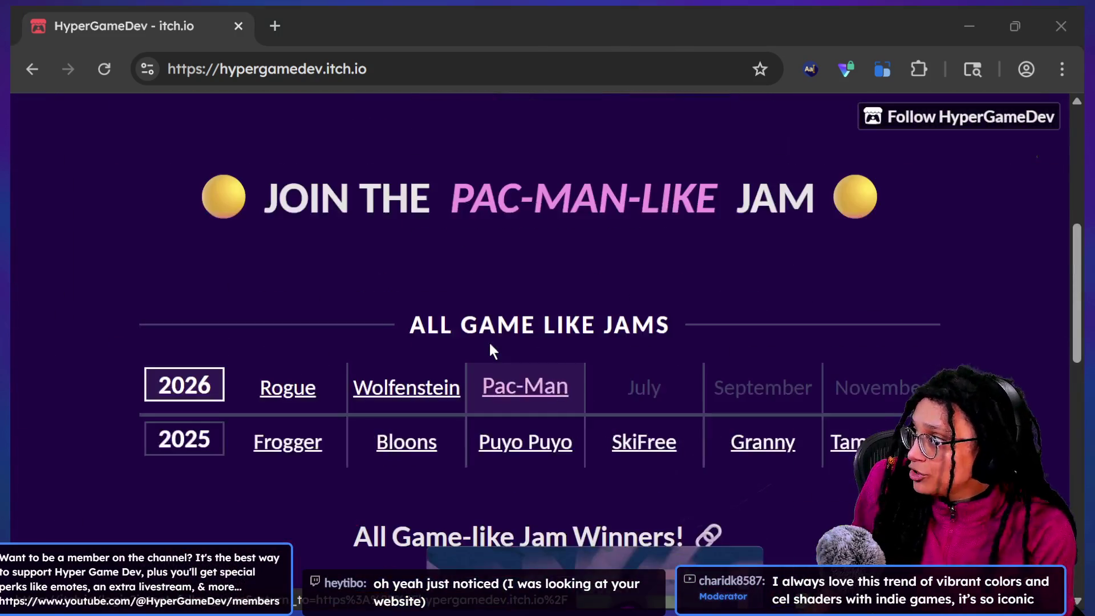
pyautogui.hotkey('alt', 'Tab')
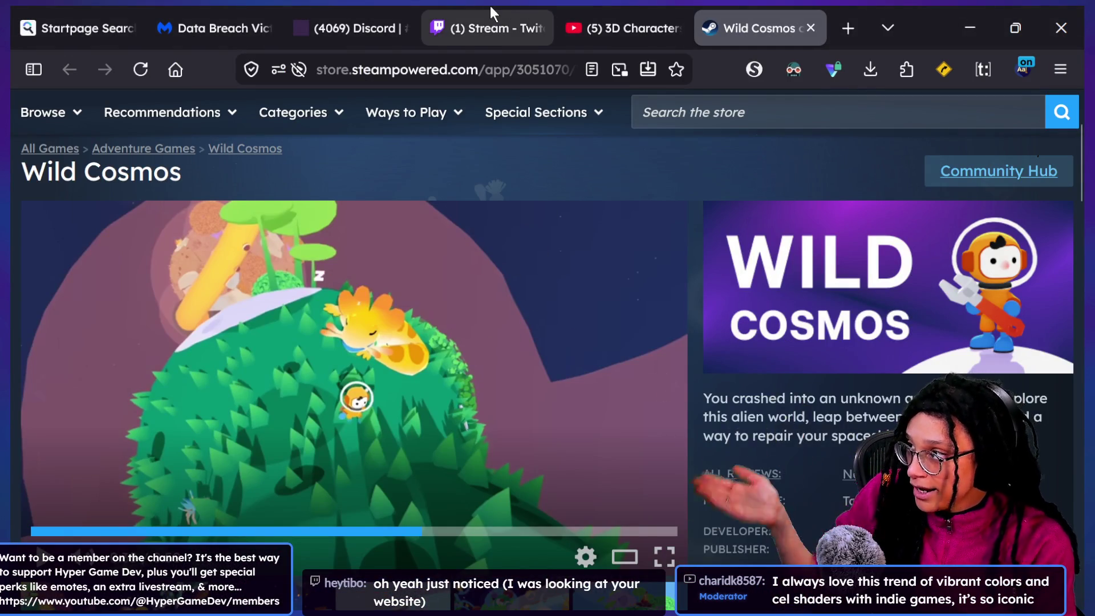
# Look over the browser tabs above the Wild Cosmos Steam page, then return to the itch.io window.
pyautogui.moveTo(566, 23)
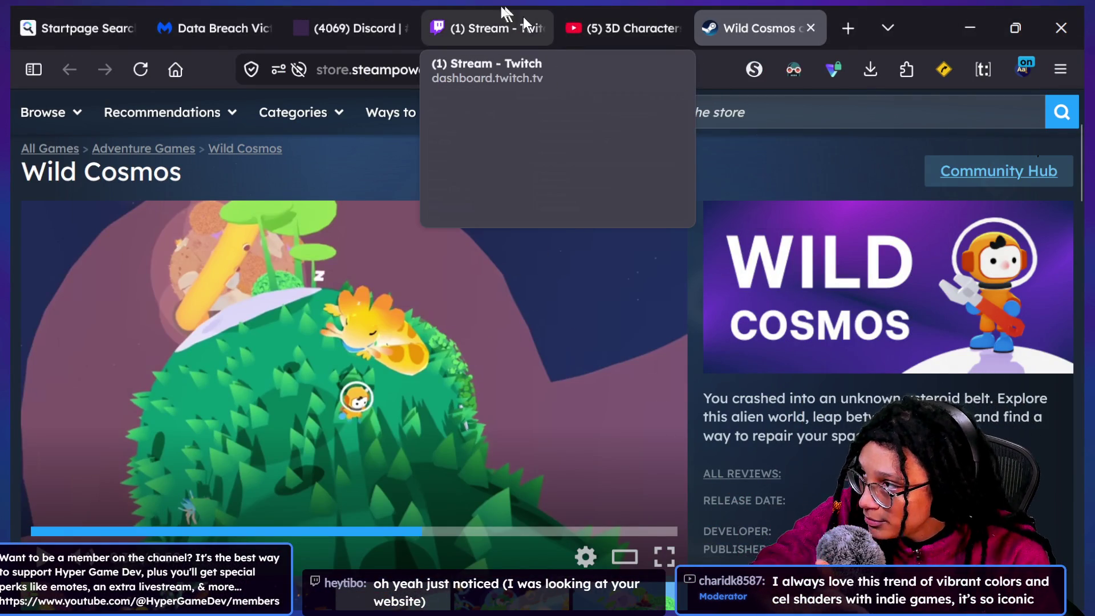
pyautogui.moveTo(411, 11)
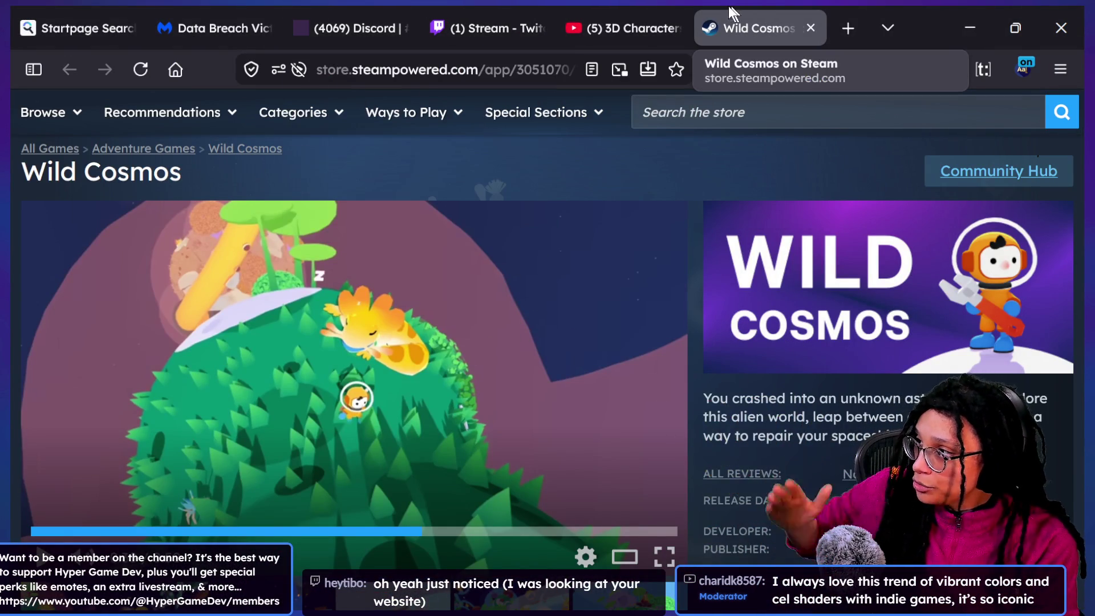
pyautogui.moveTo(666, 11)
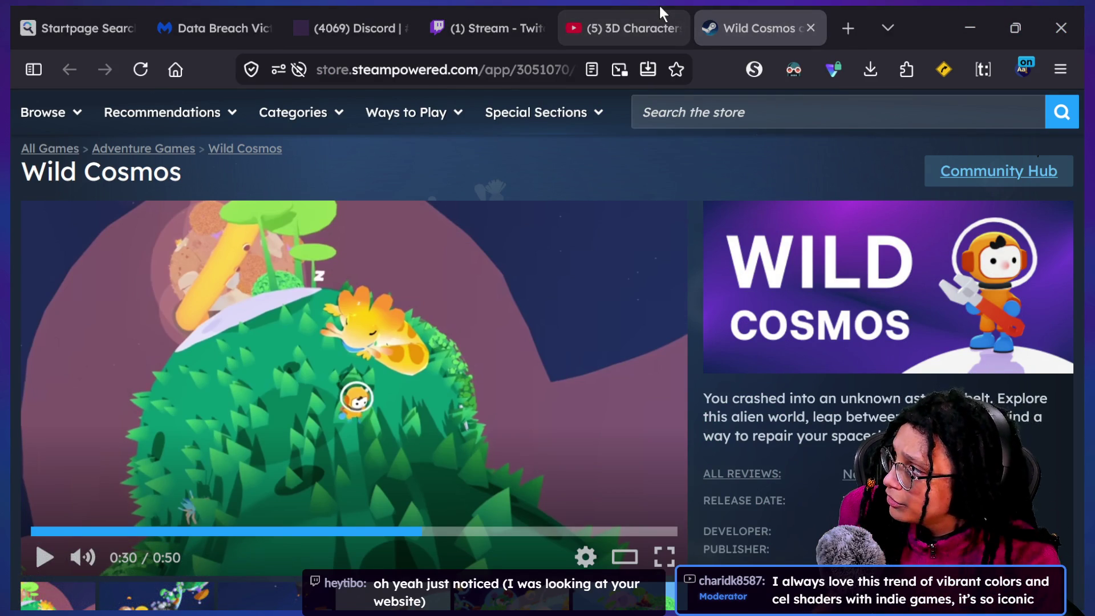
pyautogui.hotkey('alt', 'Tab')
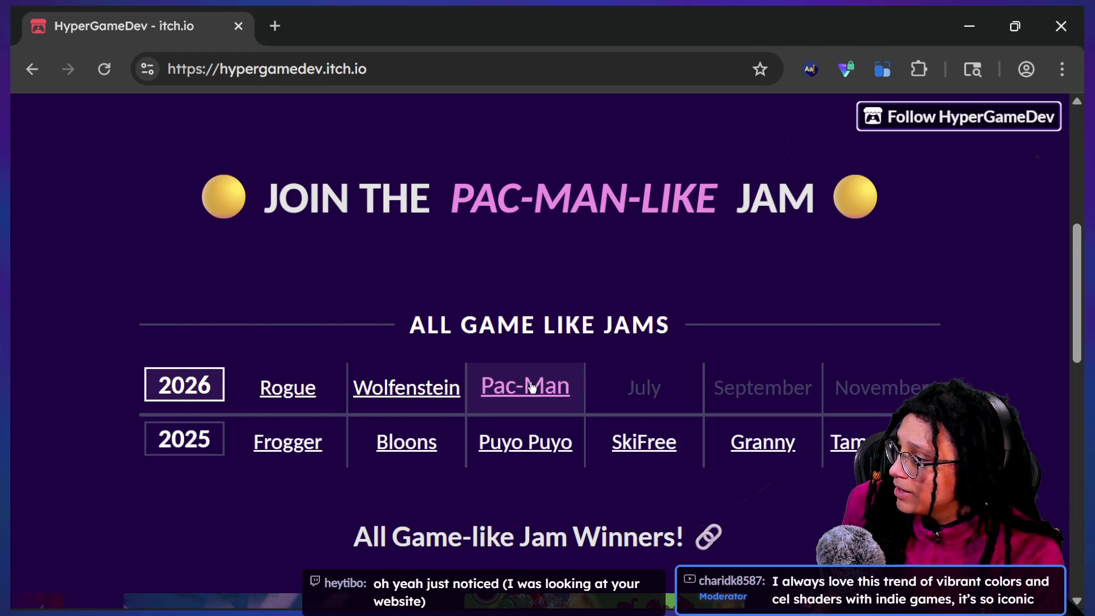
# Open the Pac-Man jam from the jams table in a new tab, skim it, and return to Godot.
pyautogui.click(532, 391)
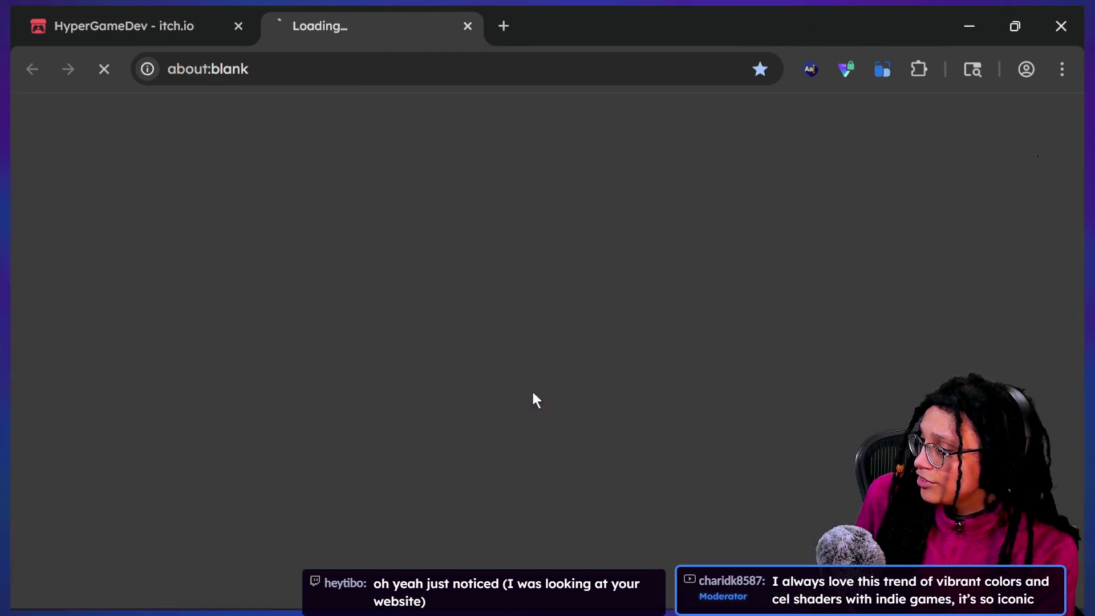
pyautogui.scroll(-3, 534, 393)
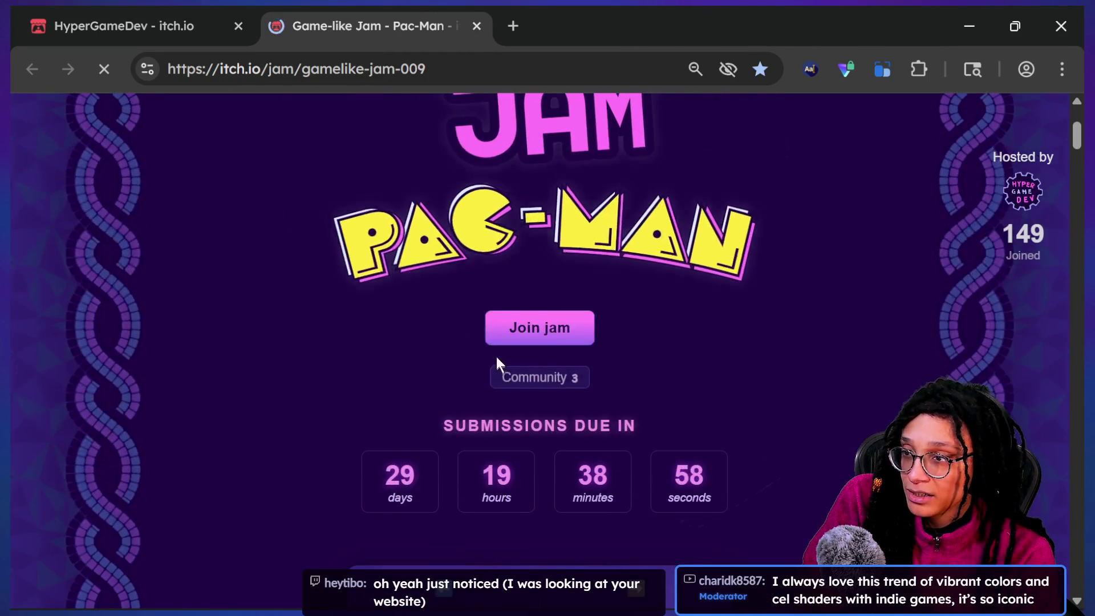
pyautogui.scroll(-1, 650, 349)
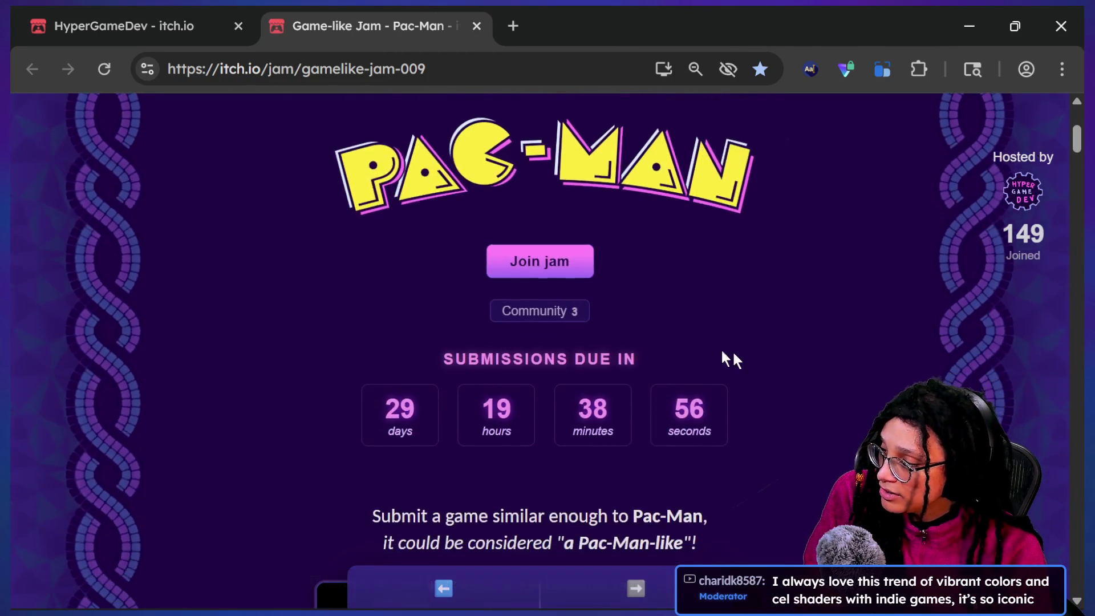
pyautogui.scroll(1, 734, 358)
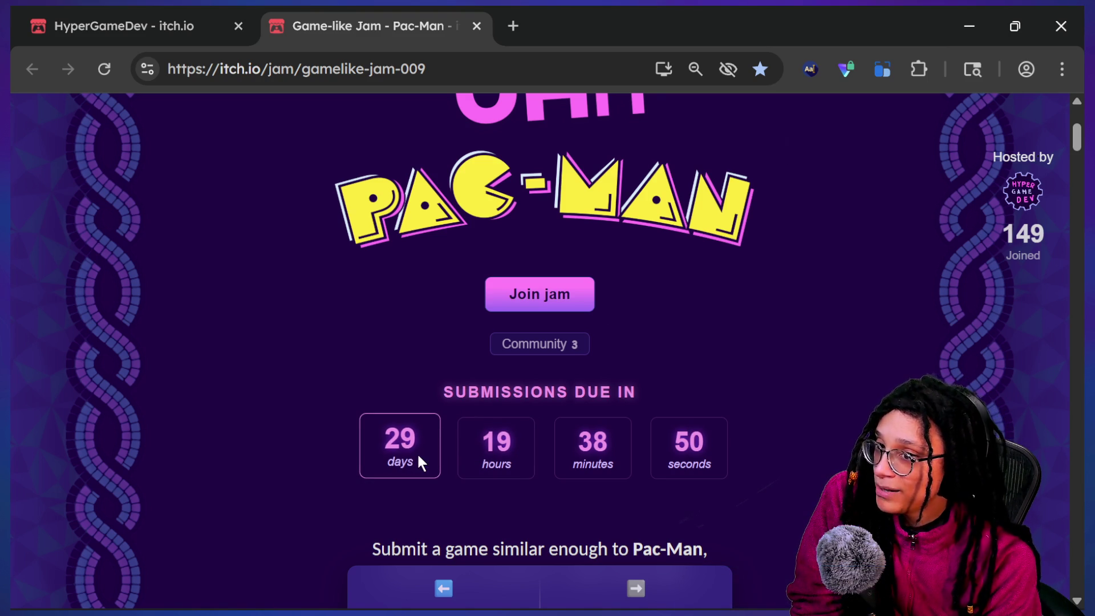
pyautogui.scroll(4, 421, 462)
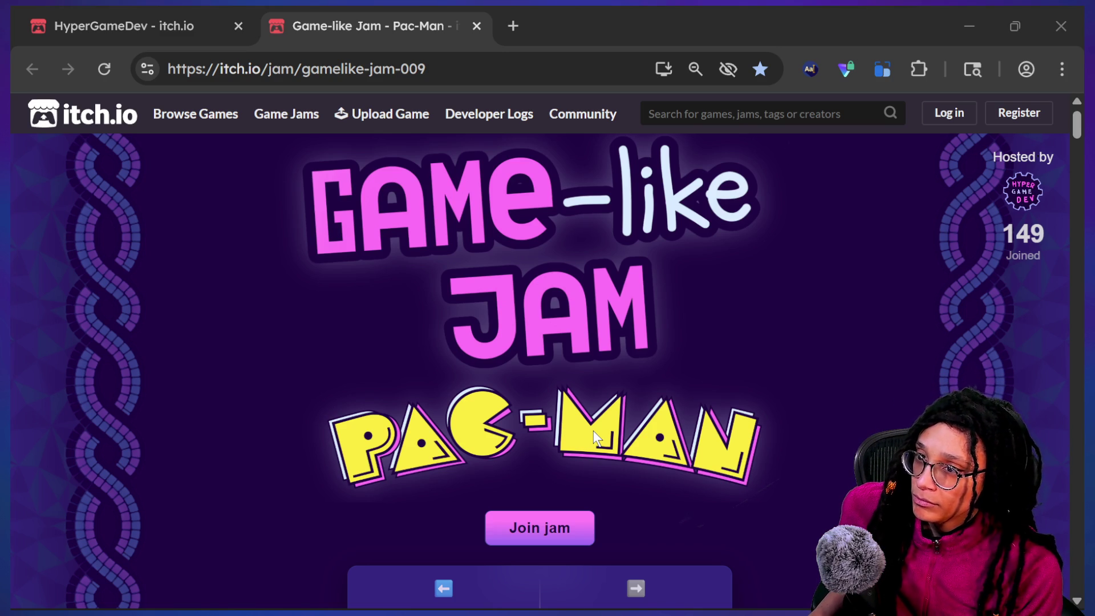
pyautogui.hotkey('alt', 'Tab')
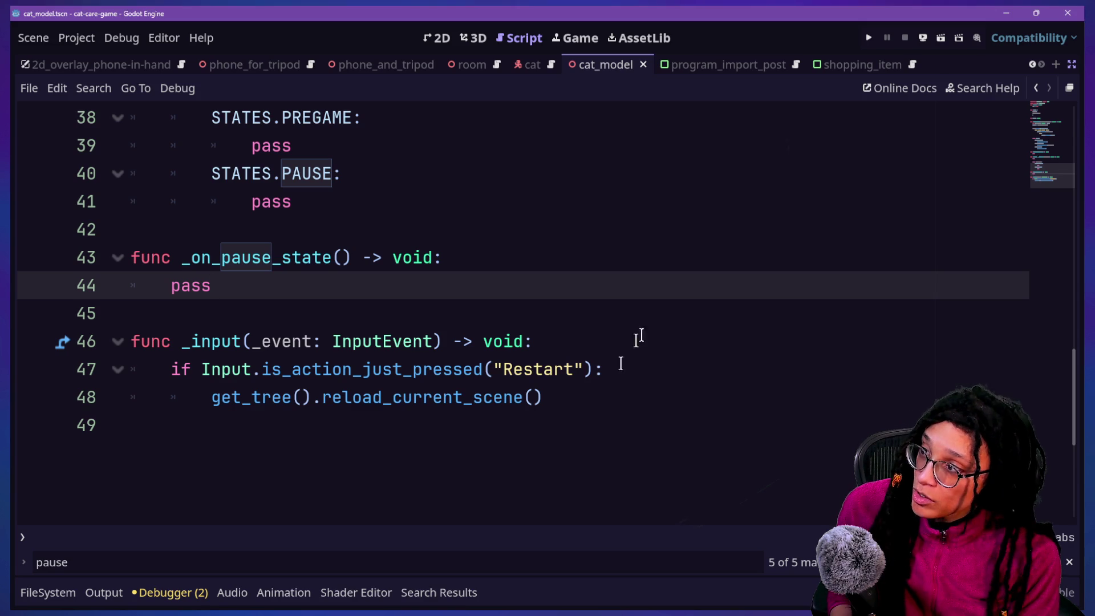
# Run the cat care game and launch Post Planner from the desk computer's desktop.
pyautogui.click(872, 44)
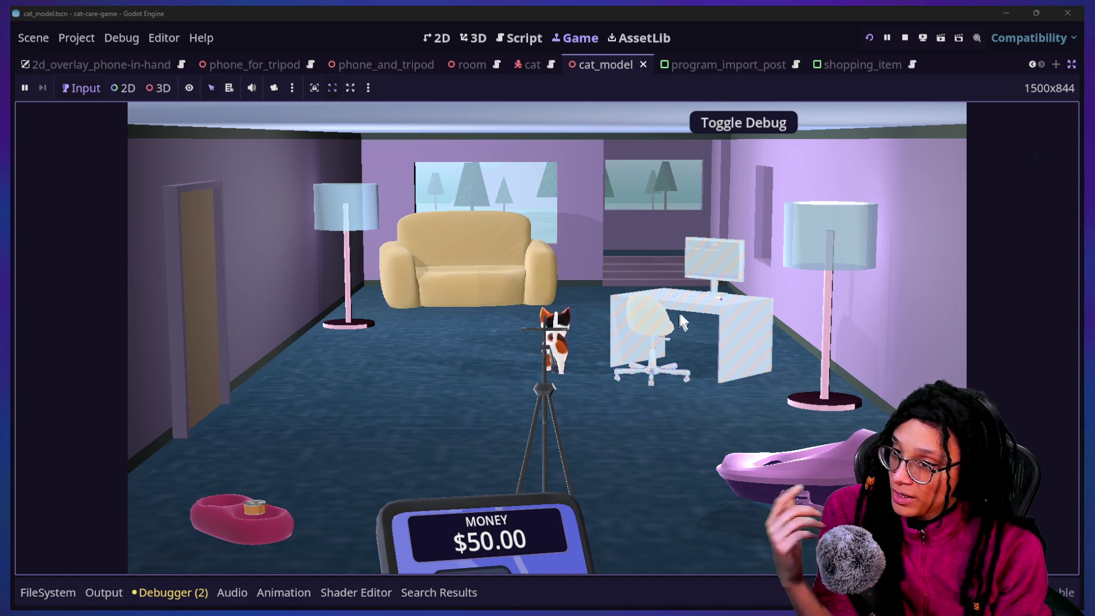
pyautogui.click(679, 310)
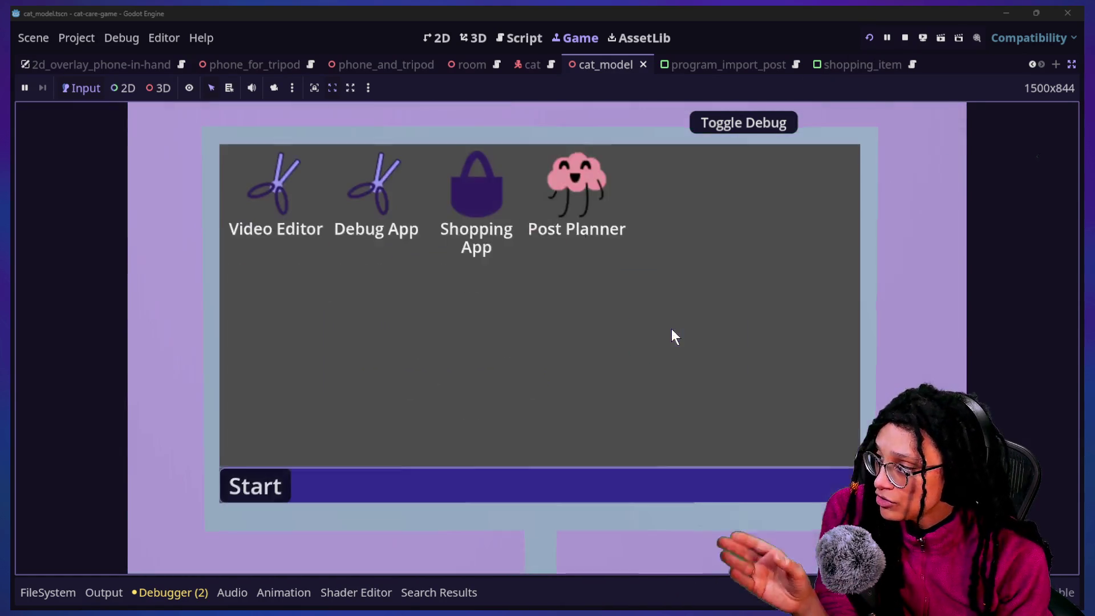
pyautogui.moveTo(582, 196); pyautogui.dragTo(611, 295)
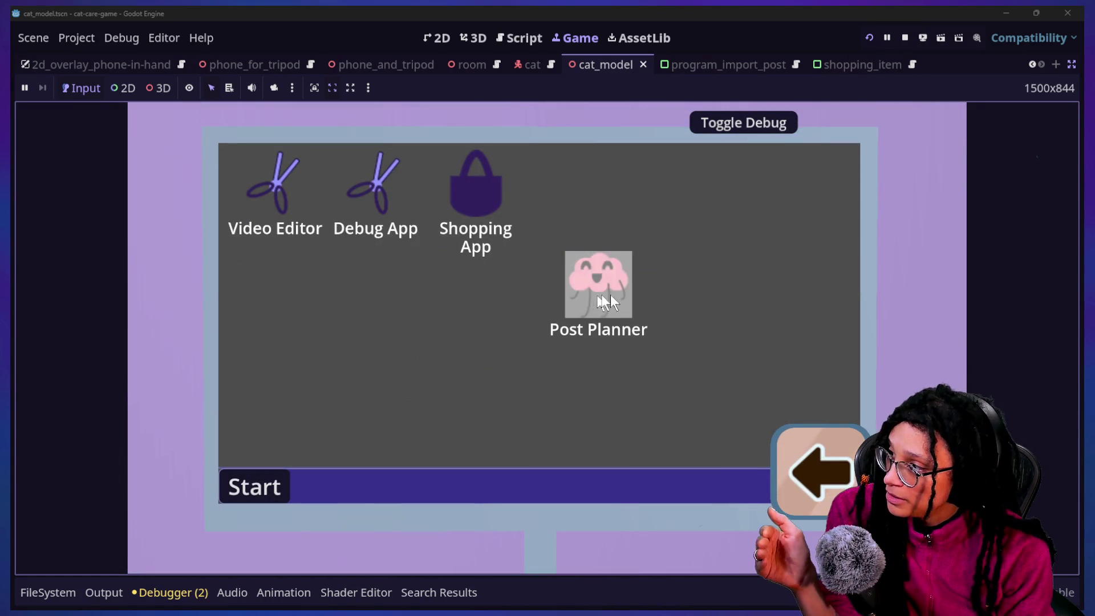
pyautogui.doubleClick(564, 292)
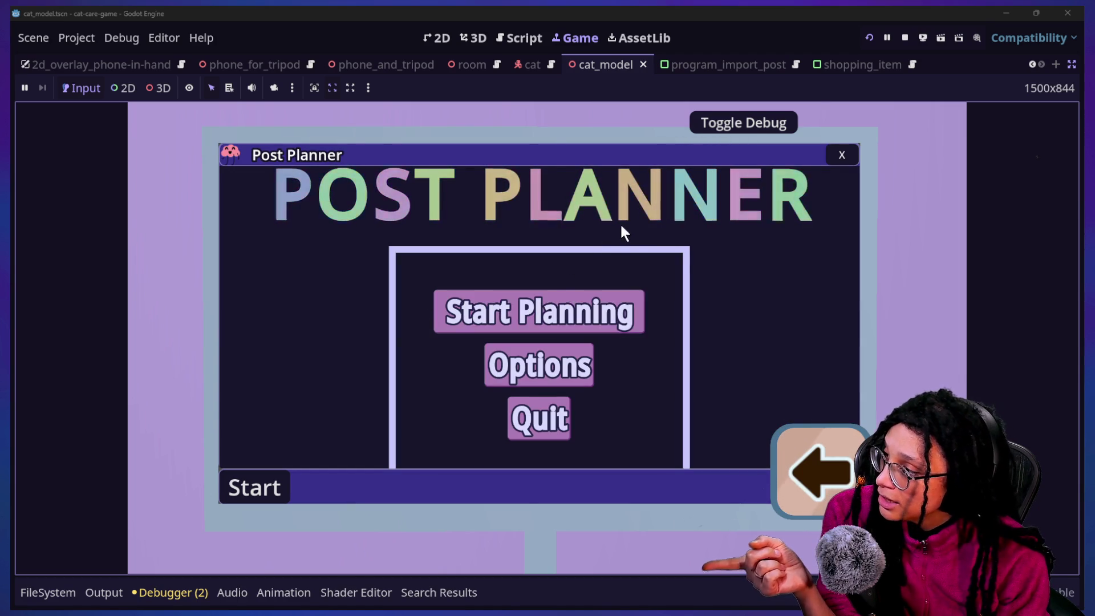
# Start planning on Catstagram, play through a round, then close Post Planner.
pyautogui.click(531, 314)
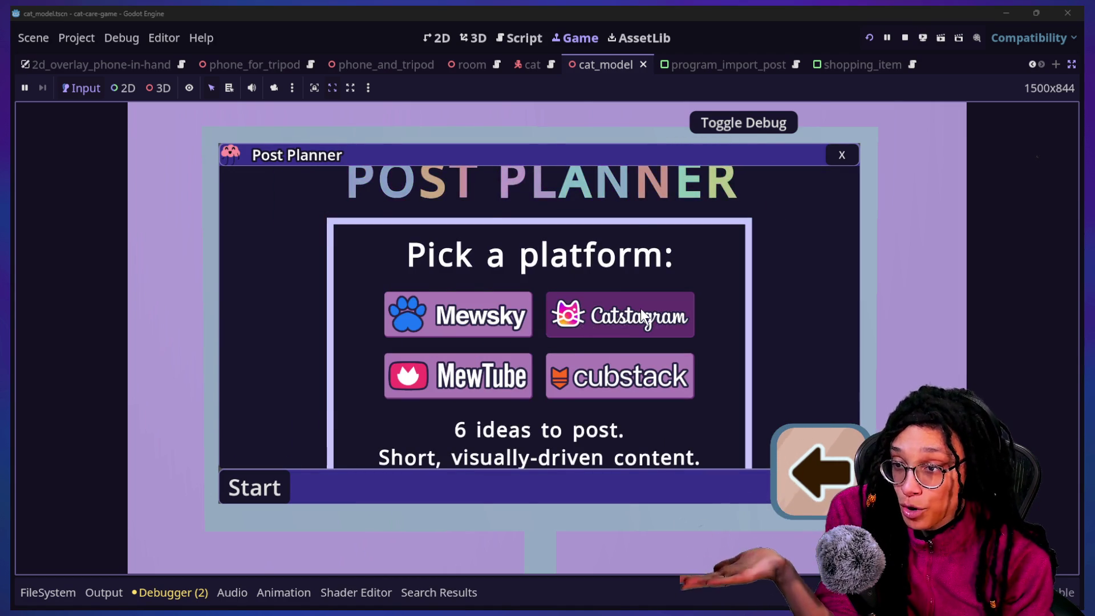
pyautogui.click(641, 309)
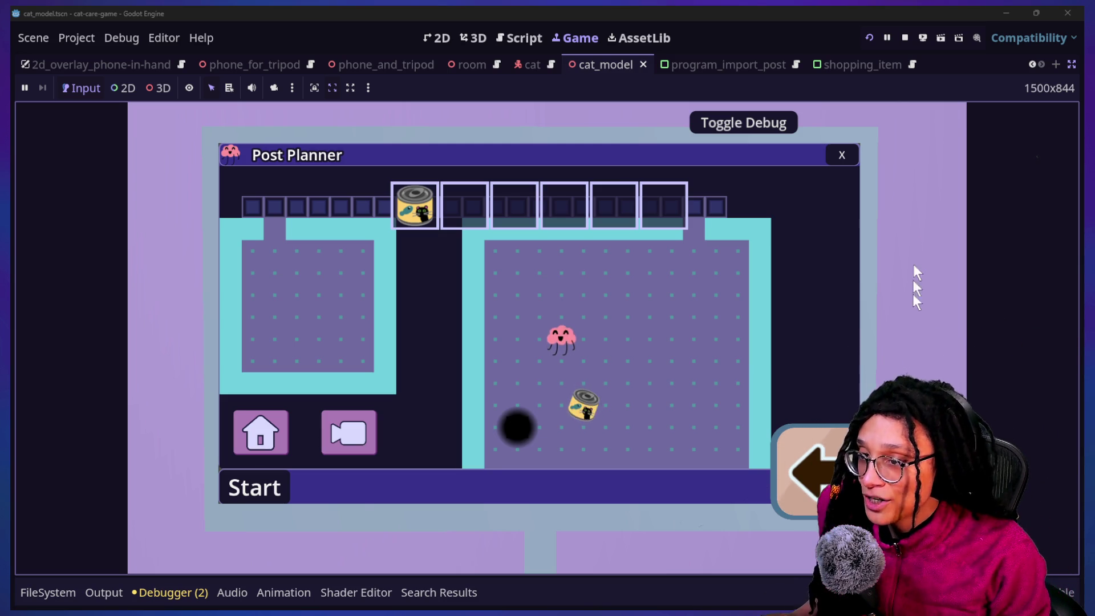
pyautogui.click(836, 158)
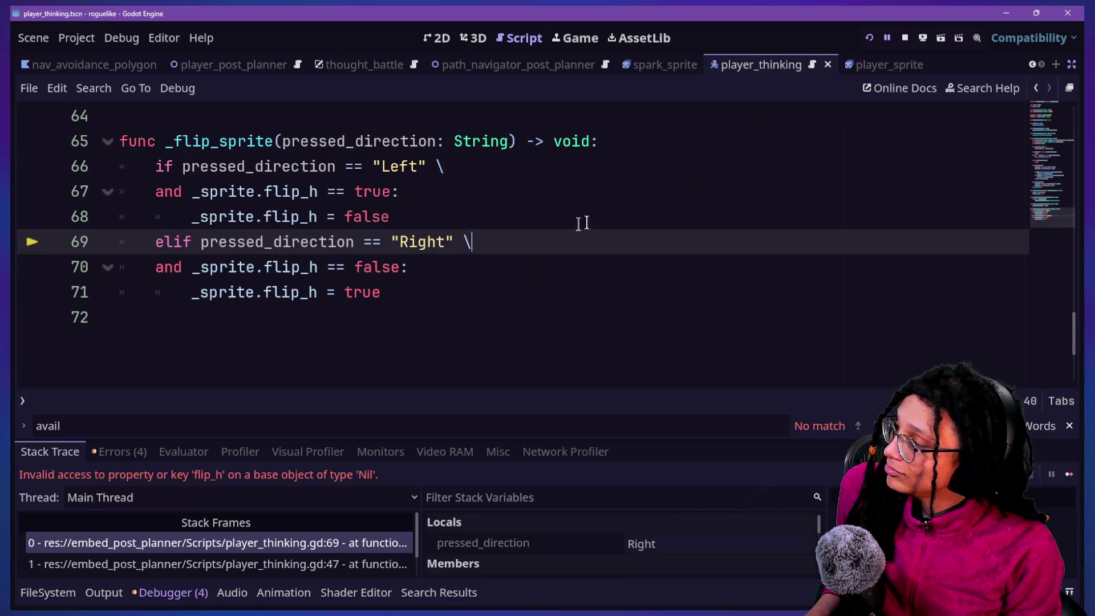
# Stop the halted debug session, rerun the game, start planning on Catstagram, and show the Output log.
pyautogui.click(905, 38)
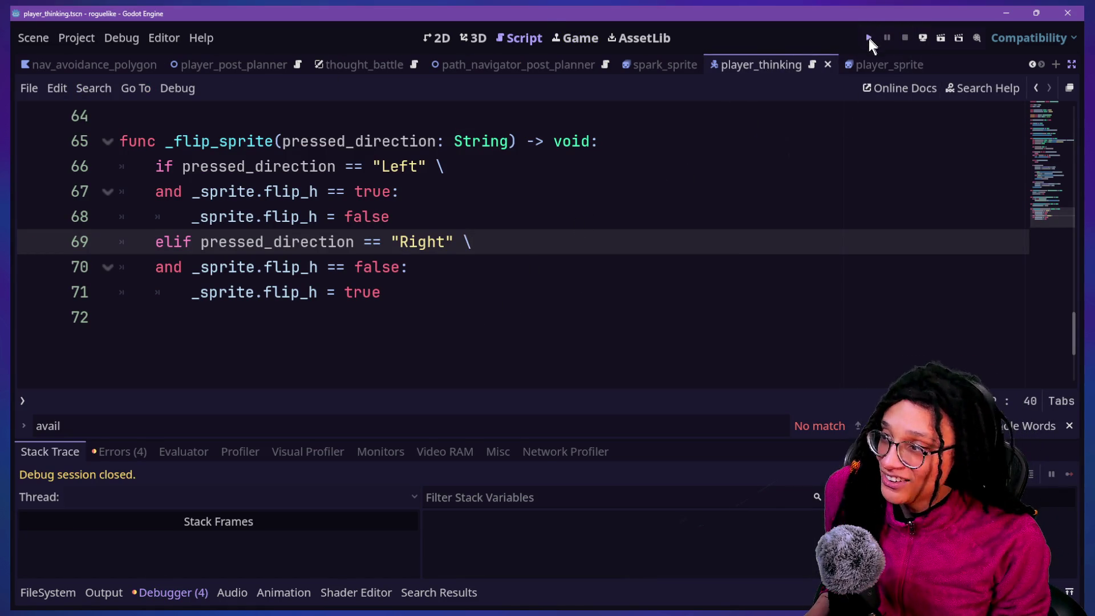
pyautogui.click(870, 38)
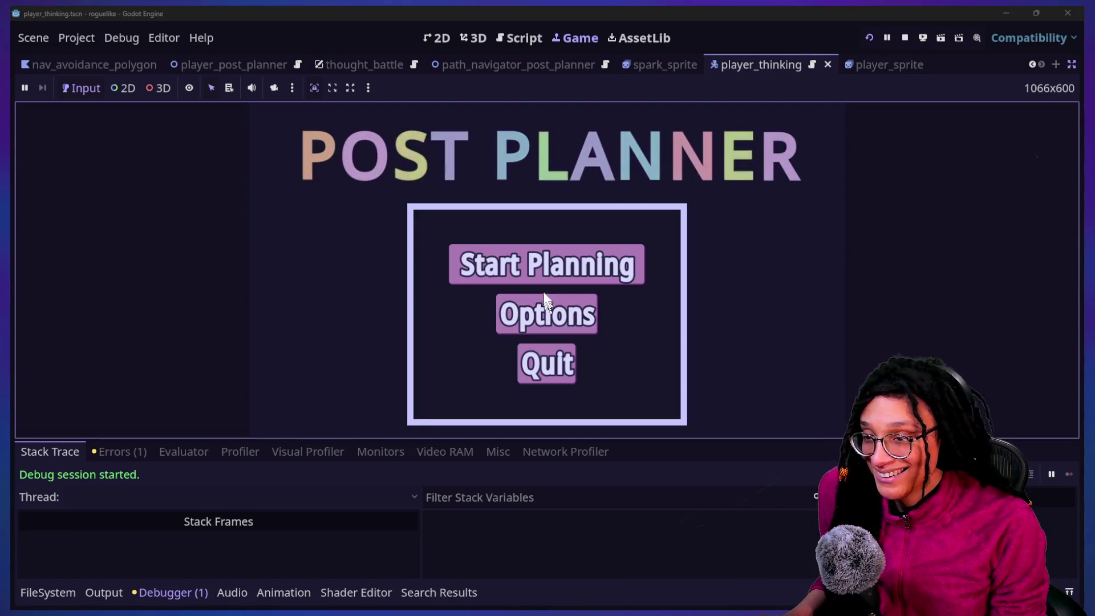
pyautogui.click(574, 269)
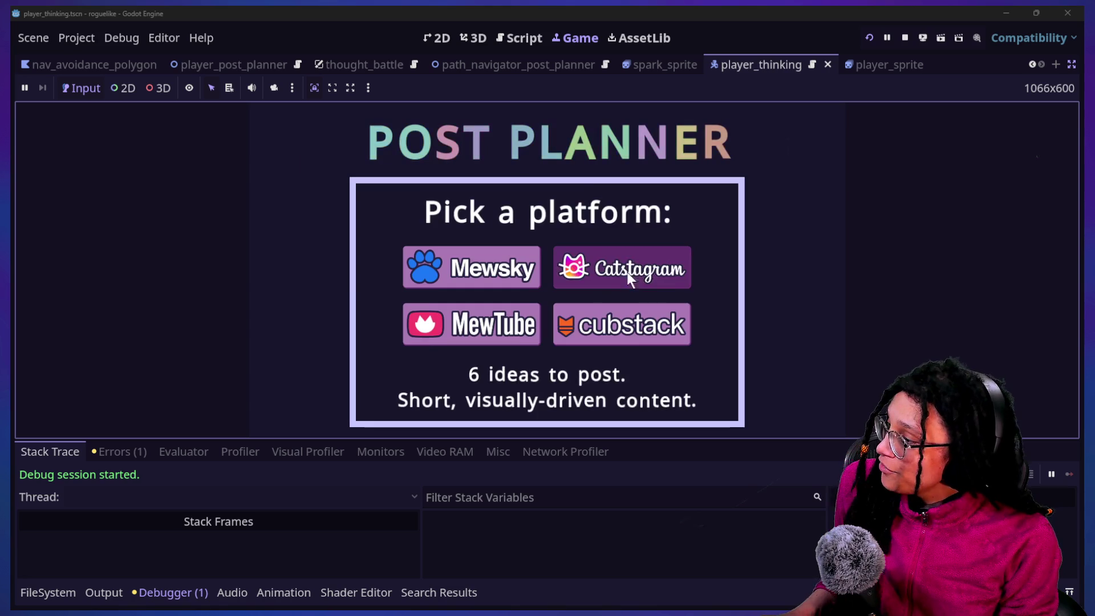
pyautogui.click(649, 283)
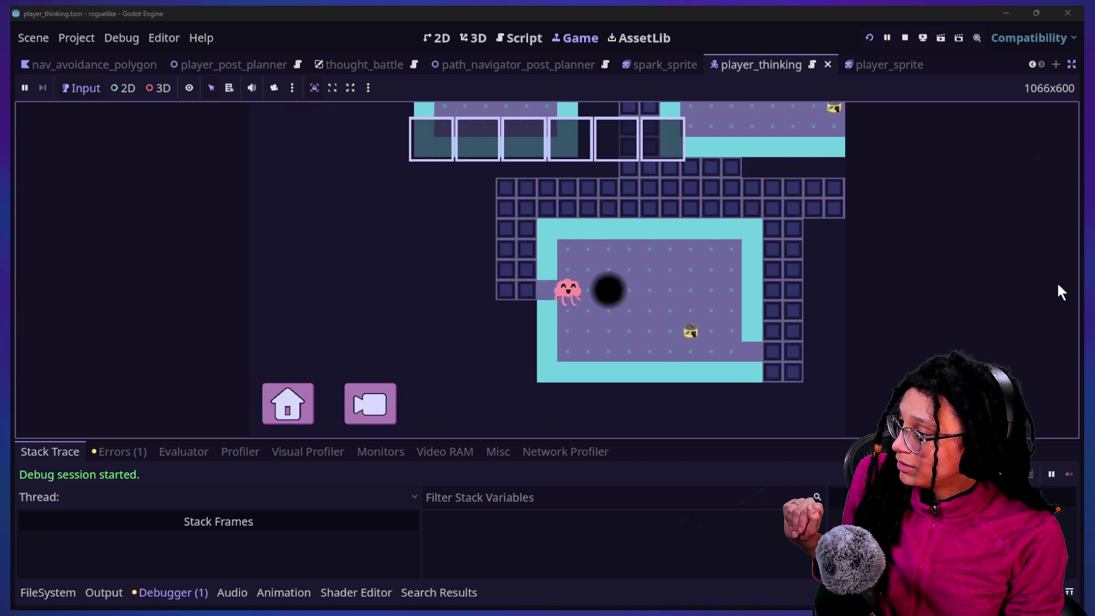
pyautogui.click(676, 564)
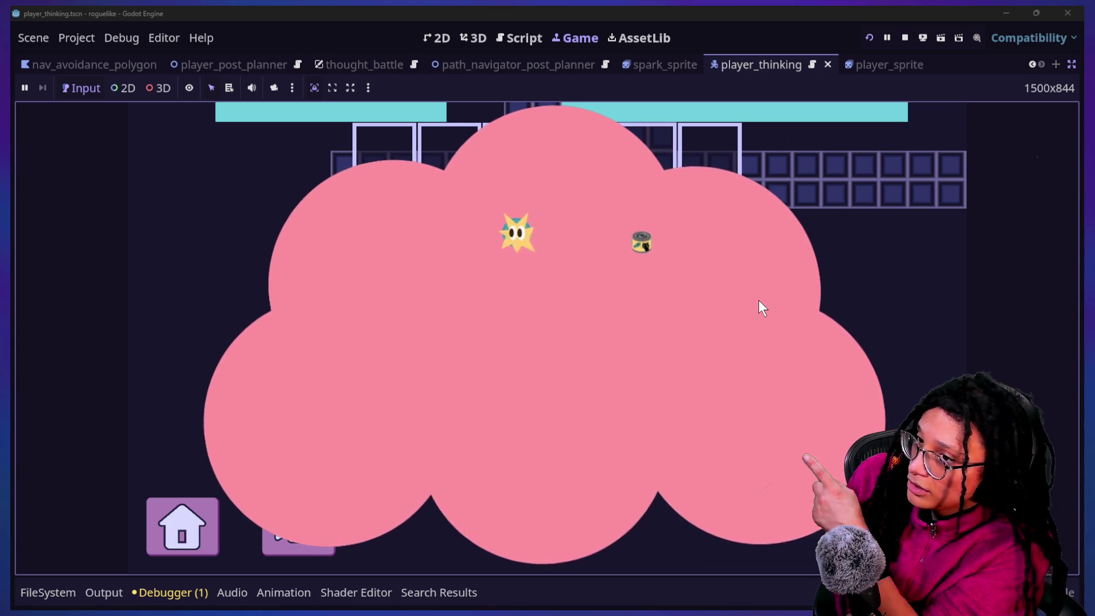
# Move the star inside the thought cloud, then bring up the Game-like Jam Pac-Man page.
pyautogui.click(500, 310)
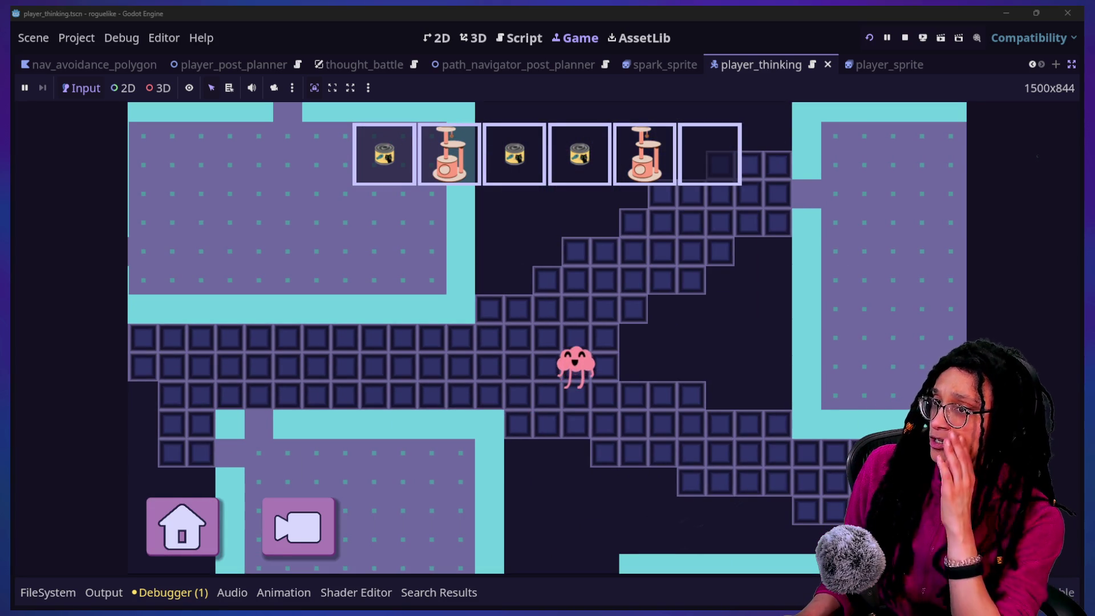
pyautogui.hotkey('alt', 'Tab')
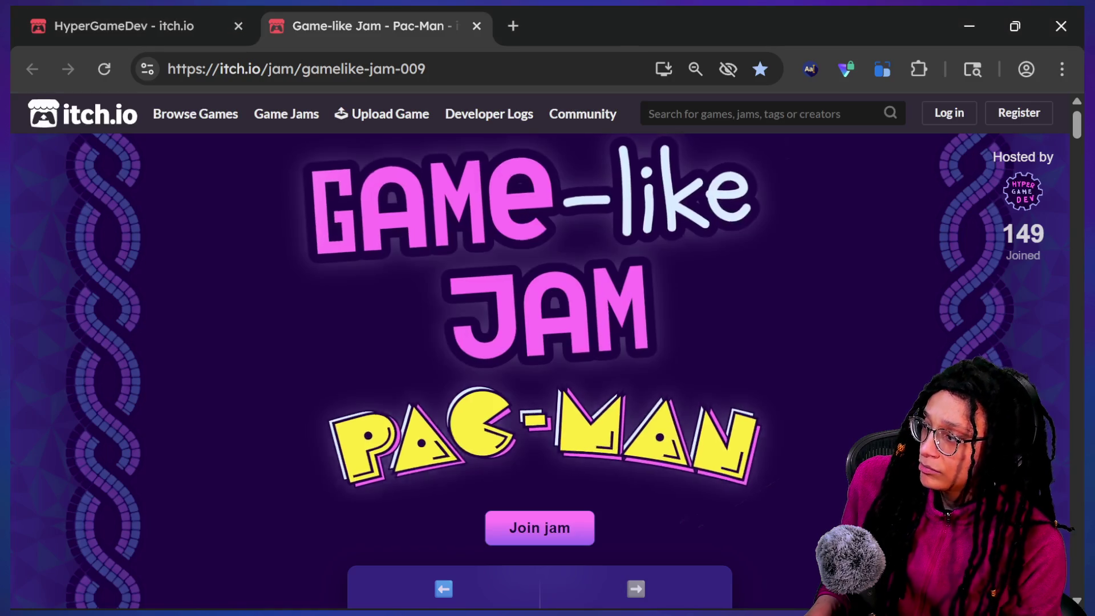
# Pick Ms Pac-Man in the Pac-Man jam's embedded game and start playing.
pyautogui.scroll(-10, 548, 350)
pyautogui.scroll(-5, 514, 221)
pyautogui.scroll(6, 514, 221)
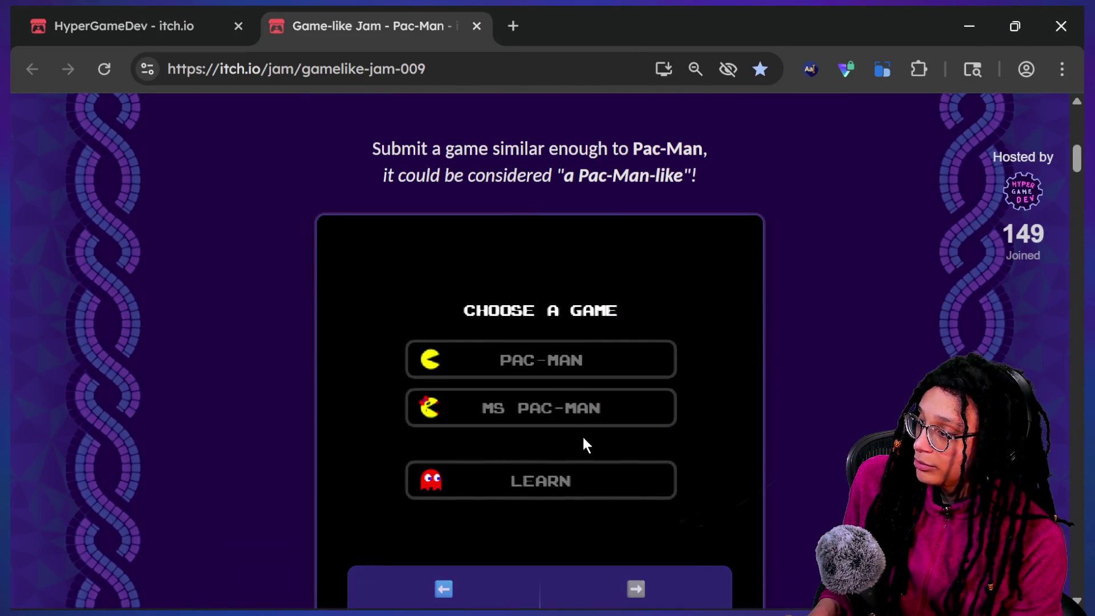
pyautogui.click(588, 428)
pyautogui.click(595, 412)
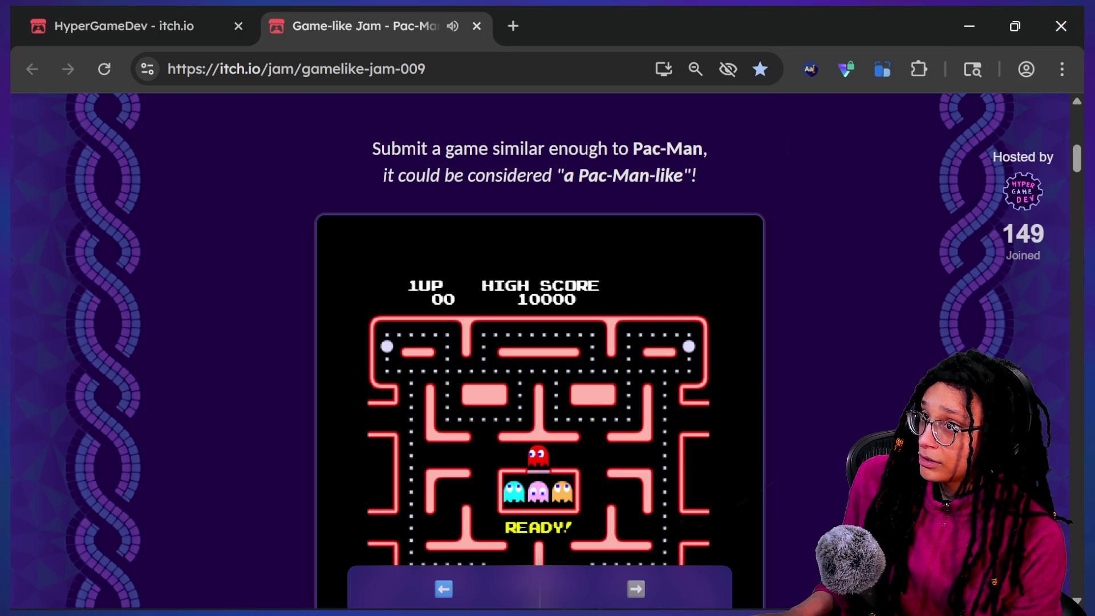
# Visit the previous Wolfenstein 3-D jam page, then return to the Pac-Man jam.
pyautogui.hotkey('alt', 'Tab')
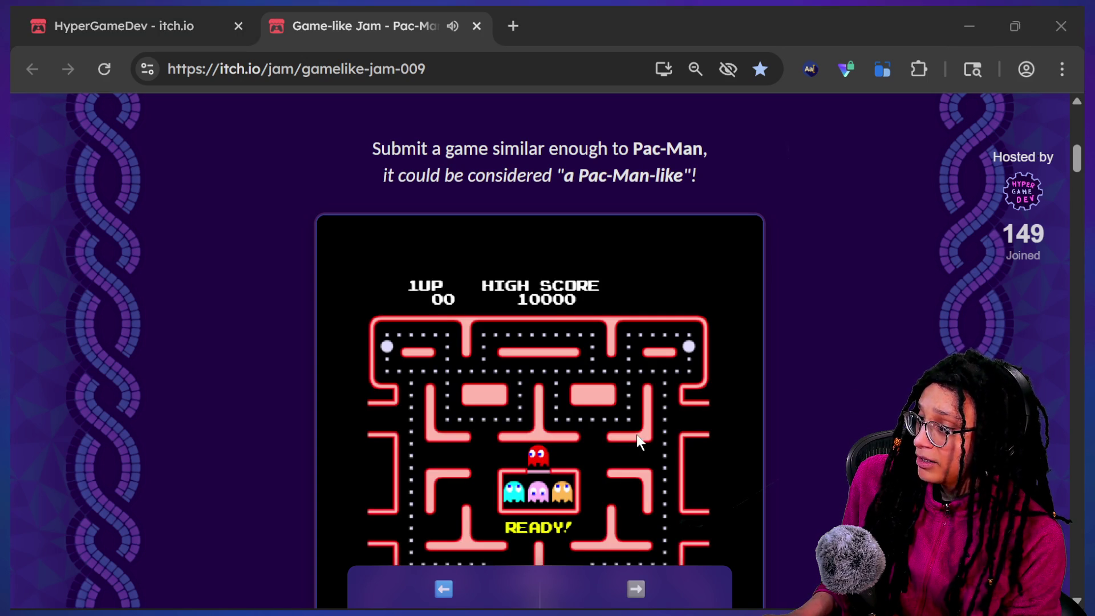
pyautogui.scroll(-2, 638, 441)
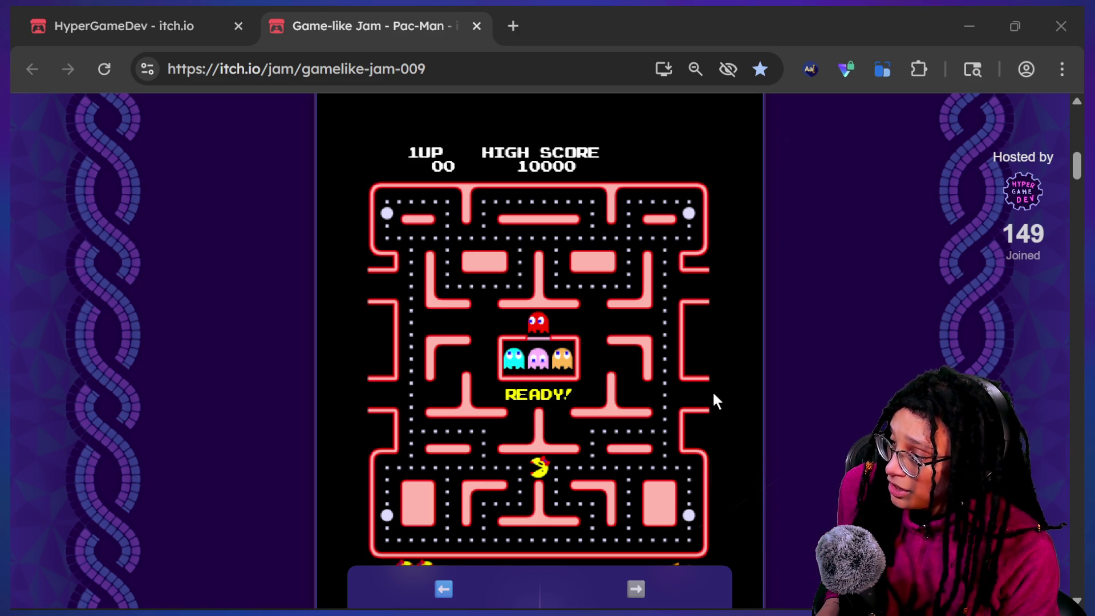
pyautogui.scroll(-1, 586, 465)
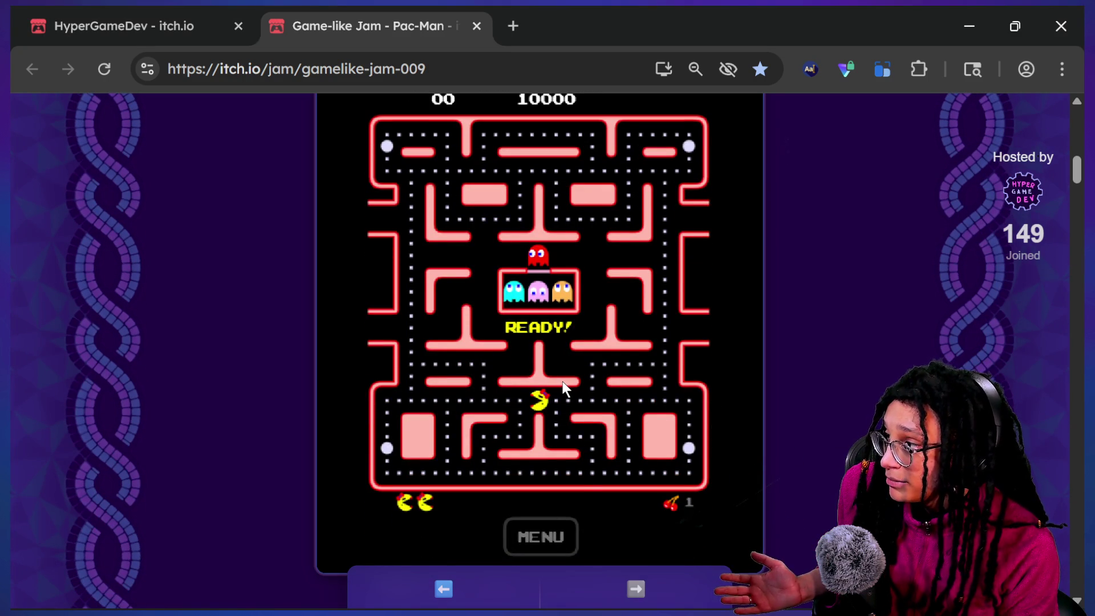
pyautogui.click(444, 588)
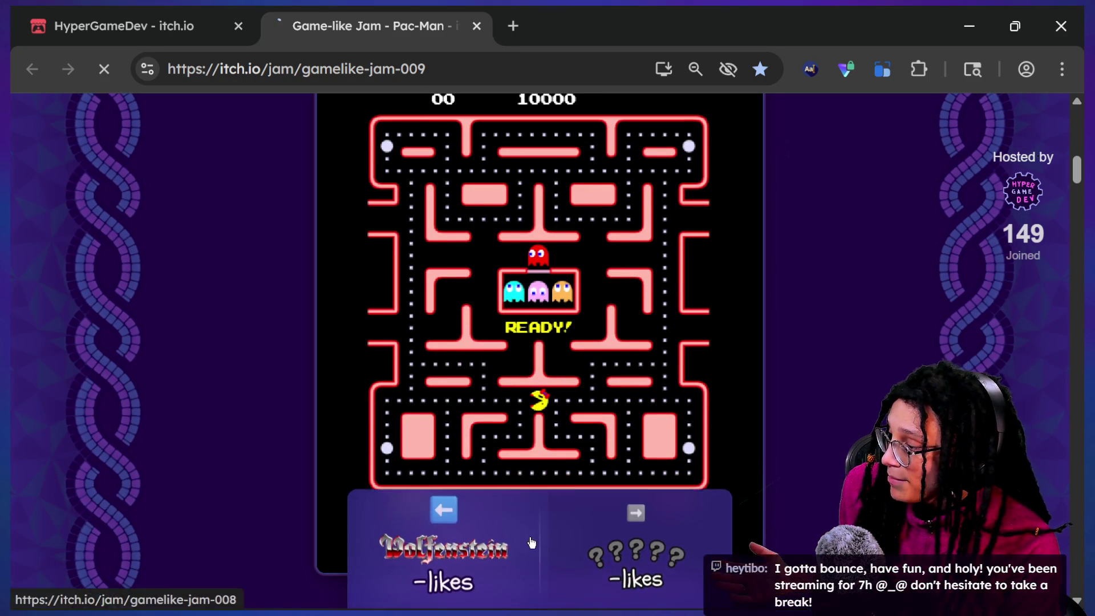
pyautogui.scroll(-2, 814, 387)
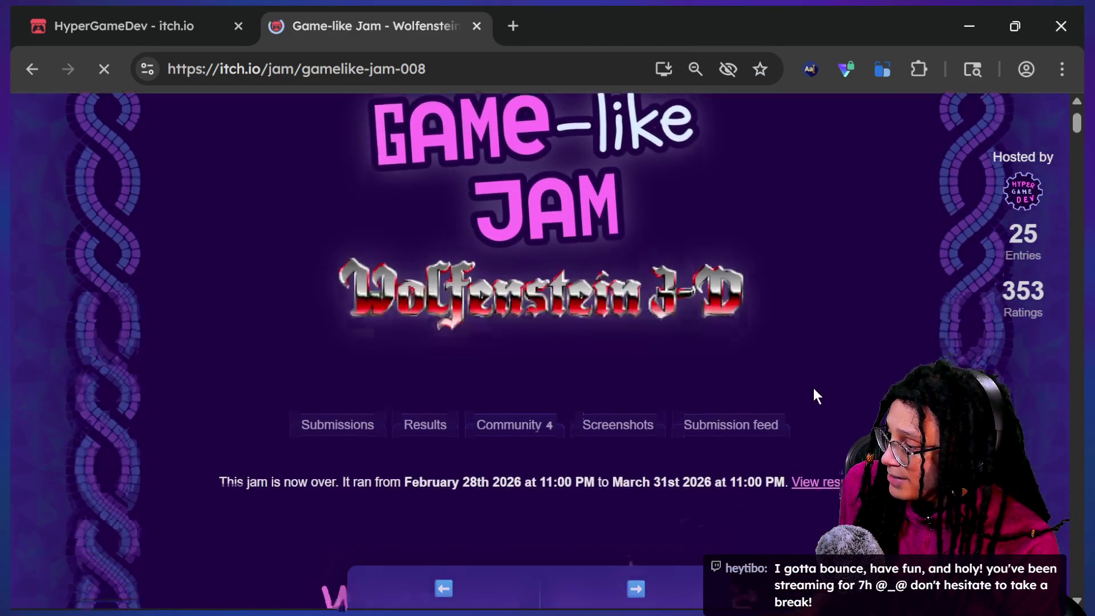
pyautogui.click(656, 570)
# Choose Ms Pac-Man again, start a turbo game, and play it fullscreen.
pyautogui.scroll(-5, 865, 365)
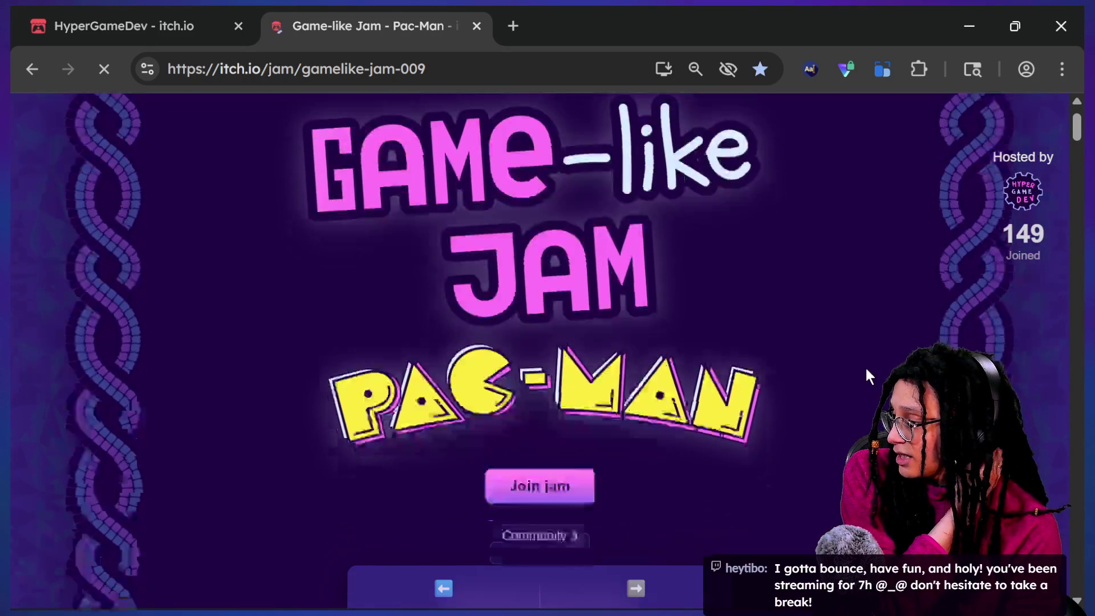
pyautogui.scroll(-7, 866, 377)
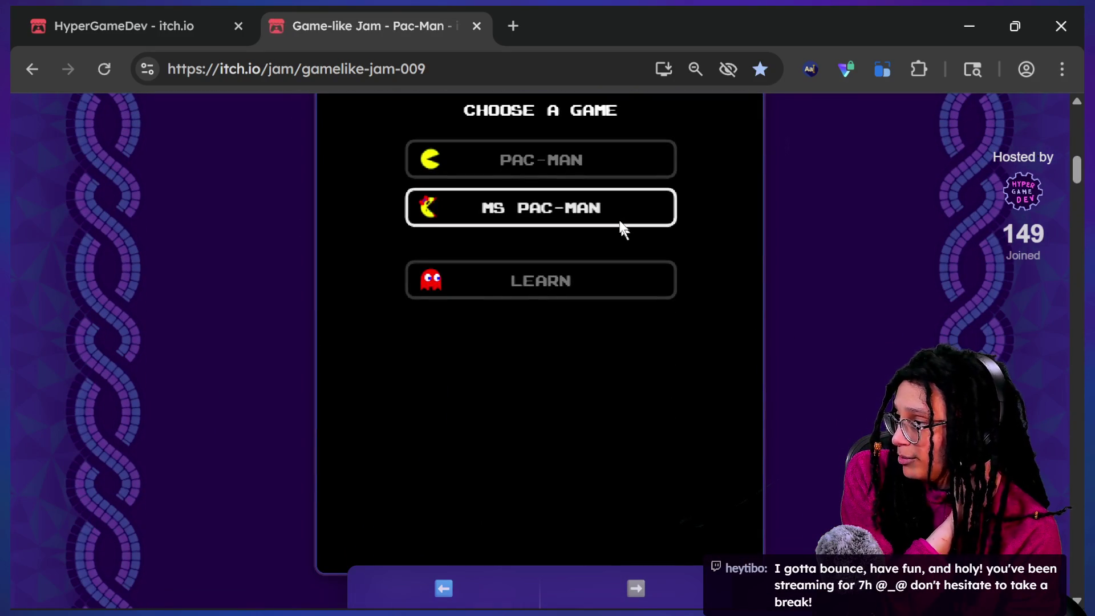
pyautogui.click(619, 217)
pyautogui.click(552, 255)
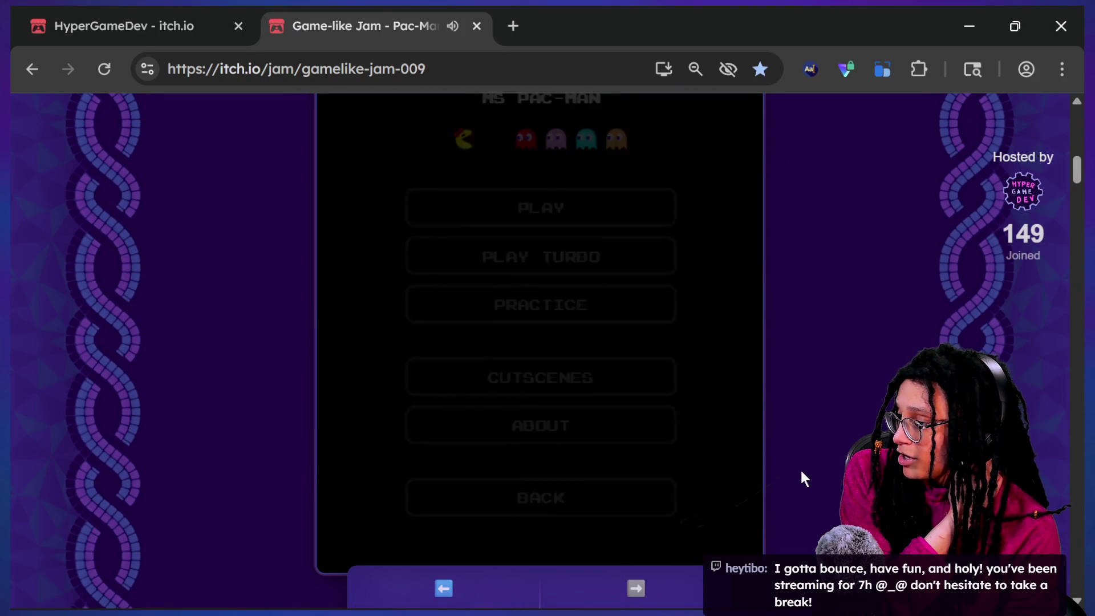
pyautogui.scroll(-5, 804, 478)
pyautogui.click(606, 342)
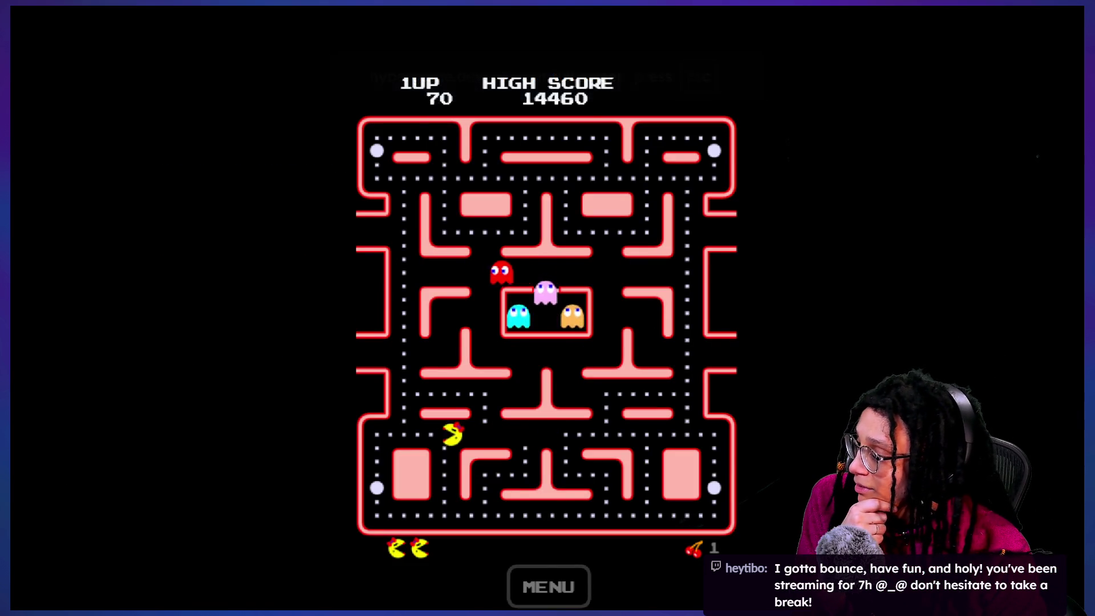
# Steer Ms Pac-Man around the maze with the arrow keys, eating dots and power pellets until a life is lost.
pyautogui.press('Up')
pyautogui.press('Right')
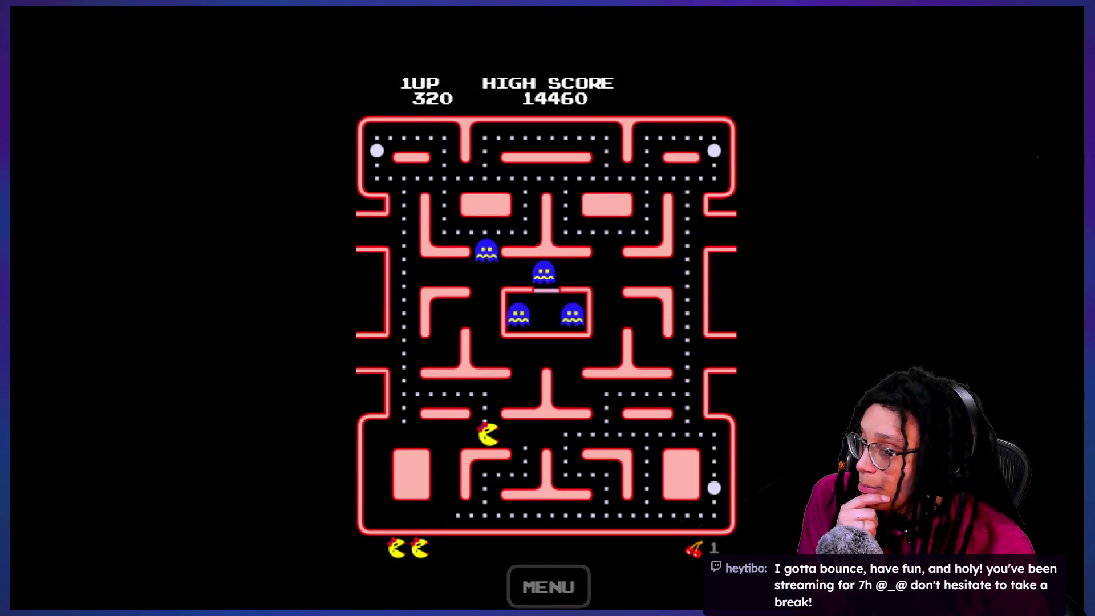
pyautogui.press('Down')
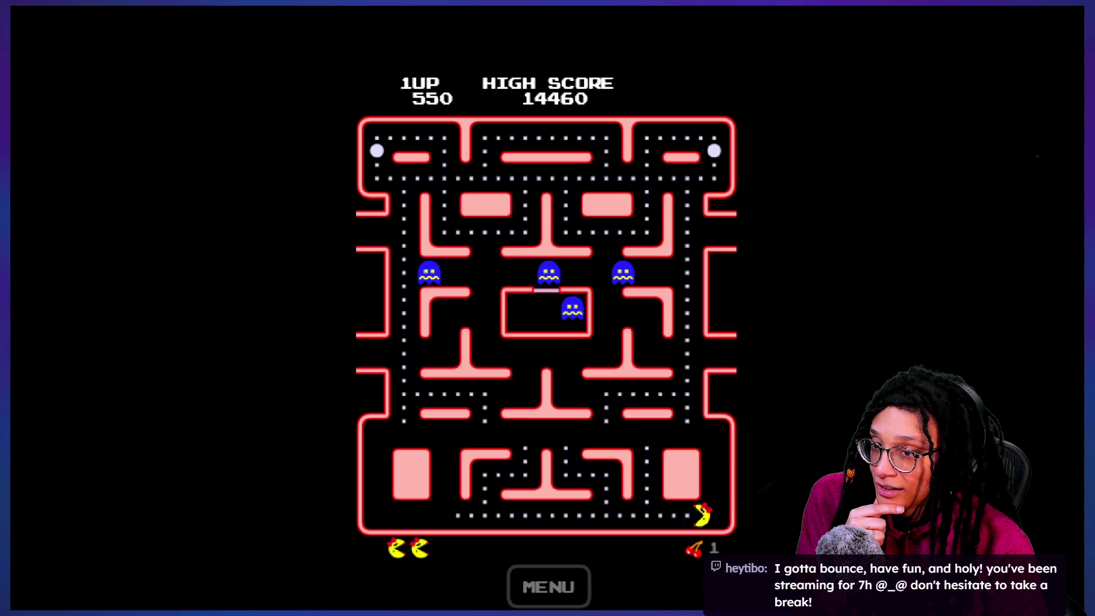
pyautogui.press('Left')
pyautogui.press('Up')
pyautogui.press('Left')
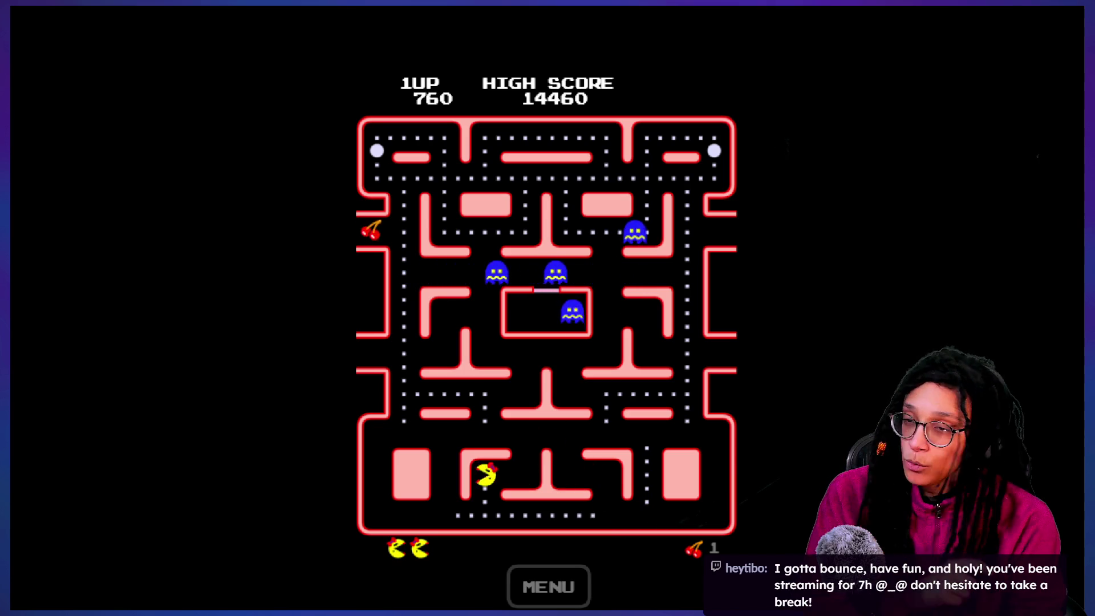
pyautogui.press('Up')
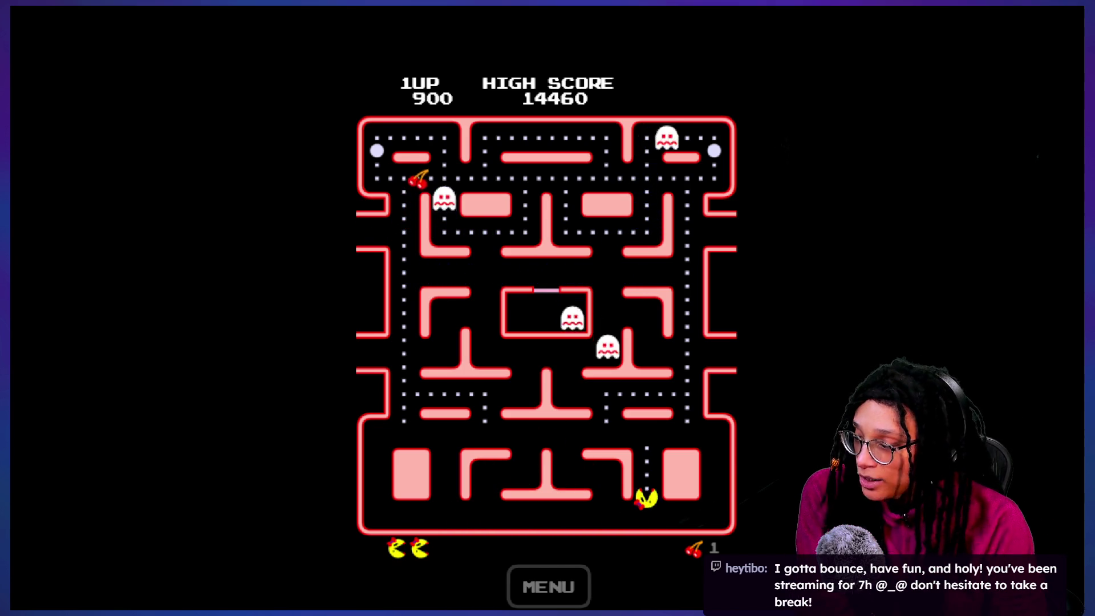
pyautogui.press('Left')
pyautogui.press('Down')
pyautogui.press('Right')
pyautogui.press('Up')
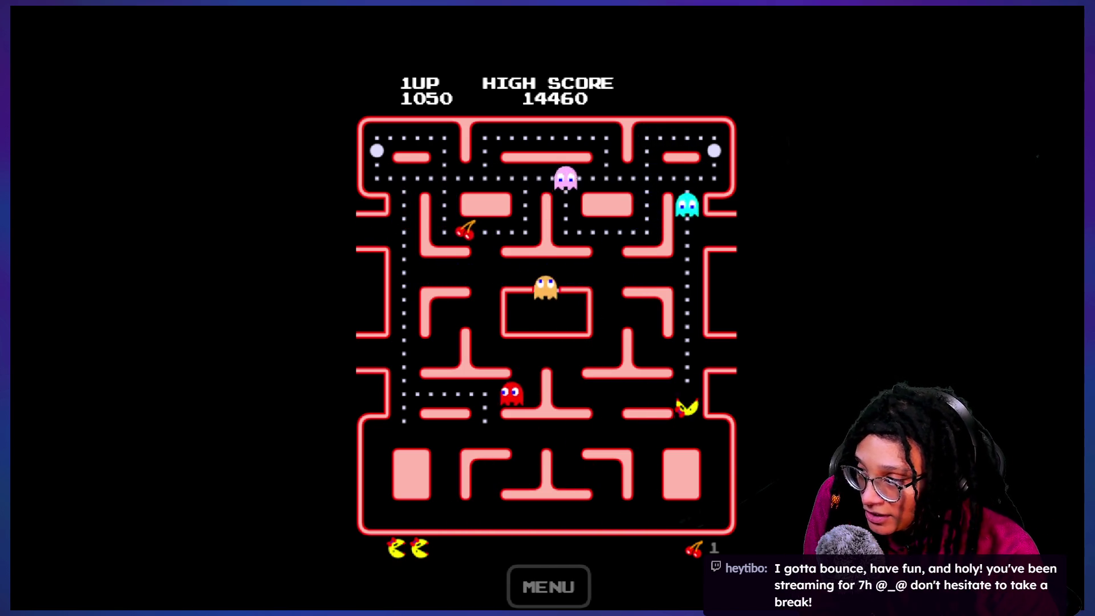
pyautogui.press('Right')
pyautogui.press('Down')
pyautogui.press('Right')
pyautogui.press('Left')
pyautogui.press('Up')
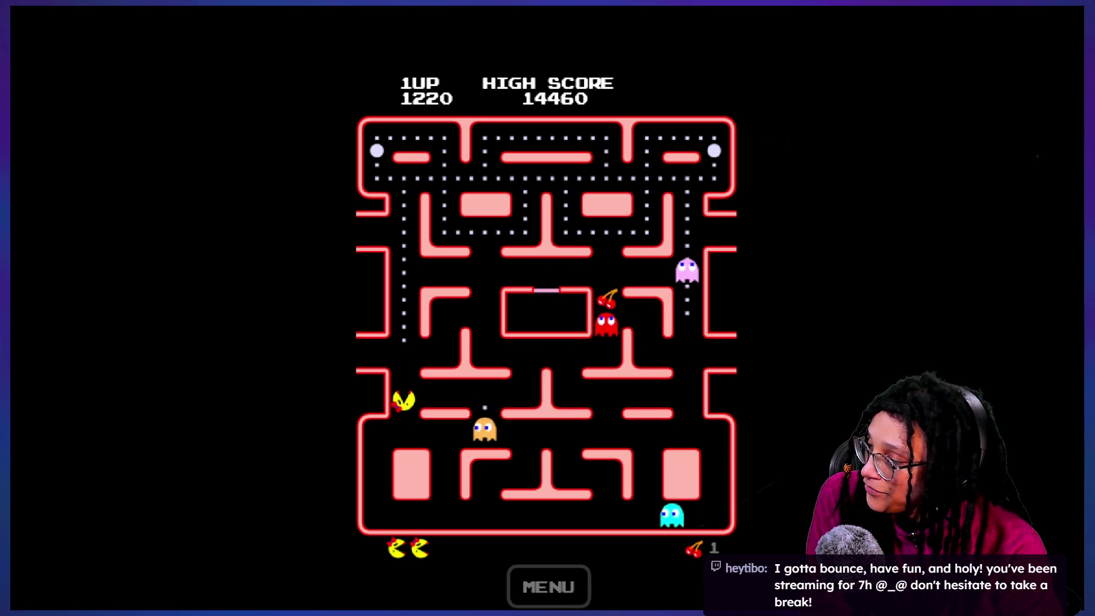
pyautogui.press('Left')
pyautogui.press('Up')
pyautogui.press('Right')
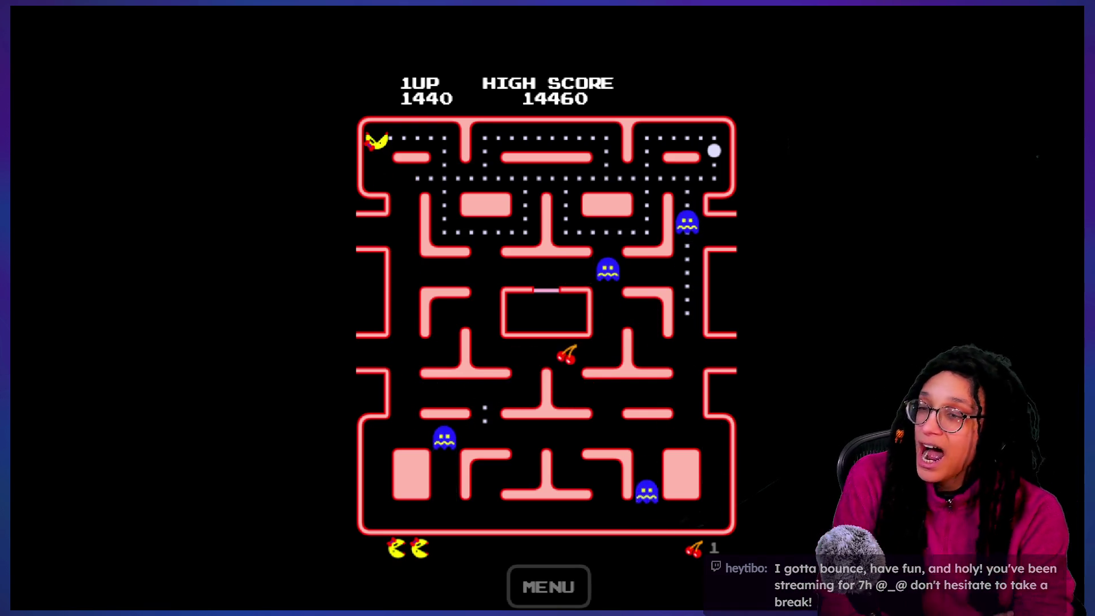
pyautogui.press('Down')
pyautogui.press('Up')
pyautogui.press('Left')
pyautogui.press('Right')
pyautogui.press('Up')
pyautogui.press('Down')
pyautogui.press('Left')
pyautogui.press('Down')
pyautogui.press('Left')
pyautogui.press('Right')
pyautogui.press('Left')
pyautogui.press('Down')
pyautogui.press('Left')
pyautogui.press('Down')
pyautogui.press('Right')
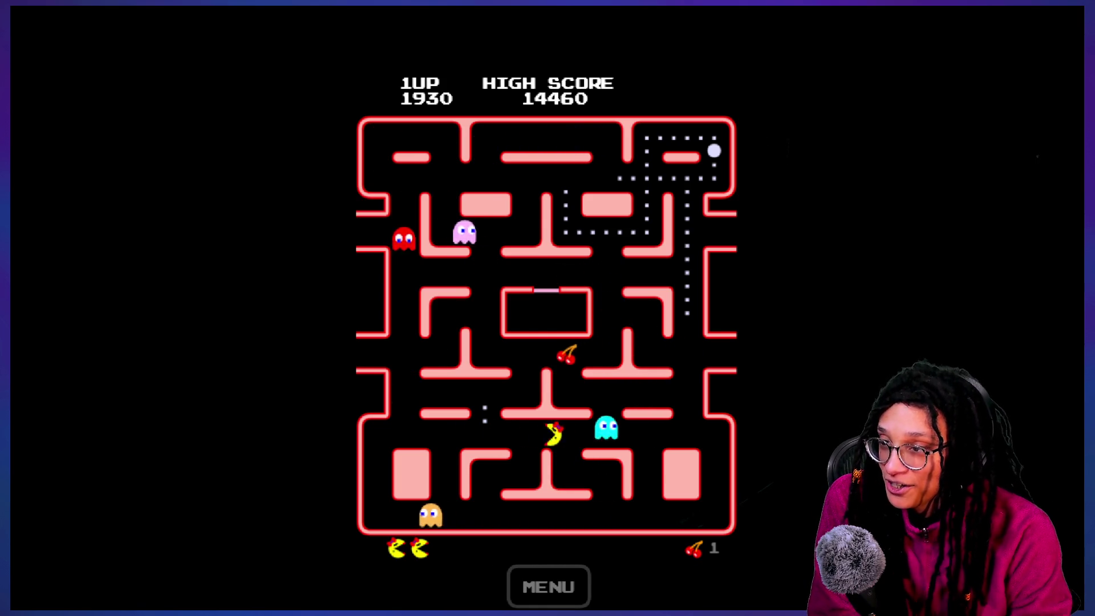
pyautogui.press('Left')
pyautogui.press('Down')
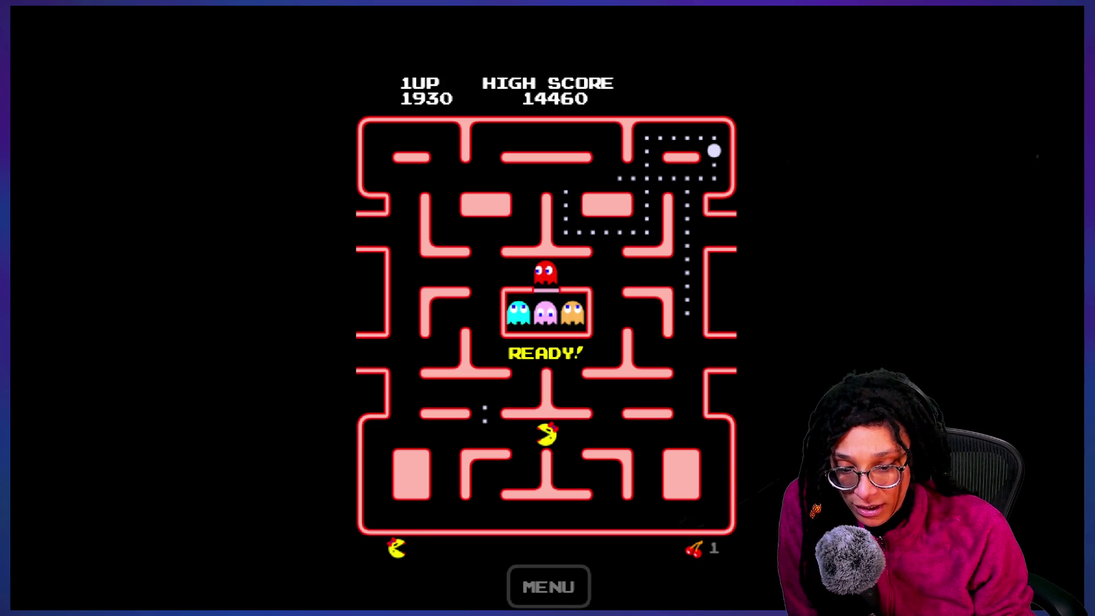
# Play the next life to 1950 points, then exit fullscreen back to the jam's submission countdown.
pyautogui.press('Left')
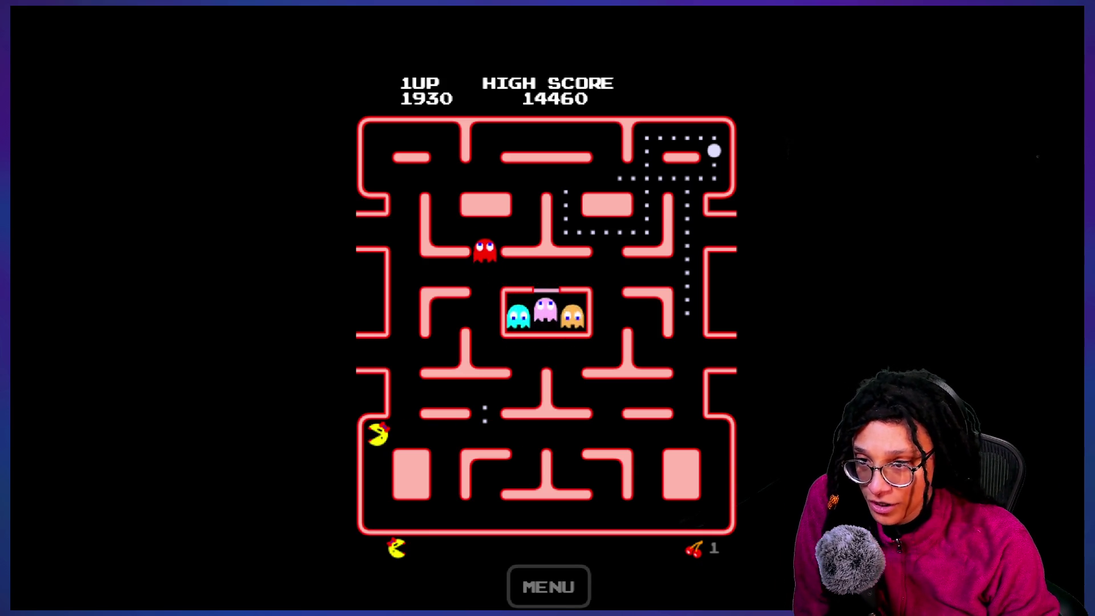
pyautogui.press('Right')
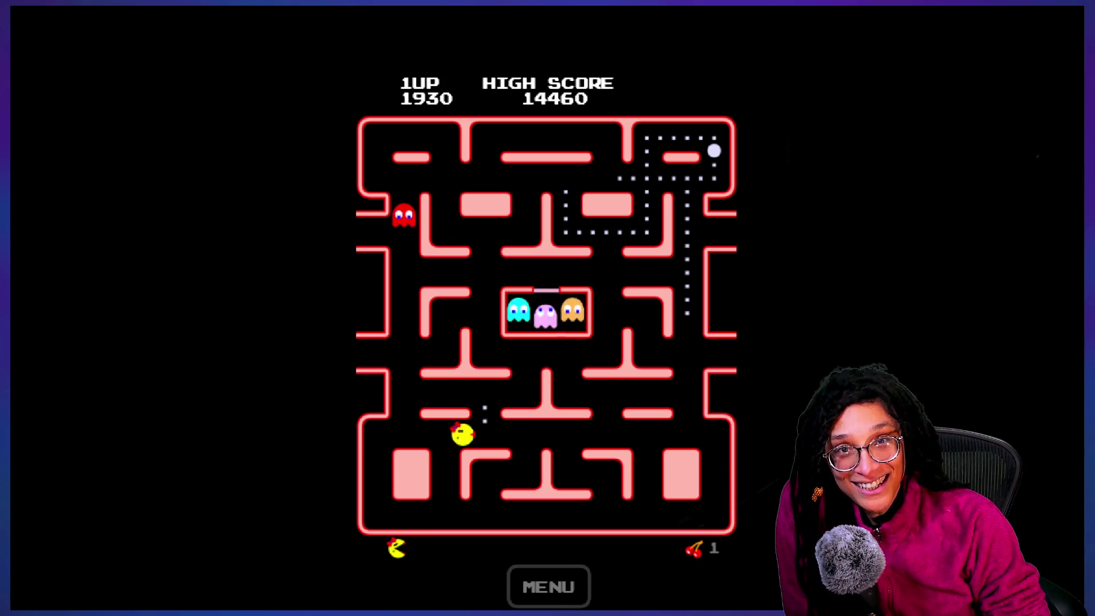
pyautogui.press('Up')
pyautogui.press('Right')
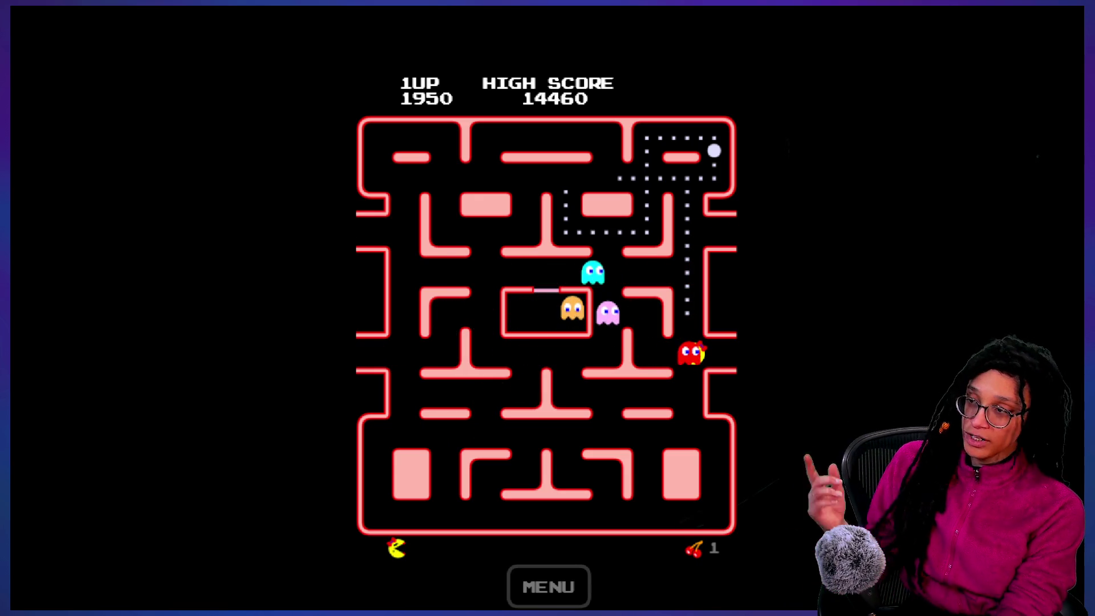
pyautogui.press('Escape')
pyautogui.scroll(10, 697, 350)
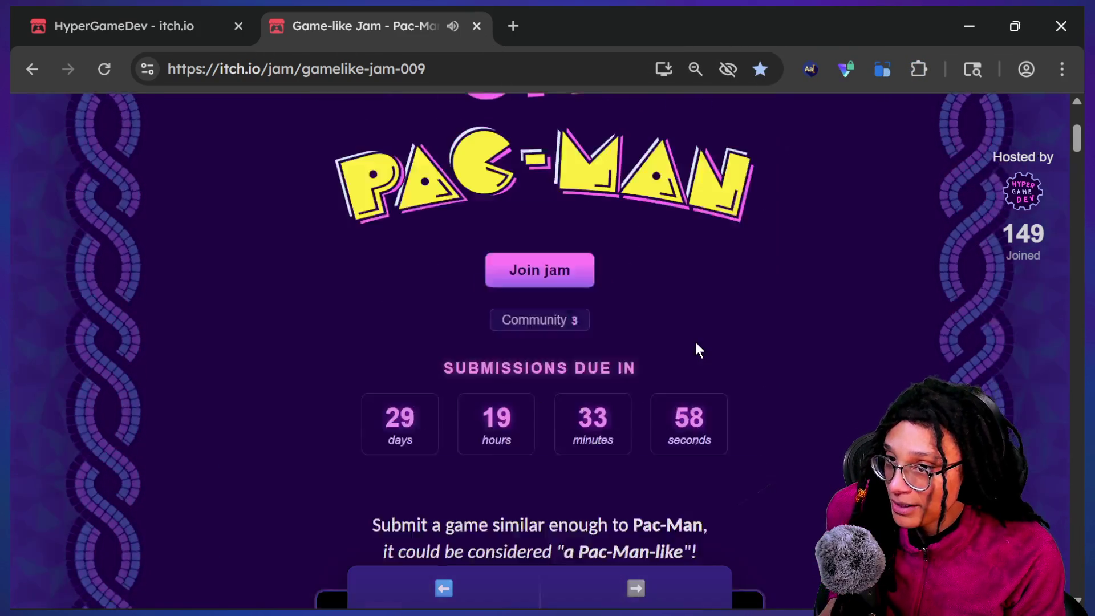
# Switch to the stream chat window so it sits over the Pac-Man jam page.
pyautogui.hotkey('alt', 'Tab')
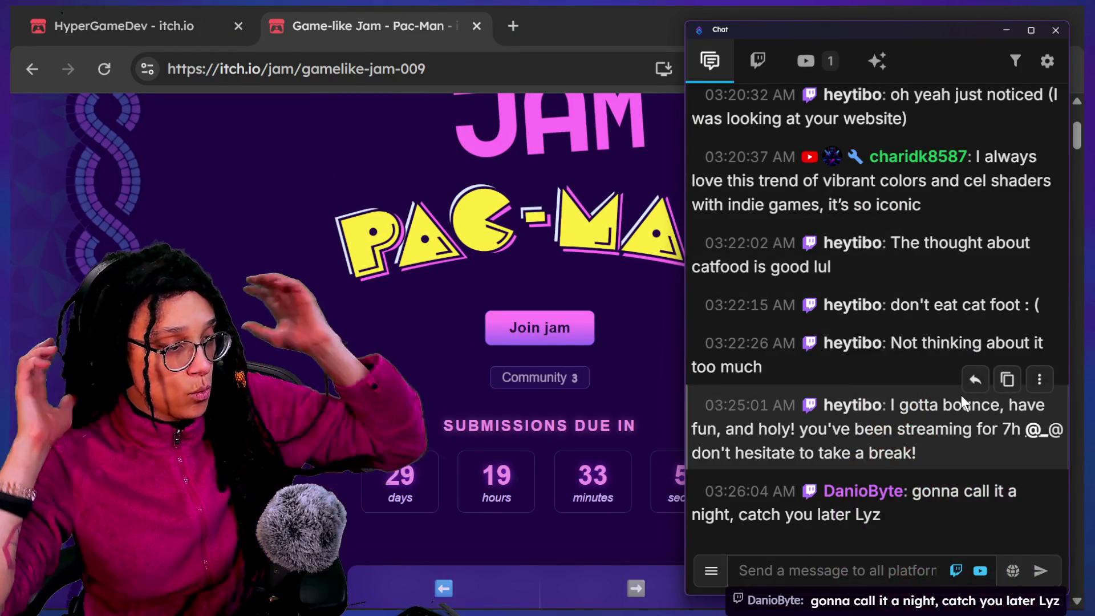